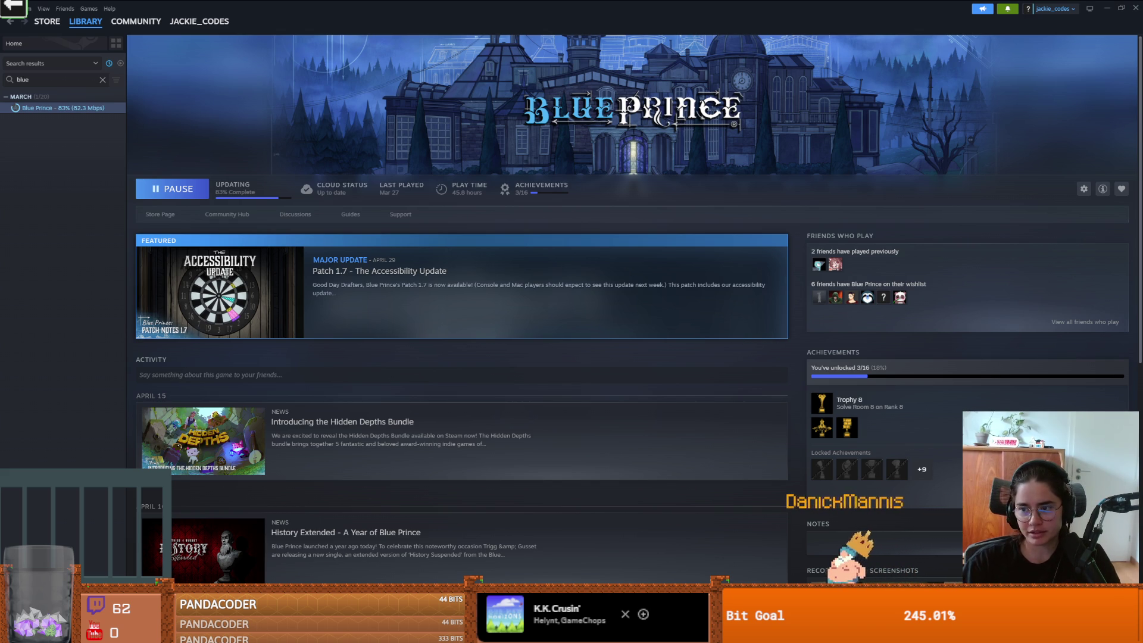
# Step: Launch Blue Prince from the Steam library once its update has finished downloading
pyautogui.moveTo(534, 632)
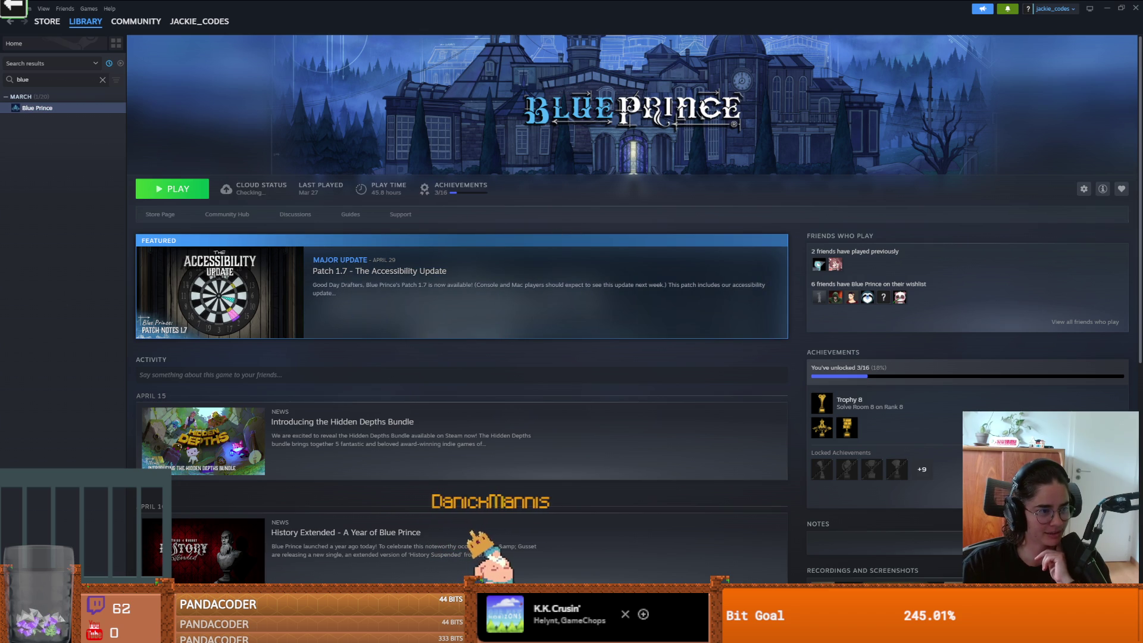
pyautogui.click(169, 198)
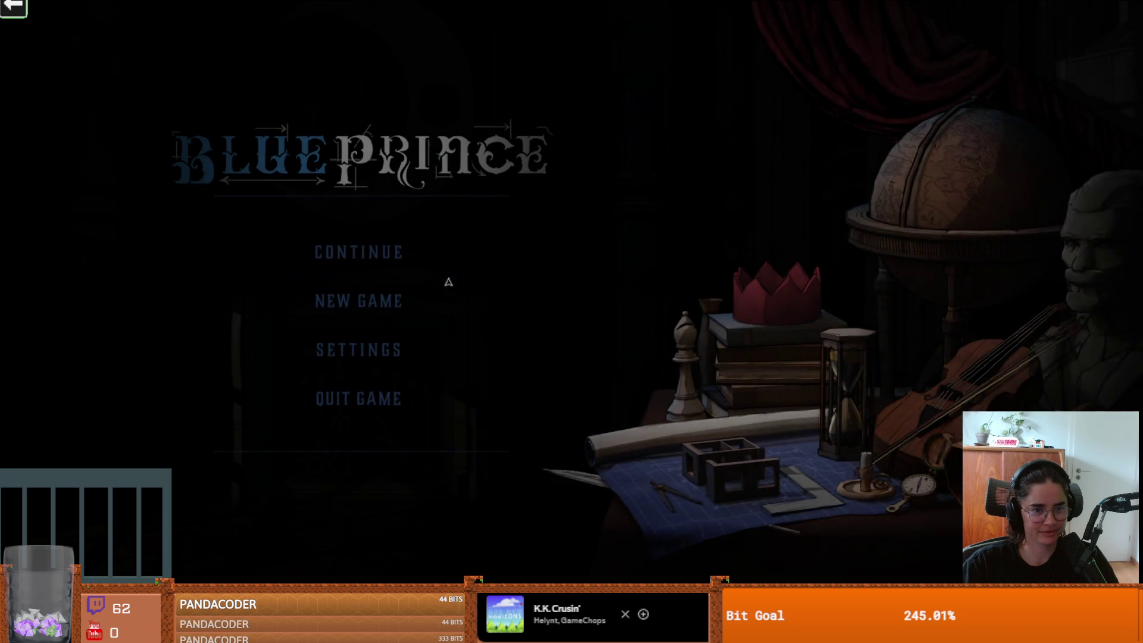
# Step: Continue the saved run, draft the Nook and pick up its two keys
pyautogui.click(383, 258)
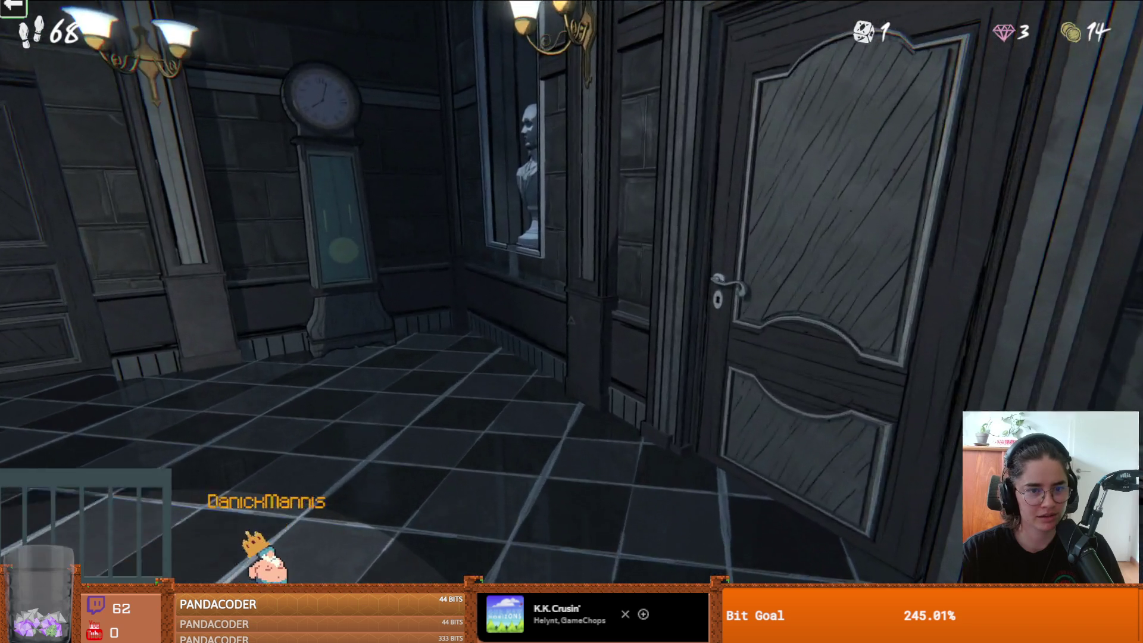
pyautogui.click(569, 320)
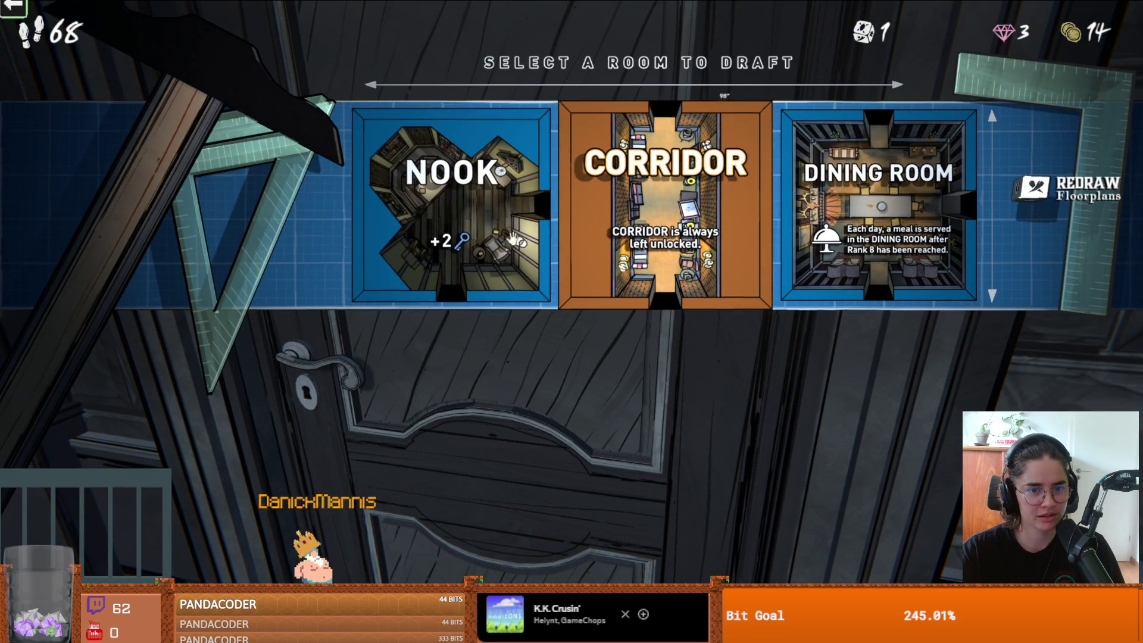
pyautogui.click(451, 205)
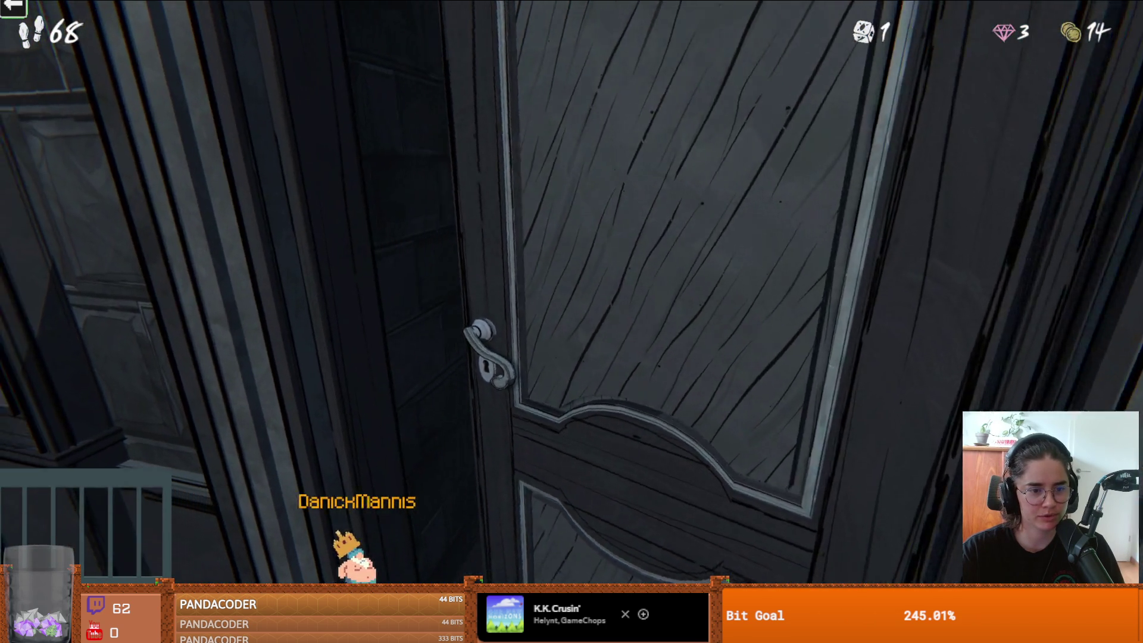
pyautogui.press('w')
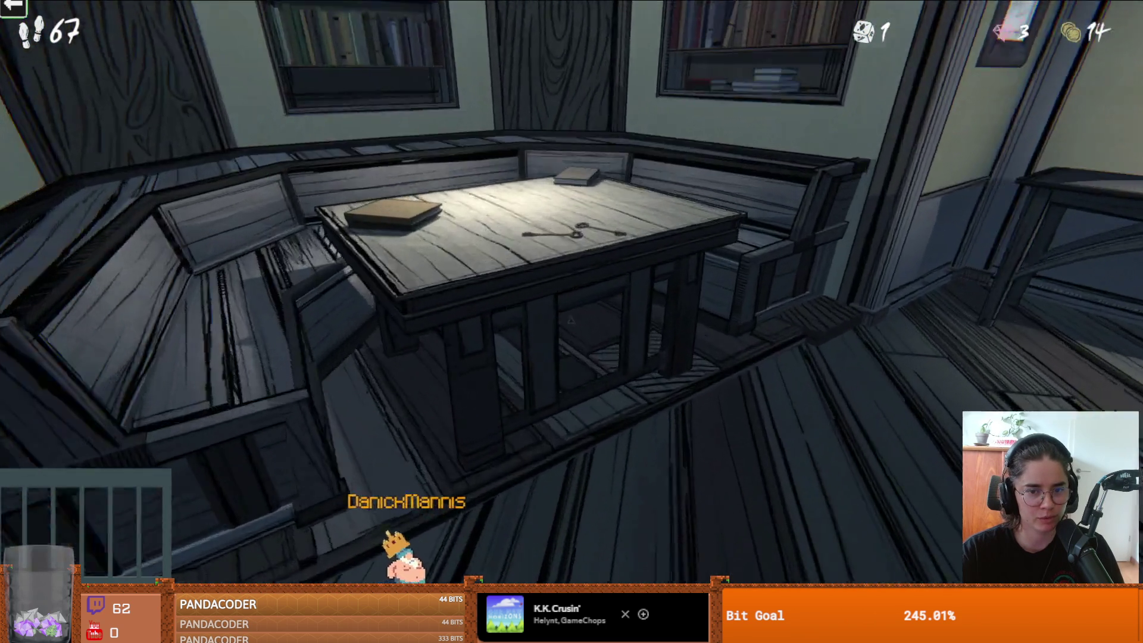
pyautogui.press('w')
pyautogui.click(570, 320)
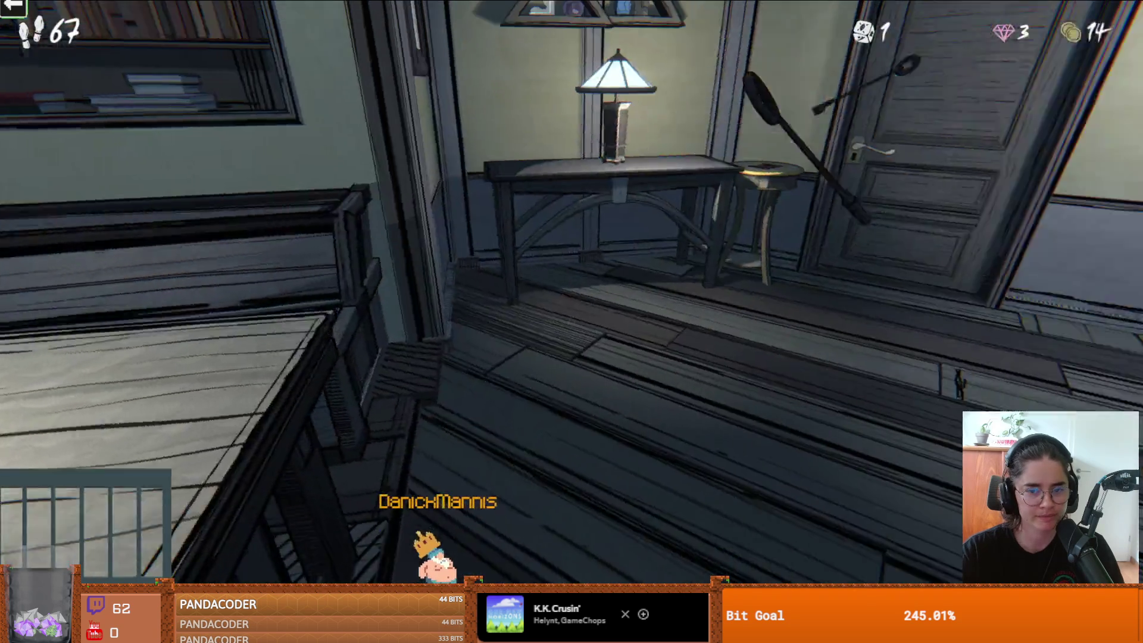
# Step: Draft the Security room for one gem at the next door and walk in
pyautogui.press('w')
pyautogui.click(571, 322)
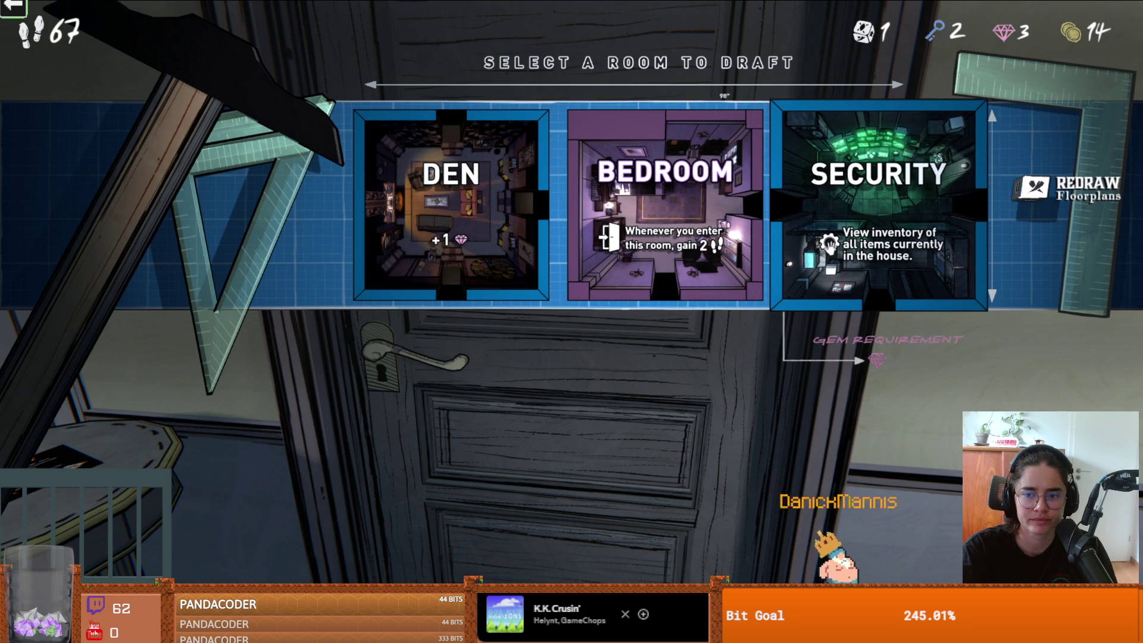
pyautogui.click(879, 205)
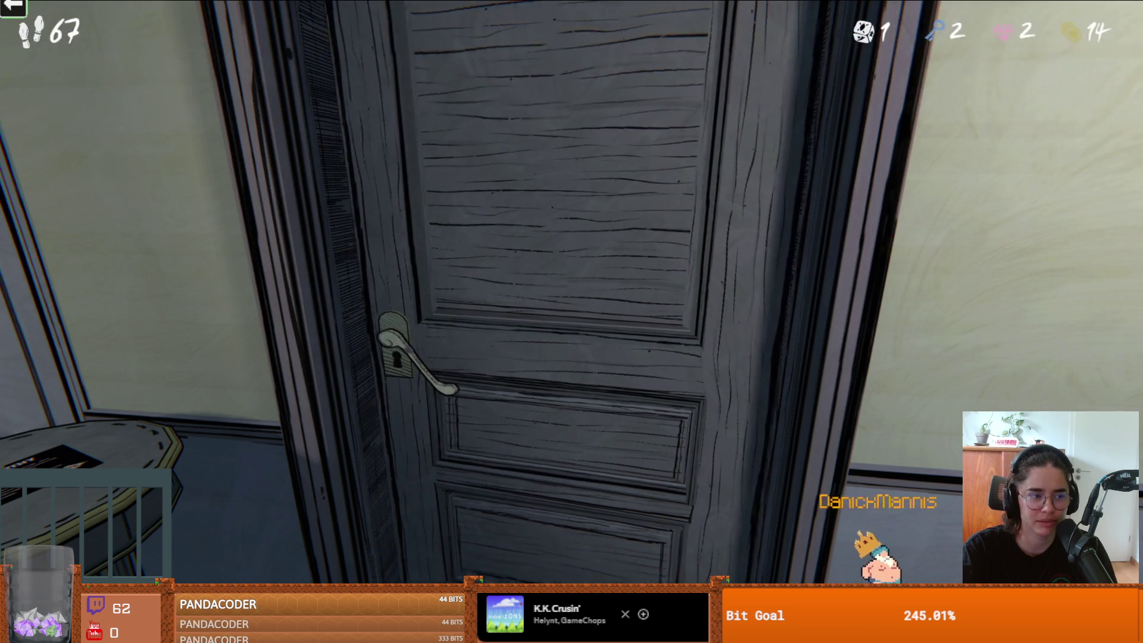
pyautogui.press('w')
# Step: Pause, back out of Call It a Day with Not Yet, then stop the game in Steam
pyautogui.press('Escape')
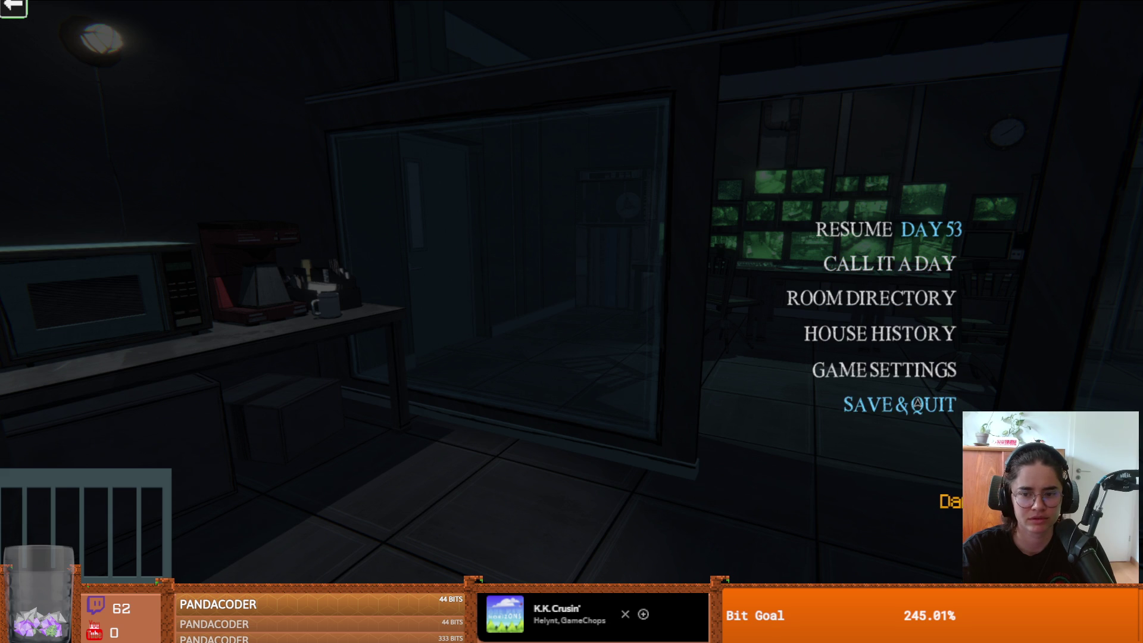
pyautogui.click(889, 263)
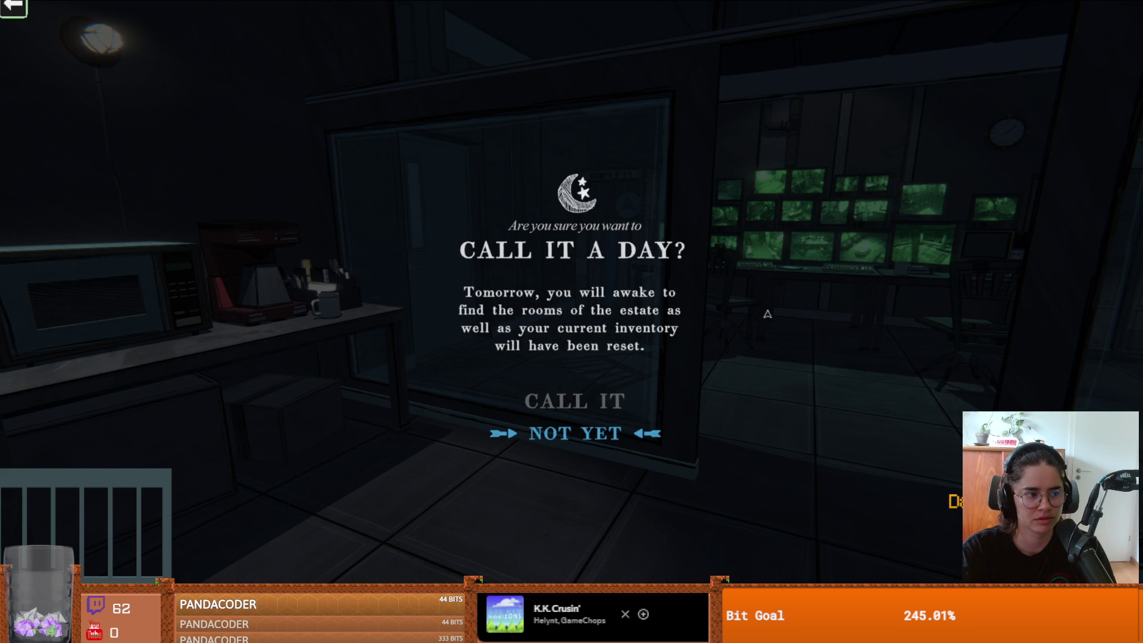
pyautogui.click(608, 434)
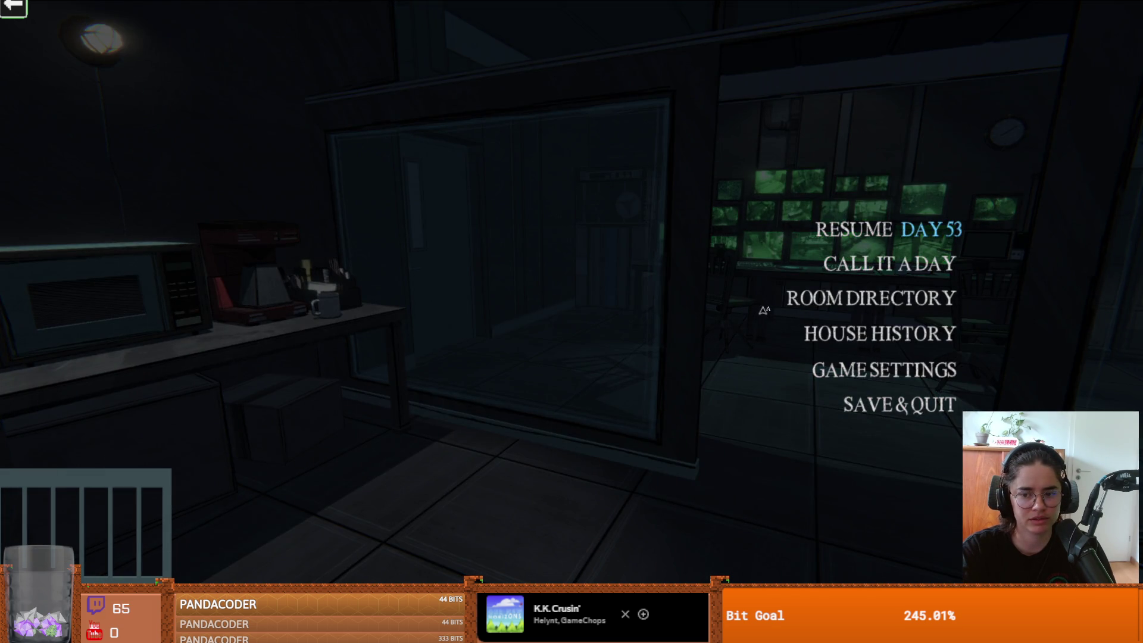
pyautogui.hotkey('alt', 'Tab')
pyautogui.click(179, 190)
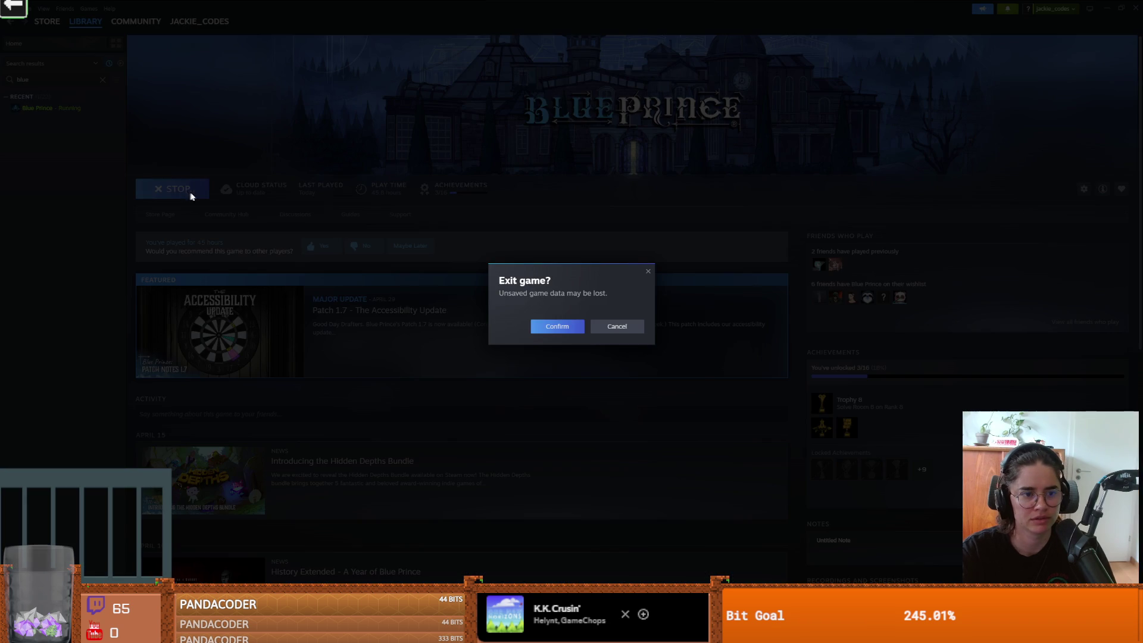
# Step: Confirm exiting Blue Prince and shrink the full-screen Steam window
pyautogui.click(554, 332)
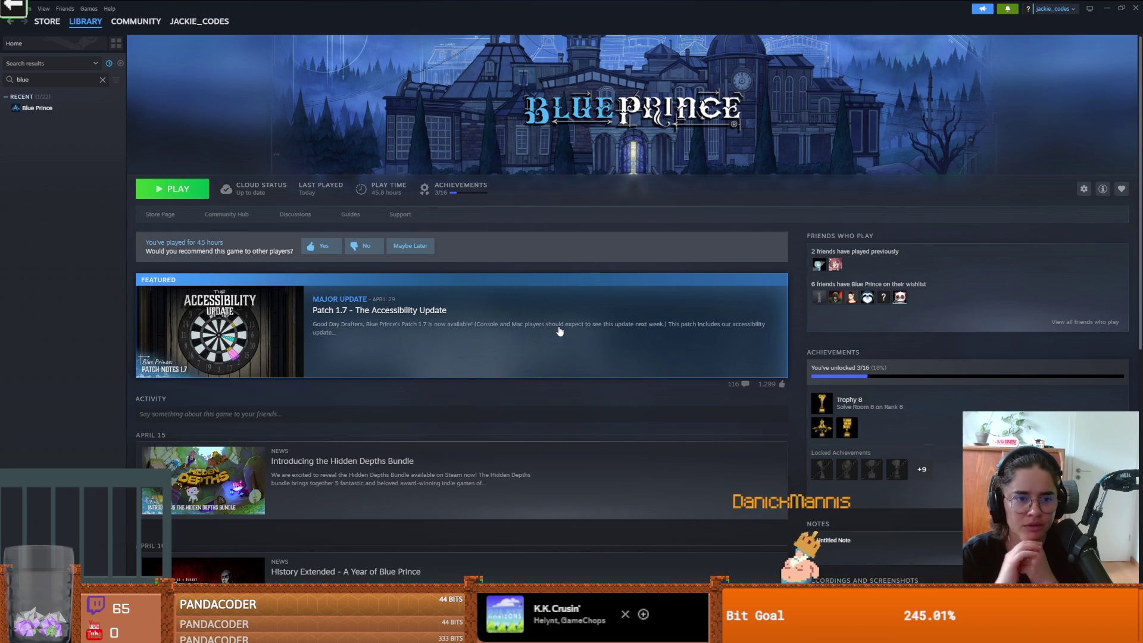
pyautogui.press('super+Down')
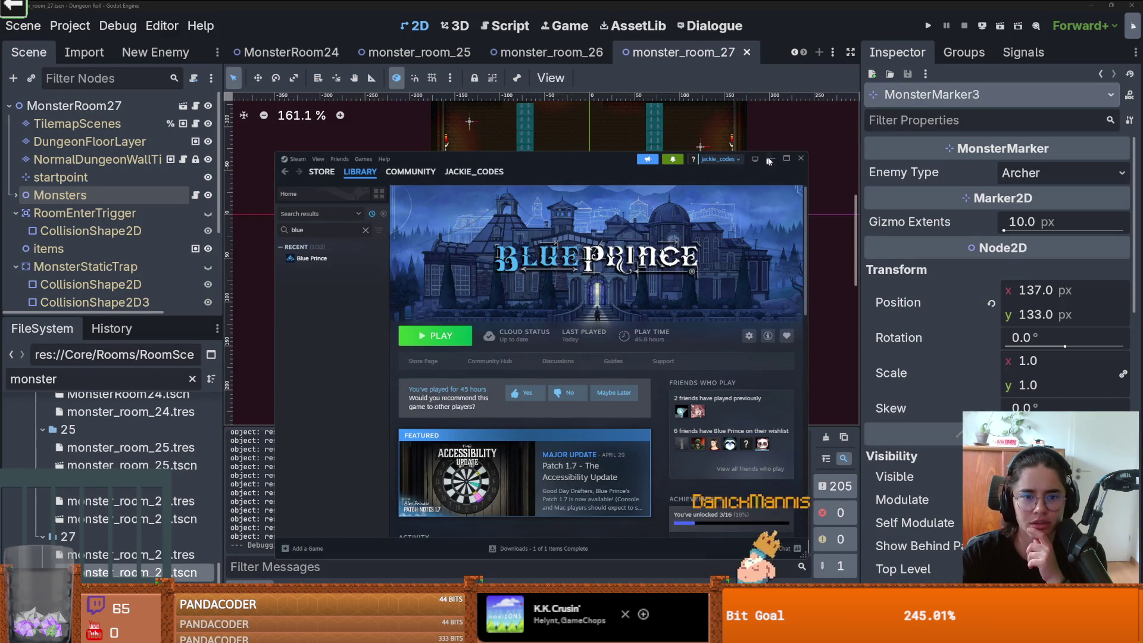
# Step: Minimize Steam and enlarge the scene tree panel in the Godot editor
pyautogui.click(770, 159)
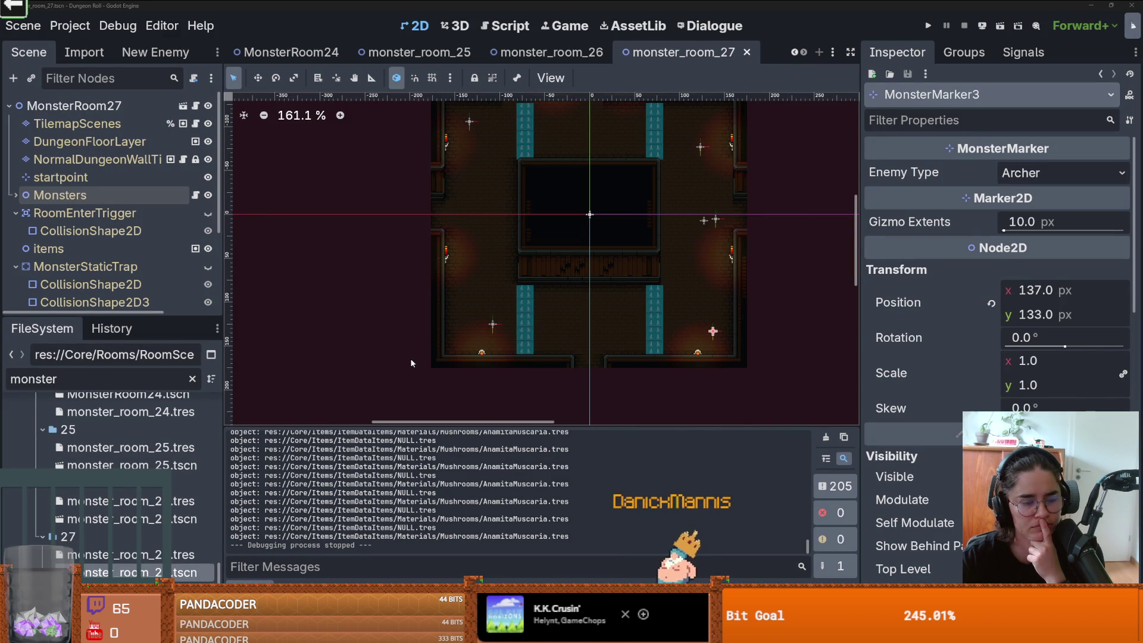
pyautogui.scroll(2, 411, 363)
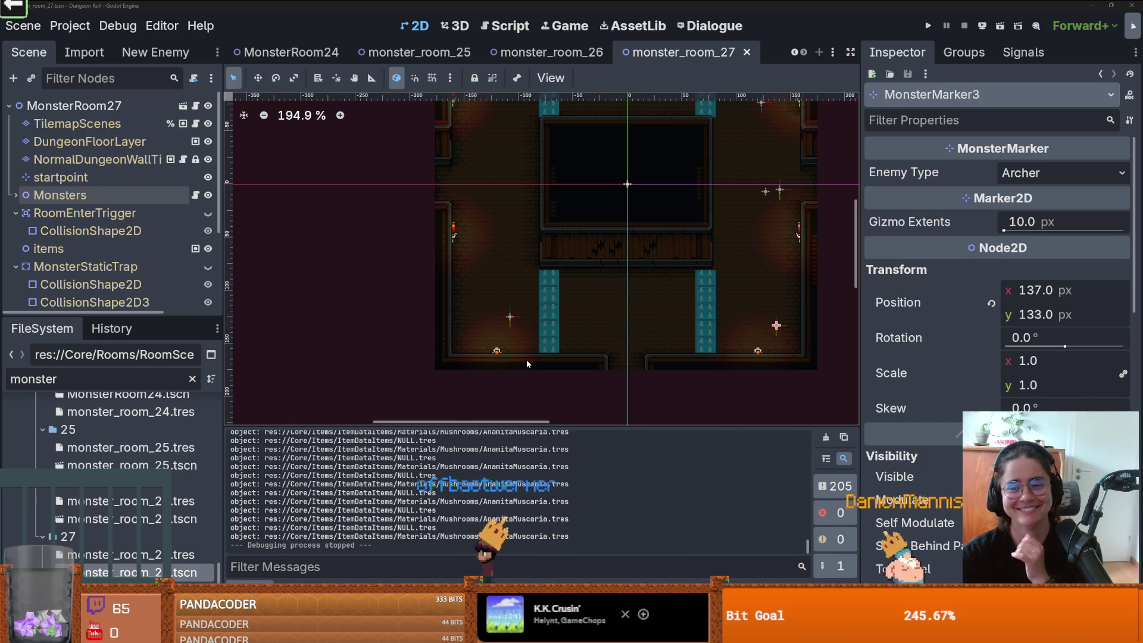
pyautogui.hscroll(3, 519, 275)
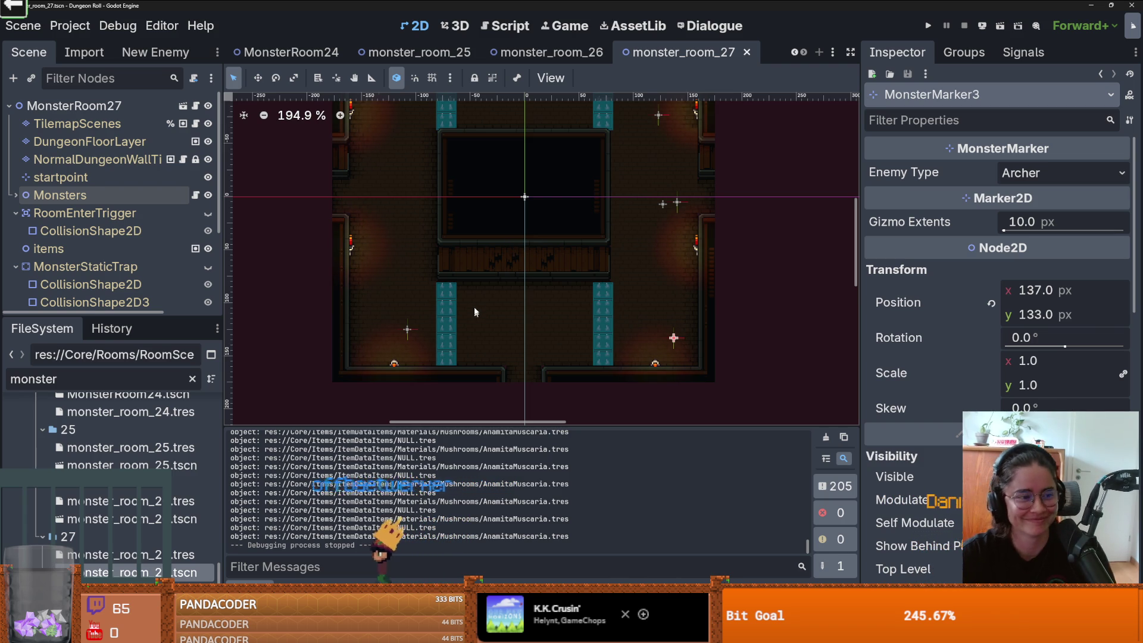
pyautogui.scroll(1, 511, 232)
pyautogui.scroll(2, 516, 217)
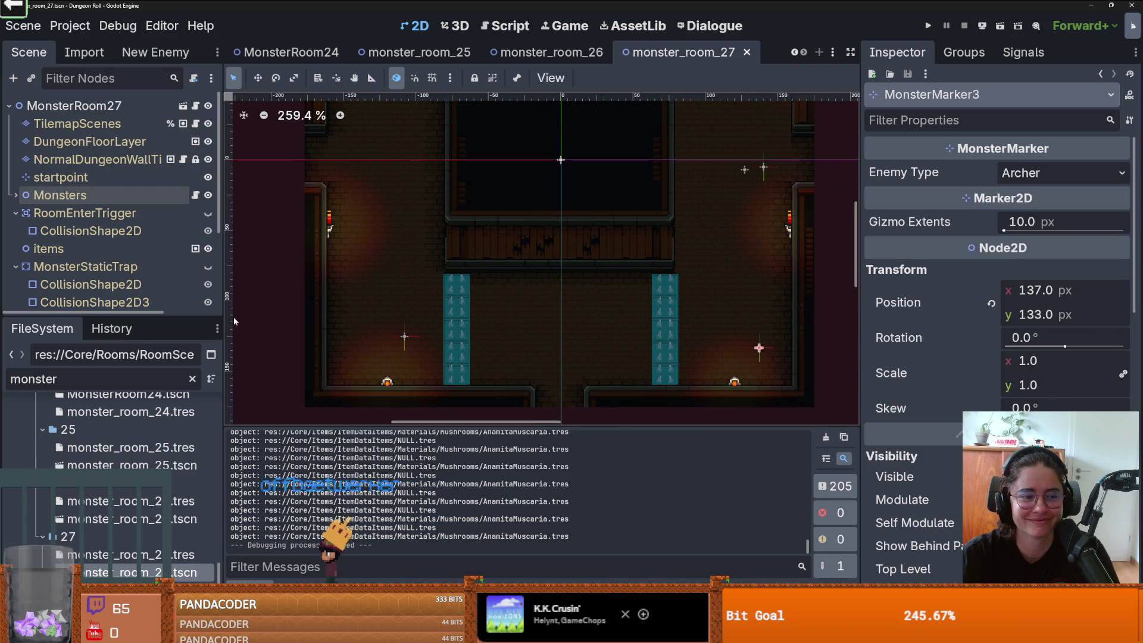
pyautogui.moveTo(118, 316); pyautogui.dragTo(119, 399)
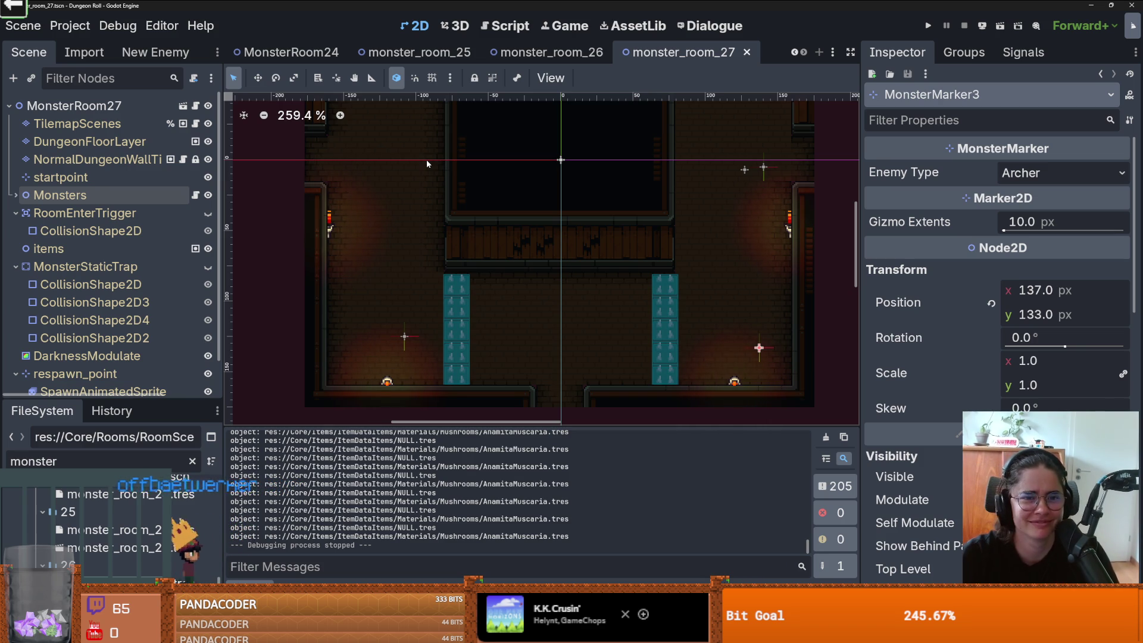
# Step: Save monster_room_27 with Ctrl+S and switch to the Dungeon scene tab
pyautogui.scroll(10, 793, 54)
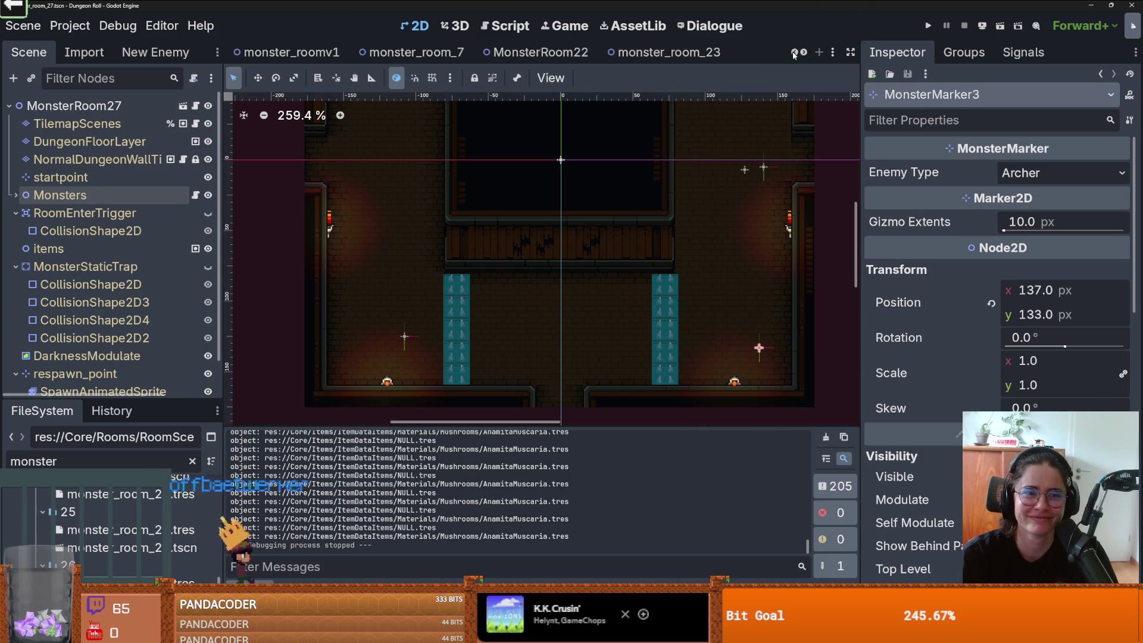
pyautogui.scroll(10, 793, 54)
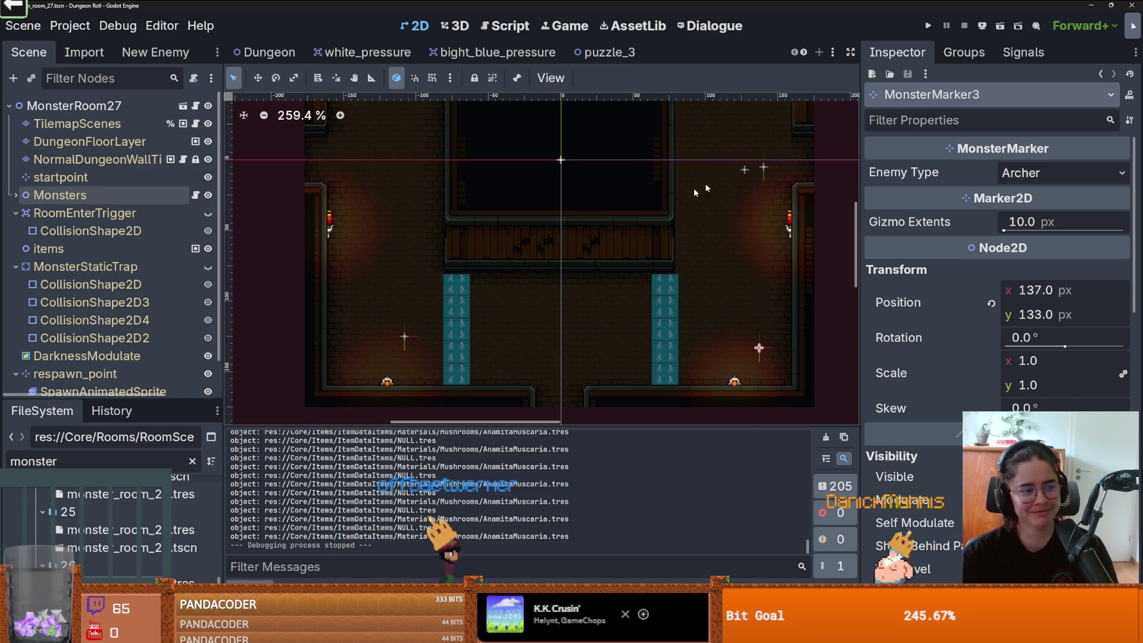
pyautogui.scroll(2, 594, 266)
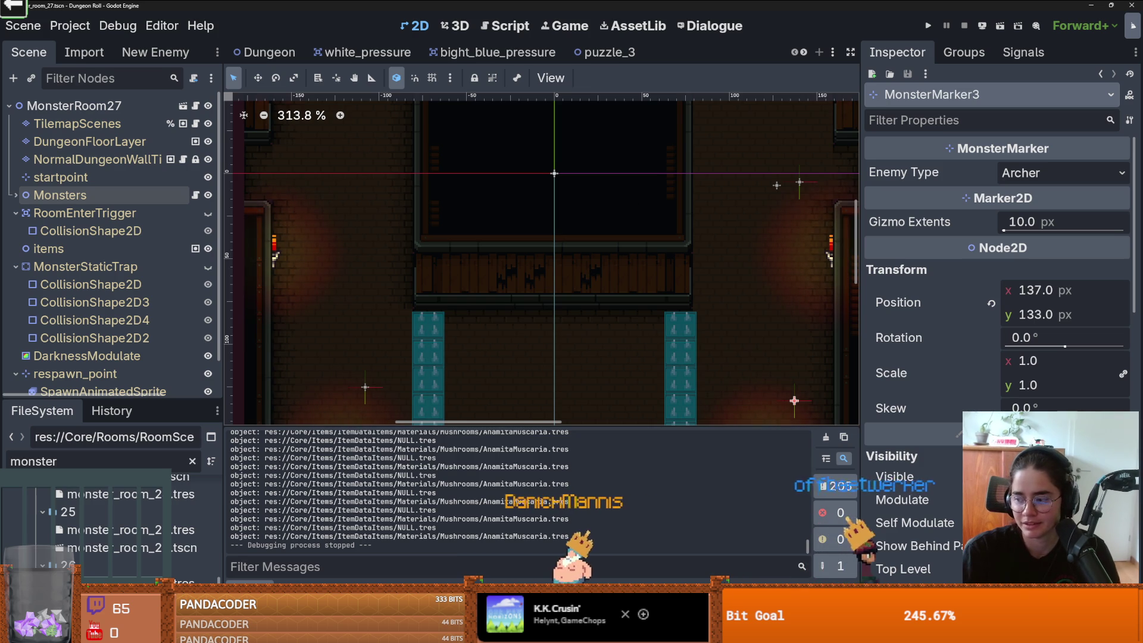
pyautogui.hotkey('ctrl', 's')
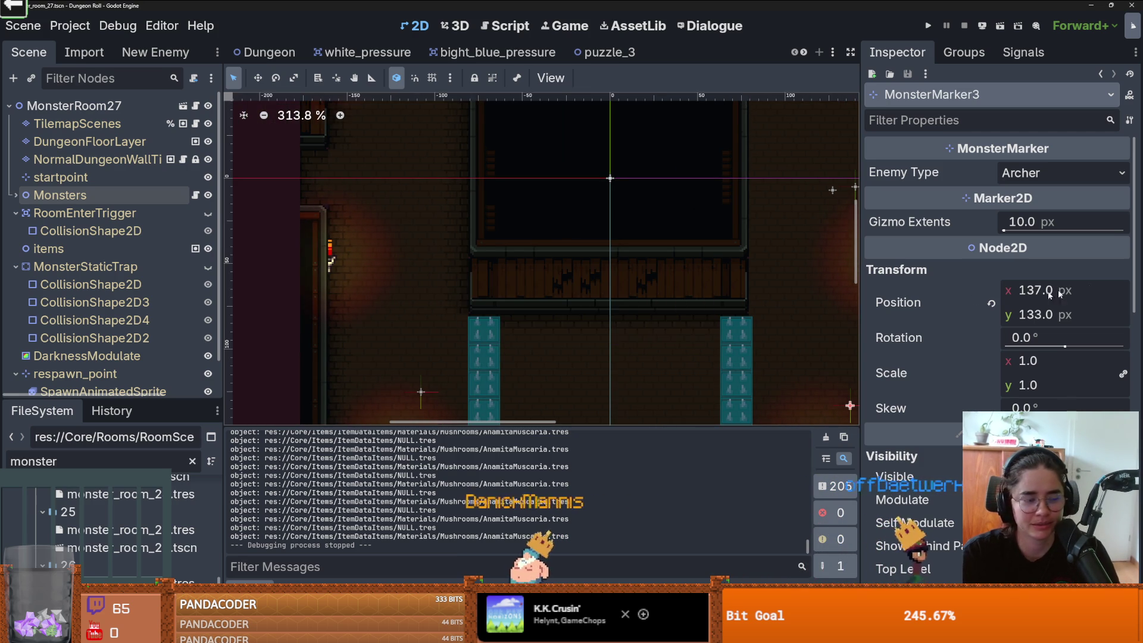
pyautogui.click(268, 53)
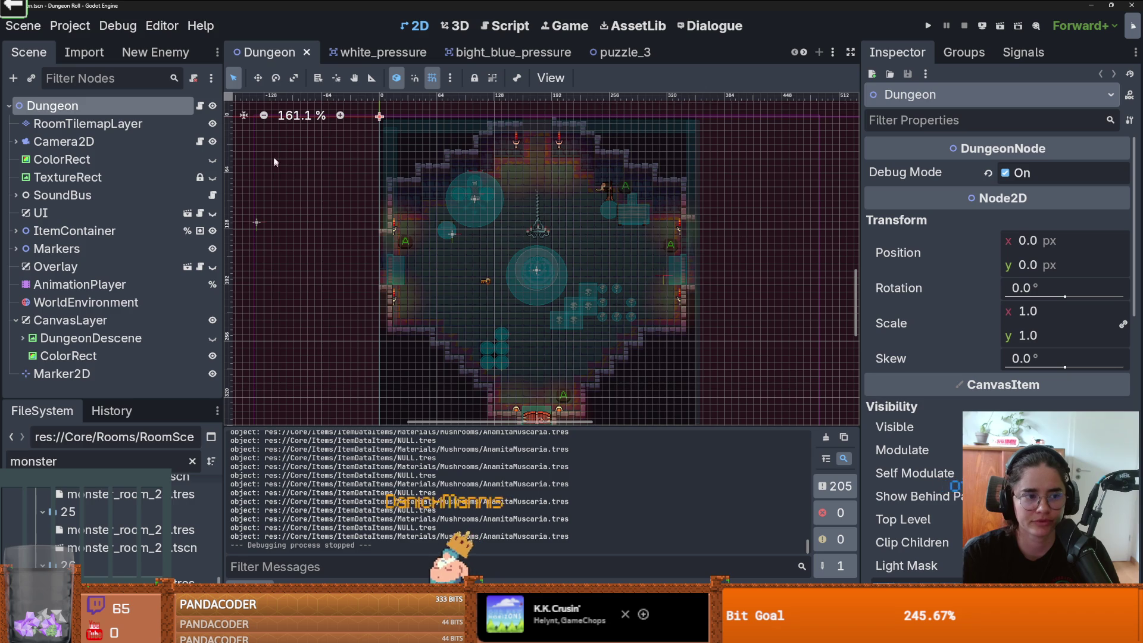
# Step: Filter the FileSystem for 'game', open game.tscn and open its UI scene for inspection
pyautogui.click(192, 461)
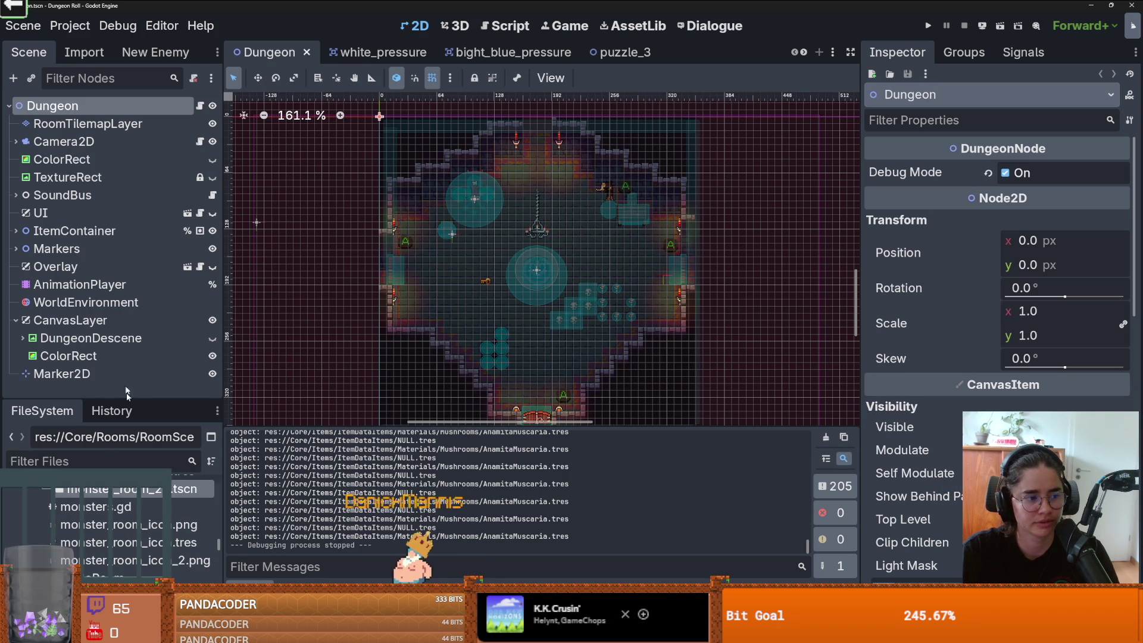
pyautogui.moveTo(123, 397); pyautogui.dragTo(122, 220)
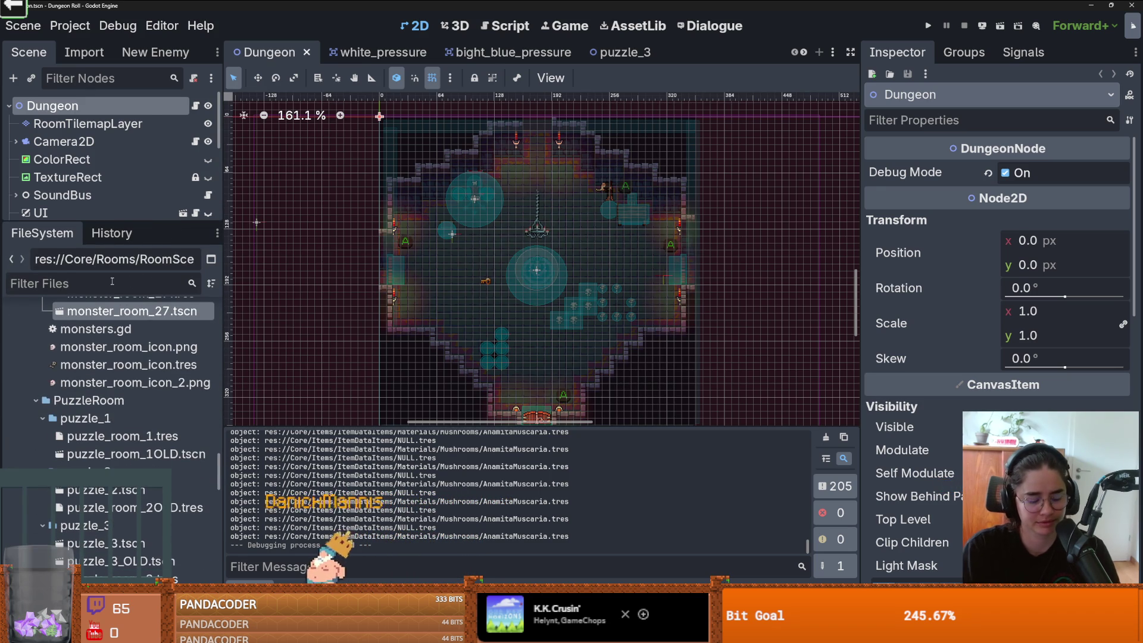
pyautogui.write('game')
pyautogui.doubleClick(77, 394)
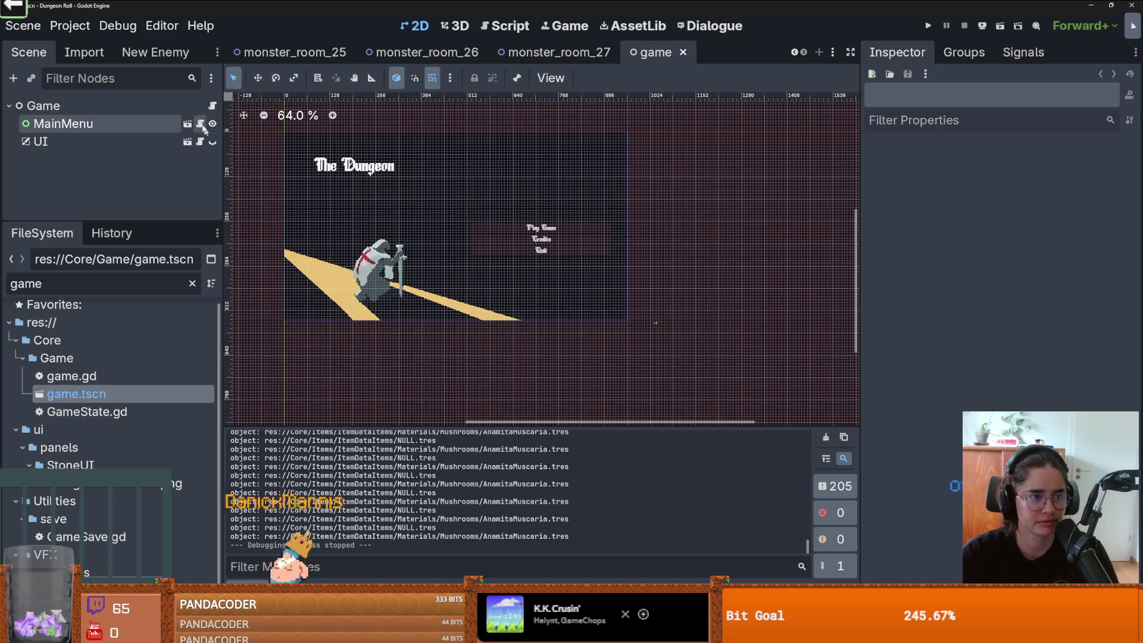
pyautogui.click(101, 141)
pyautogui.click(119, 123)
pyautogui.click(155, 141)
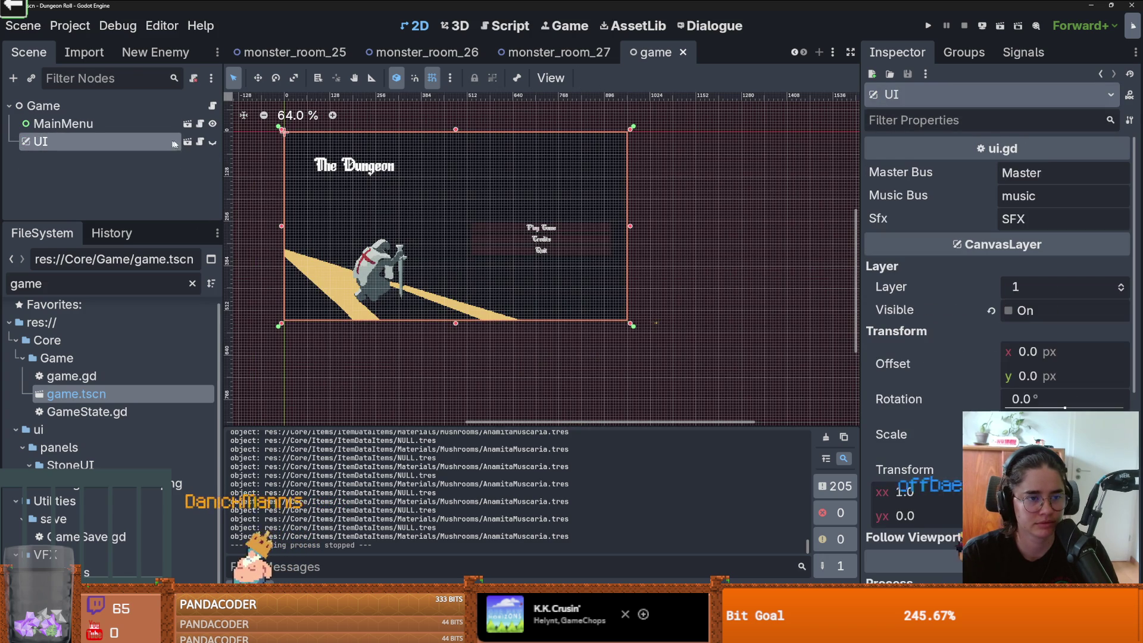
pyautogui.click(188, 142)
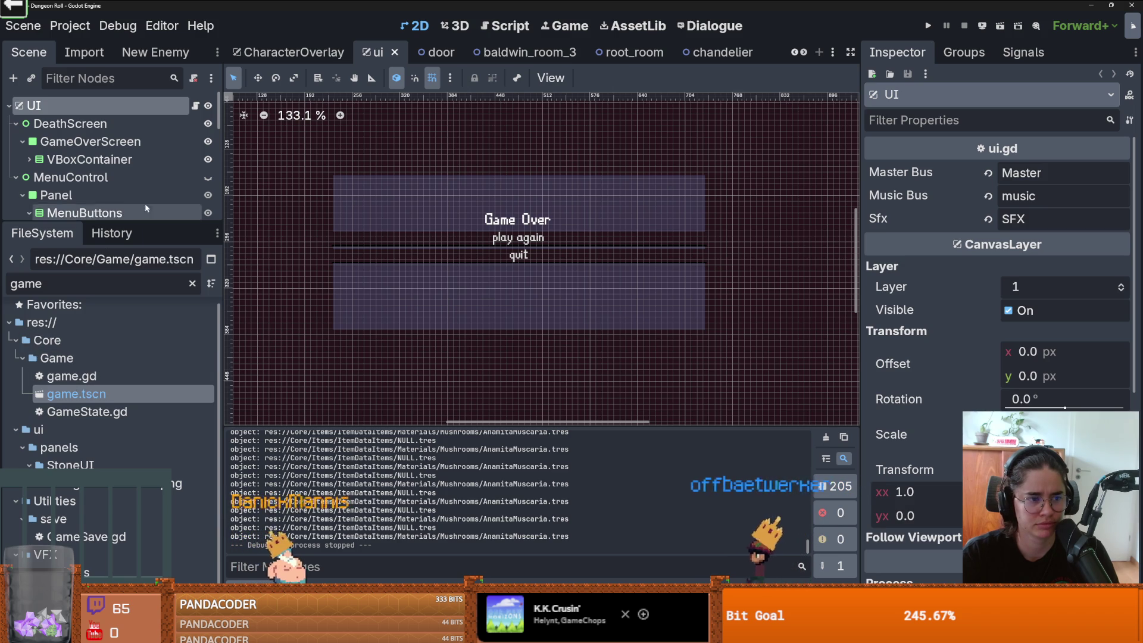
# Step: Reopen game.tscn, save it with Ctrl+S, and run the project with F5
pyautogui.doubleClick(60, 393)
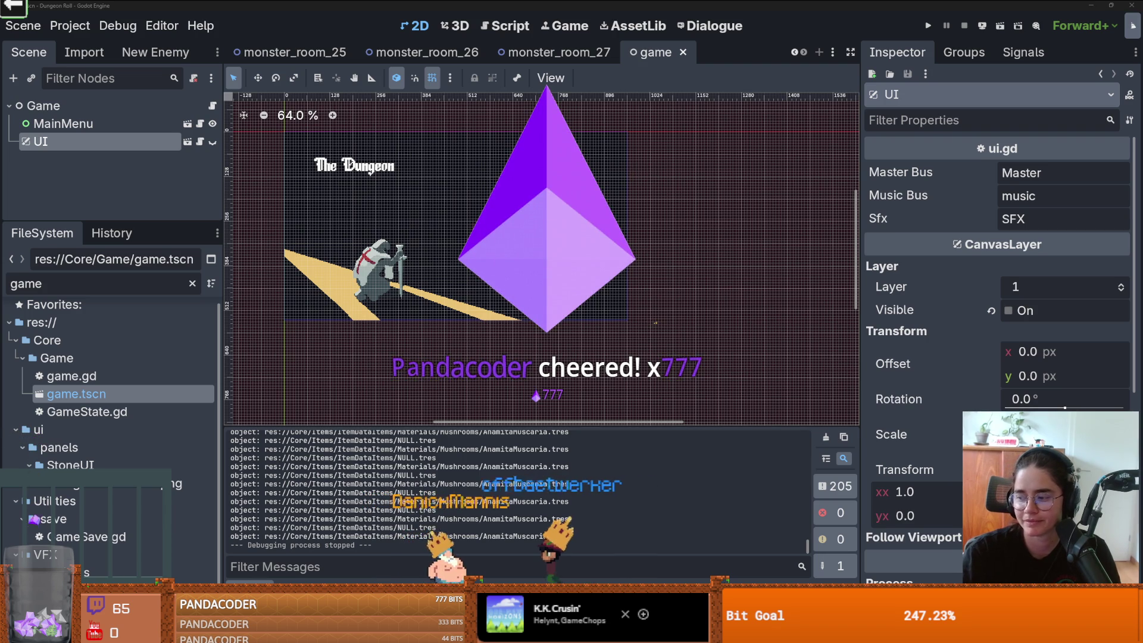
pyautogui.scroll(2, 552, 186)
pyautogui.hotkey('ctrl', 's')
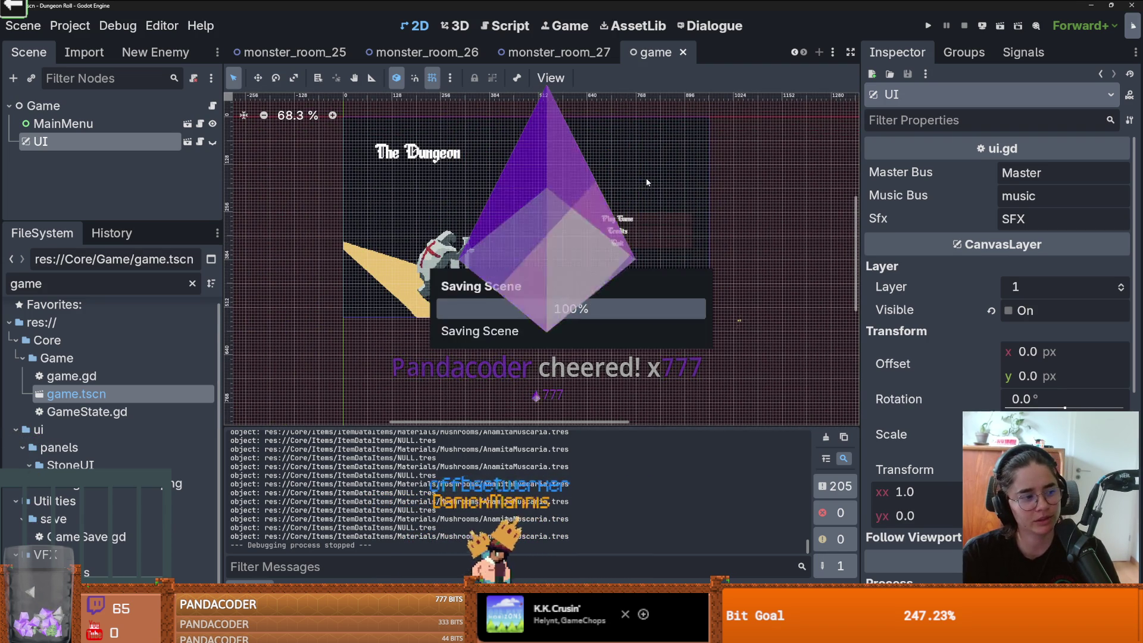
pyautogui.scroll(1, 503, 191)
pyautogui.hotkey('ctrl', 's')
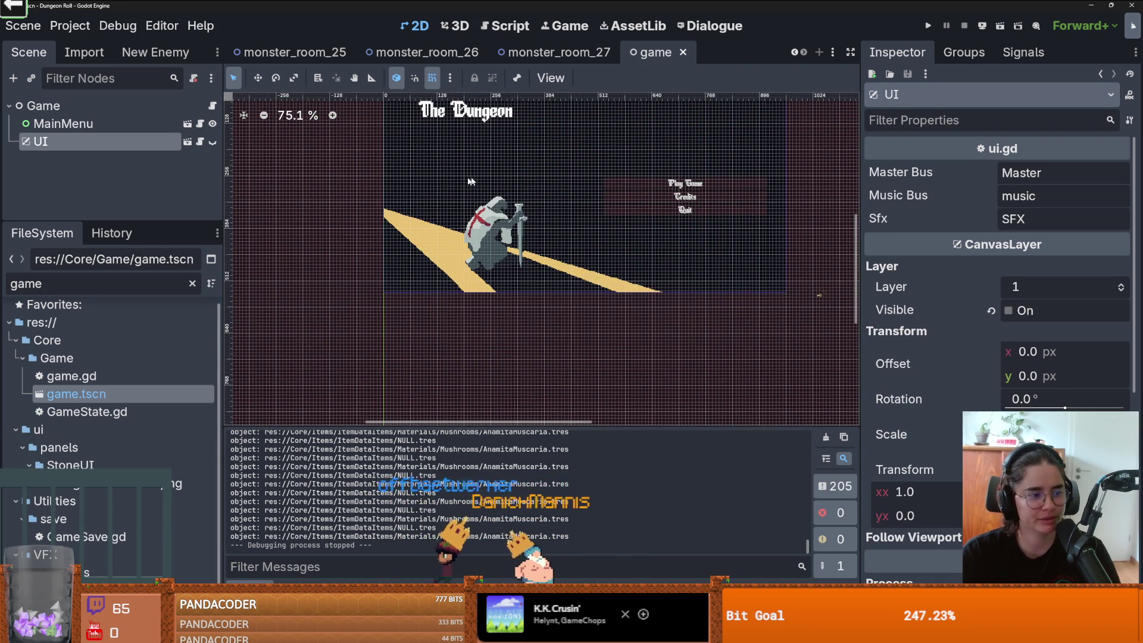
pyautogui.moveTo(165, 221); pyautogui.dragTo(166, 329)
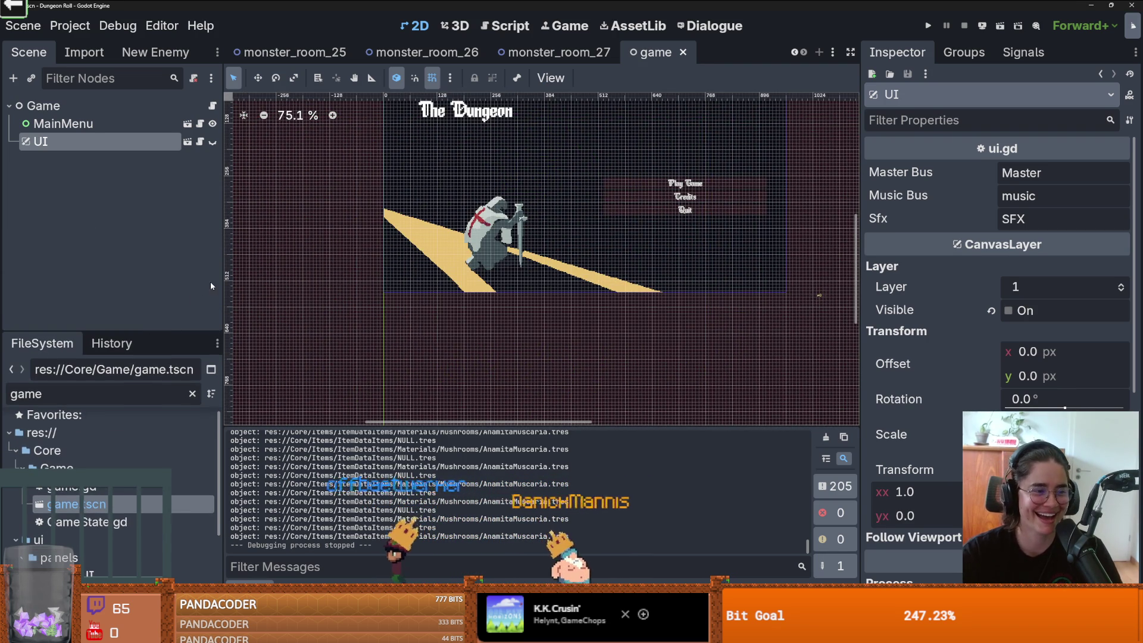
pyautogui.scroll(2, 573, 225)
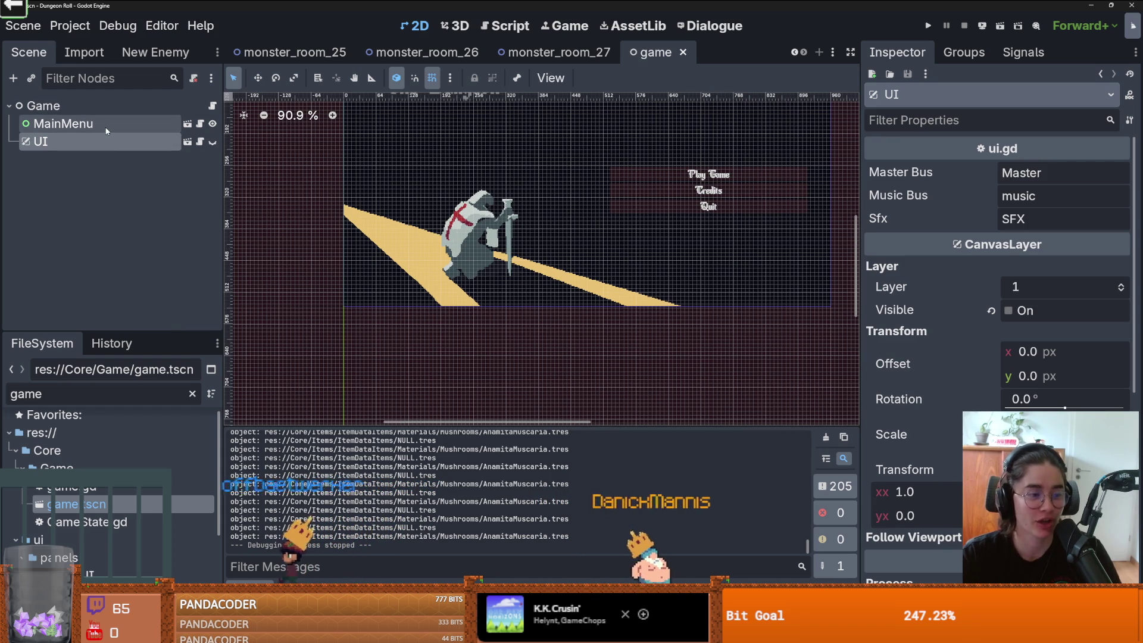
pyautogui.press('F5')
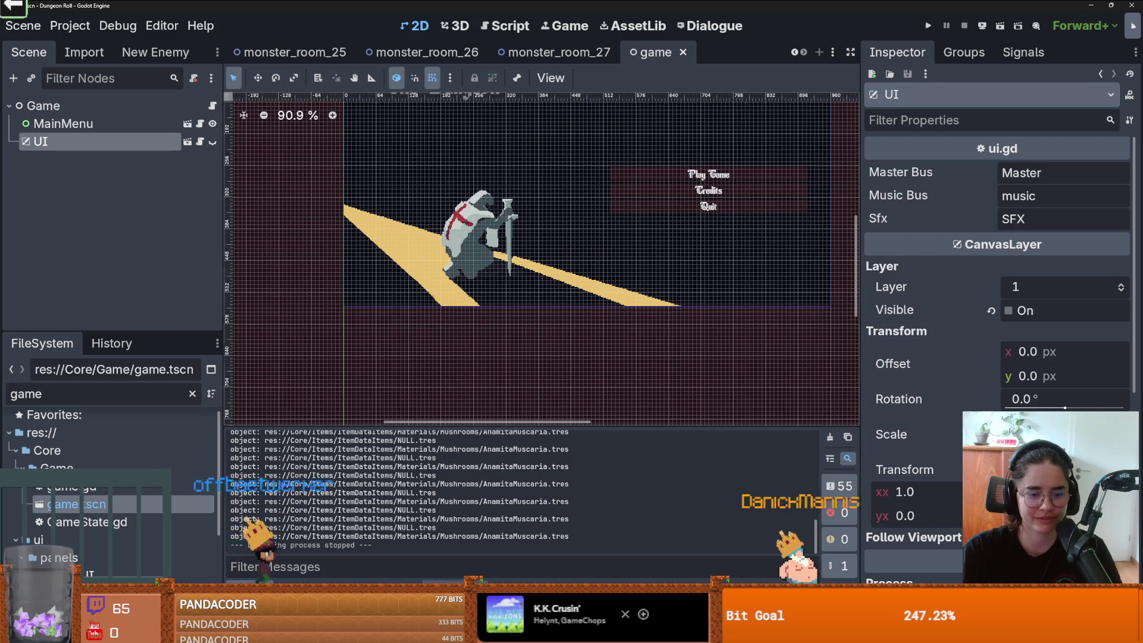
# Step: Relaunch the game full screen and walk the knight into a puzzle room
pyautogui.click(381, 589)
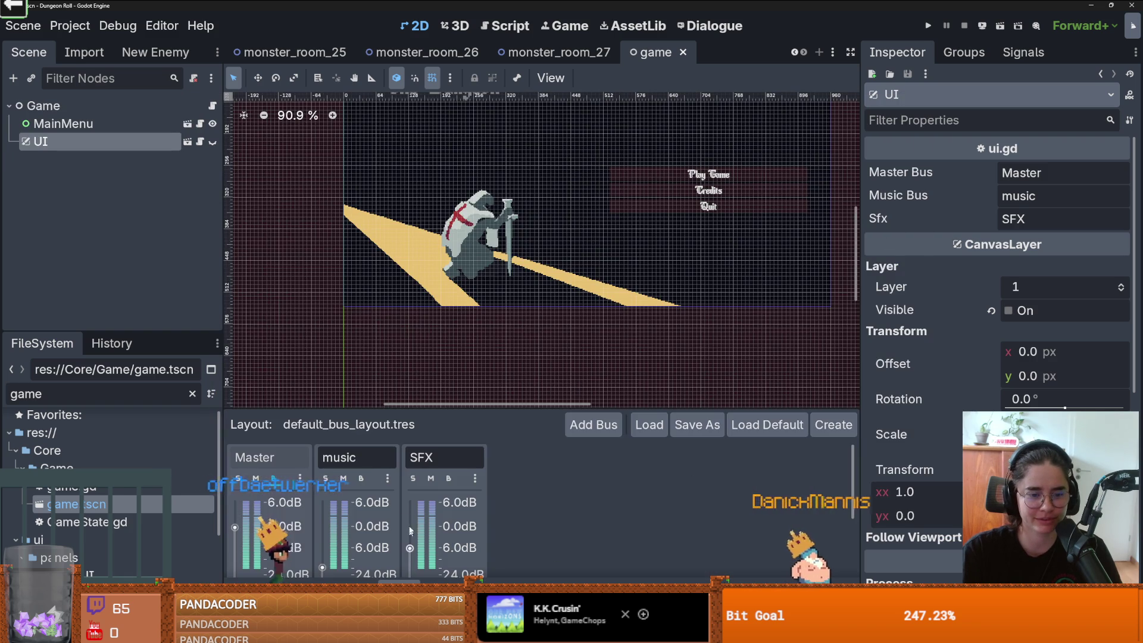
pyautogui.press('F5')
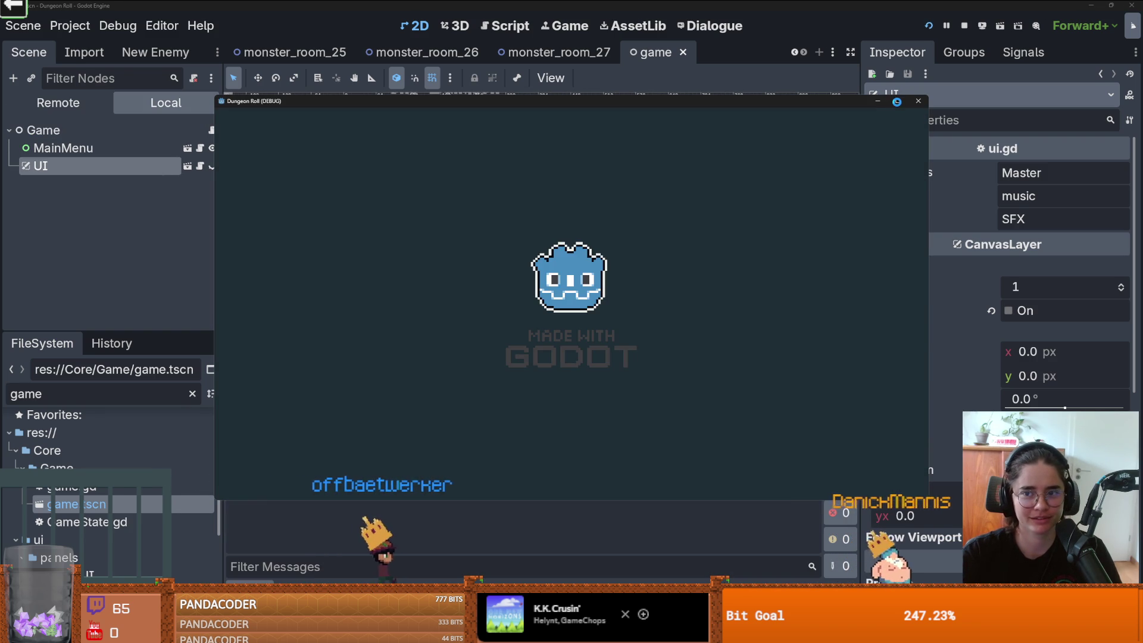
pyautogui.click(896, 101)
pyautogui.press('a')
pyautogui.press('e')
pyautogui.click(587, 282)
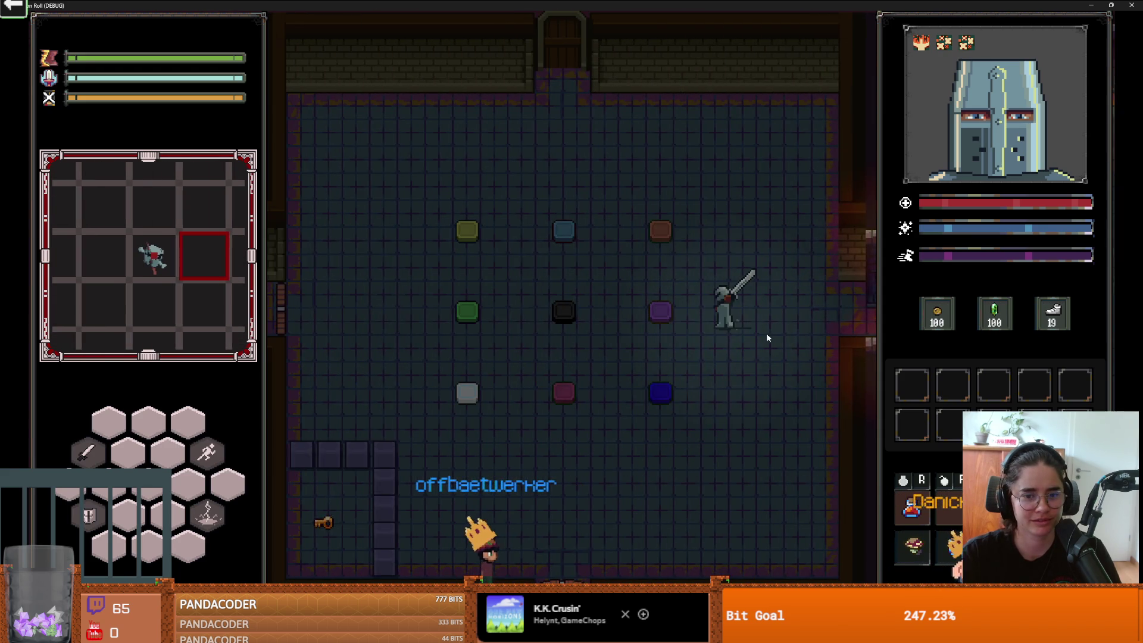
# Step: Walk over the puzzle tiles, then end the run from the pause menu
pyautogui.press('a')
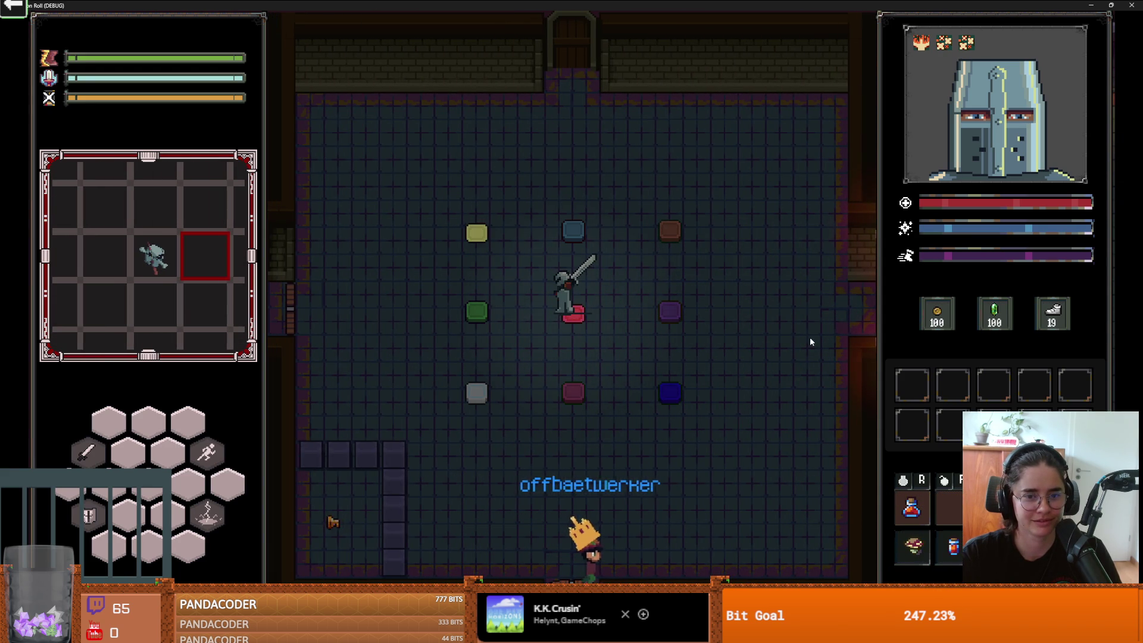
pyautogui.press('s')
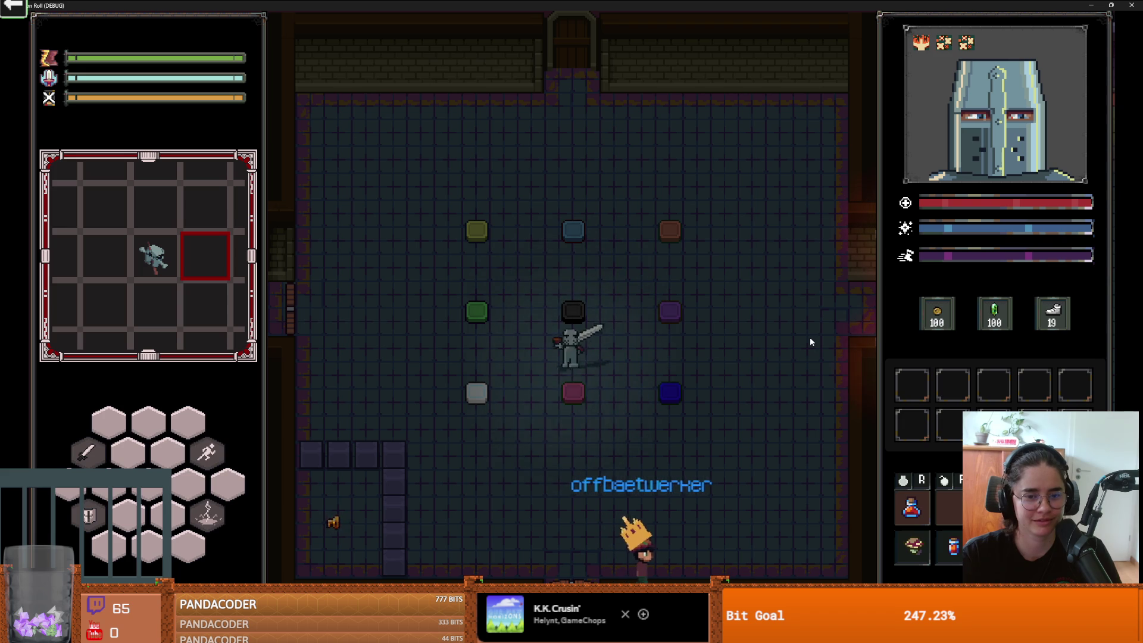
pyautogui.press('w')
pyautogui.press('a')
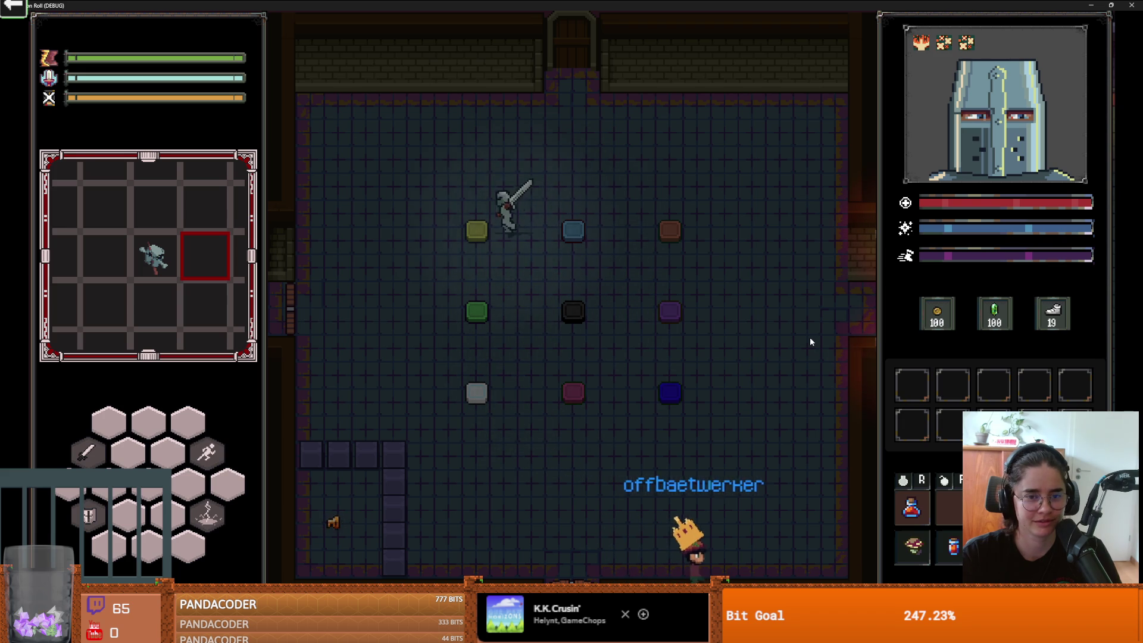
pyautogui.press('Escape')
pyautogui.click(533, 388)
# Step: Reroll the offered room cards twice and enter the chosen room
pyautogui.press('a')
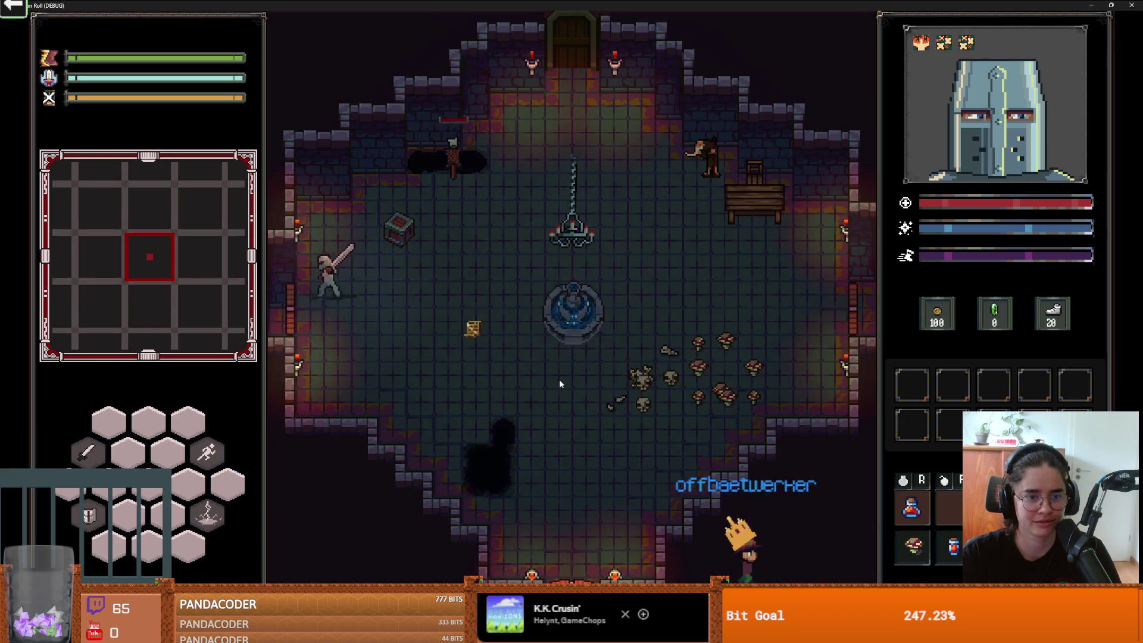
pyautogui.press('d')
pyautogui.click(611, 127)
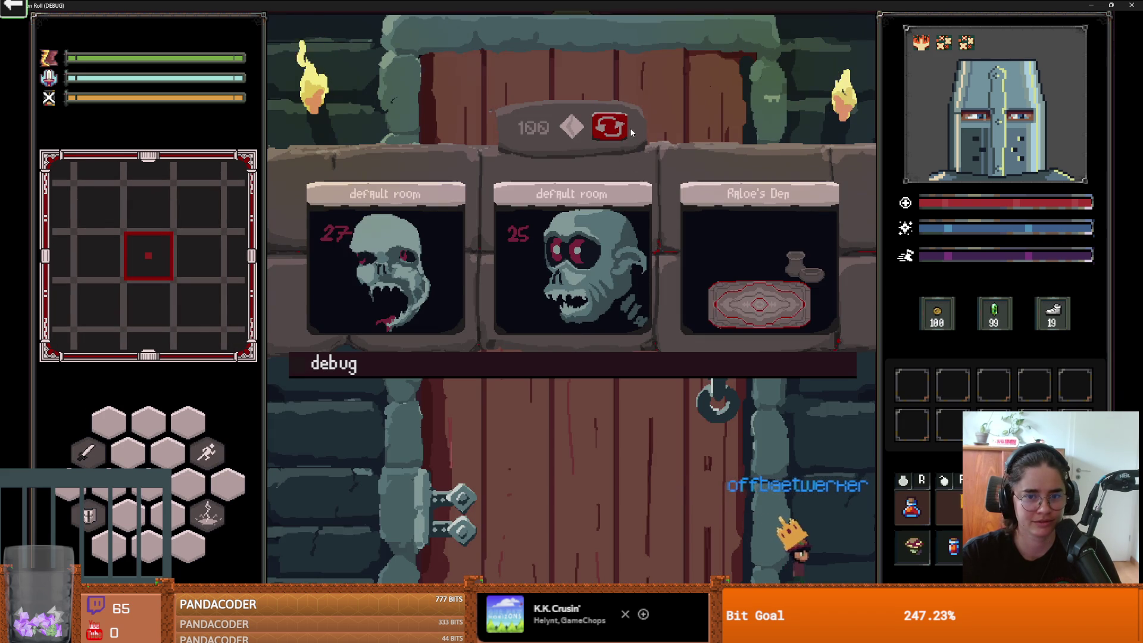
pyautogui.click(612, 129)
pyautogui.click(747, 249)
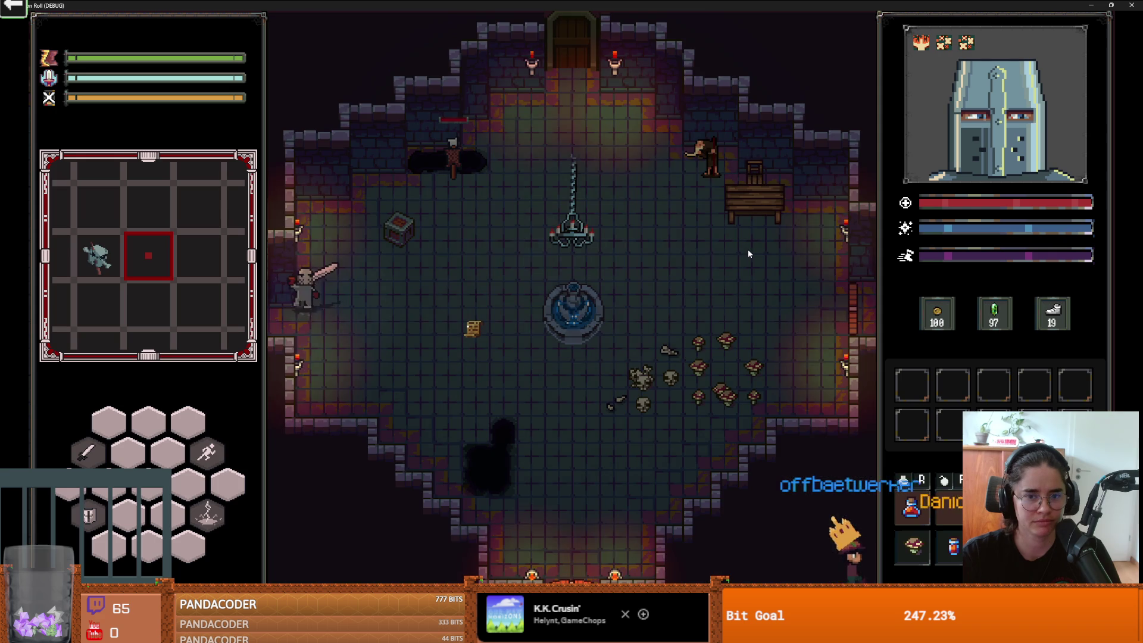
# Step: Step around the centre and purple tiles, then pause and resume the game
pyautogui.press('a')
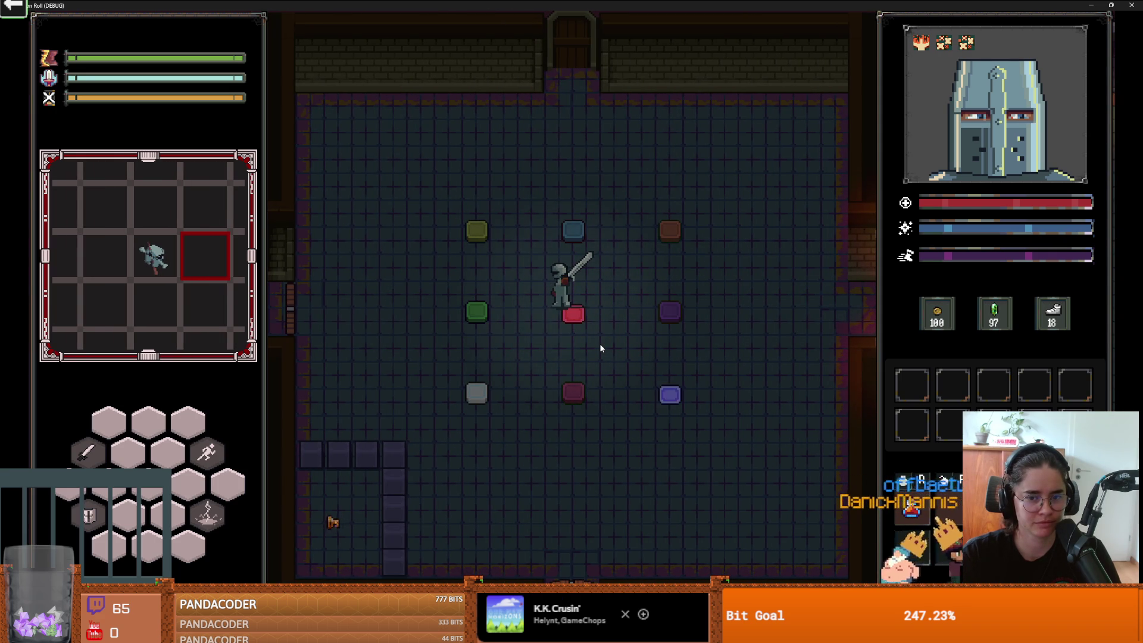
pyautogui.press('a')
pyautogui.press('w')
pyautogui.press('d')
pyautogui.press('d')
pyautogui.press('s')
pyautogui.press('w')
pyautogui.press('a')
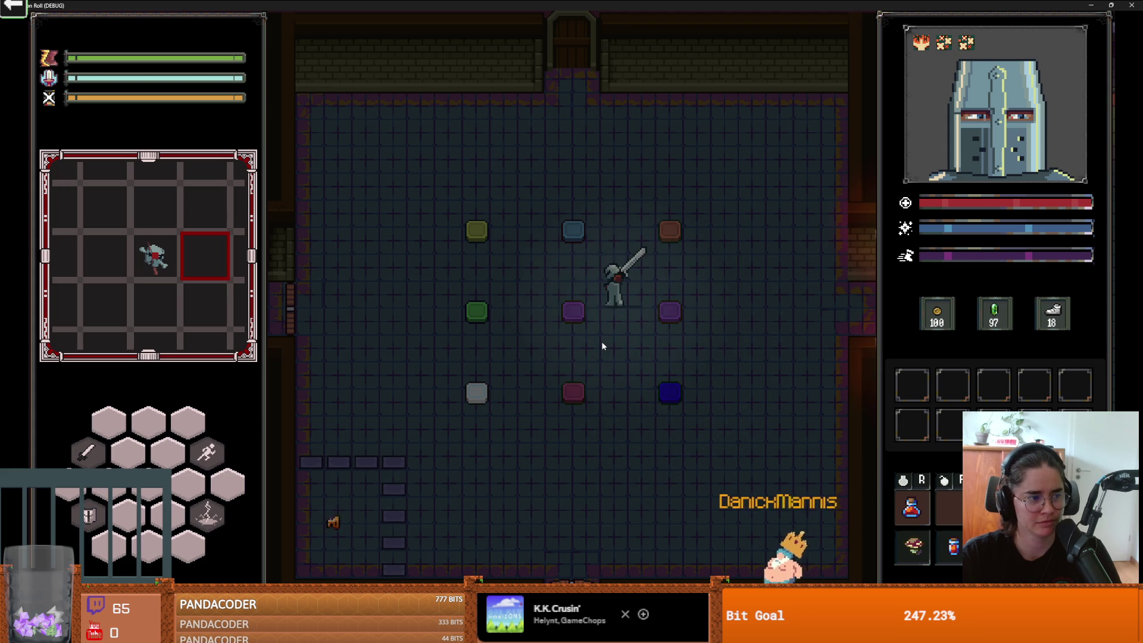
pyautogui.press('Escape')
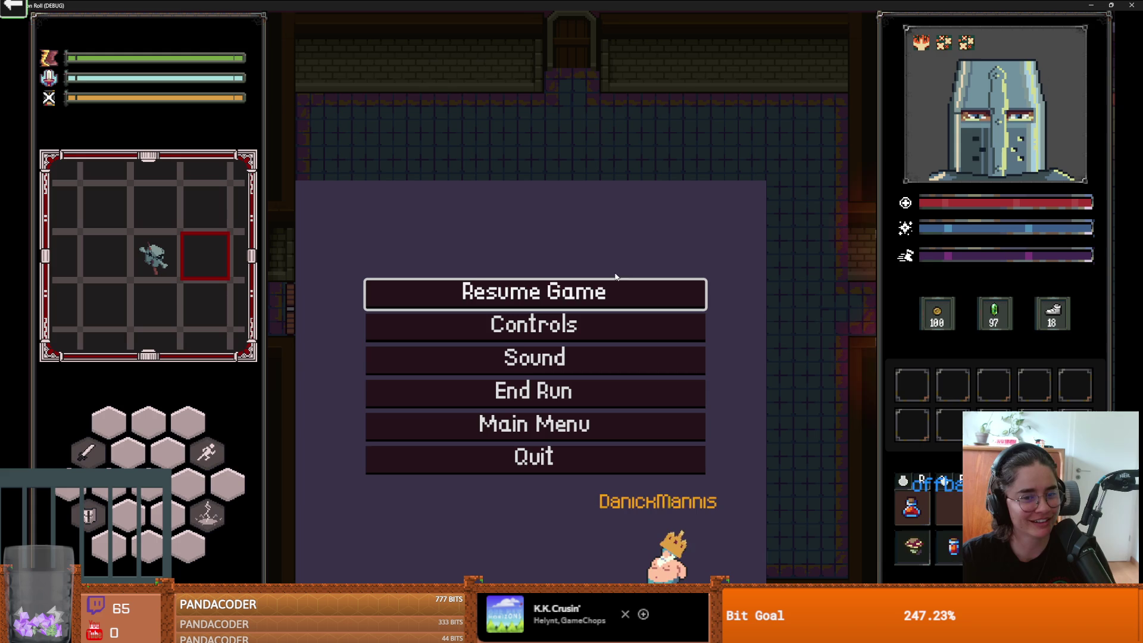
pyautogui.press('Escape')
# Step: At the west door, reroll the room cards twice and enter the puzzle room
pyautogui.press('a')
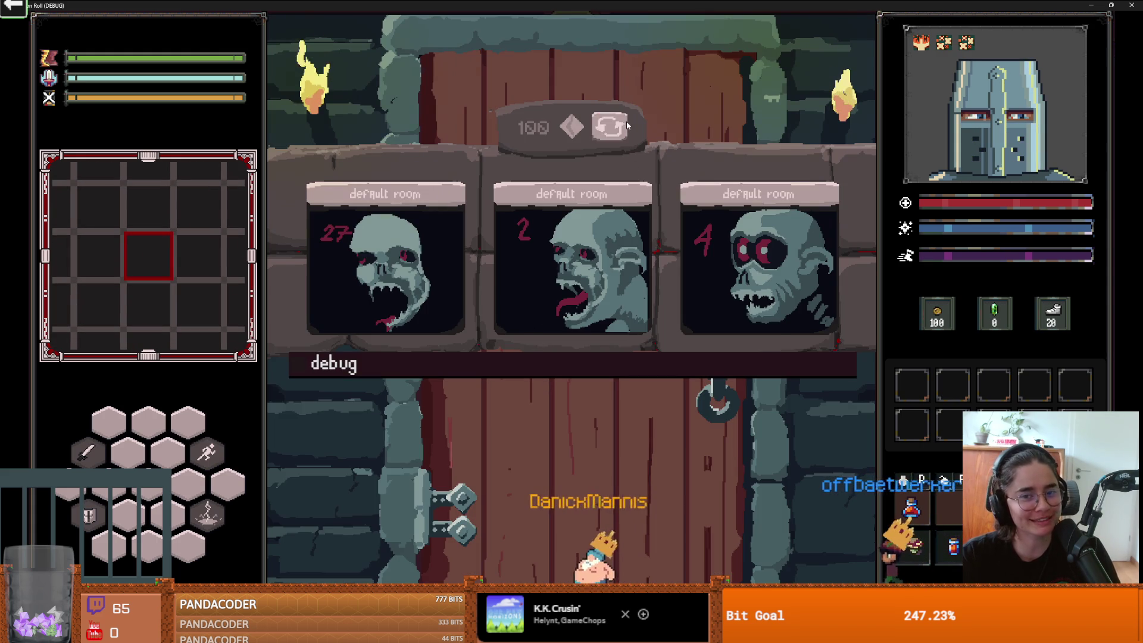
pyautogui.click(627, 125)
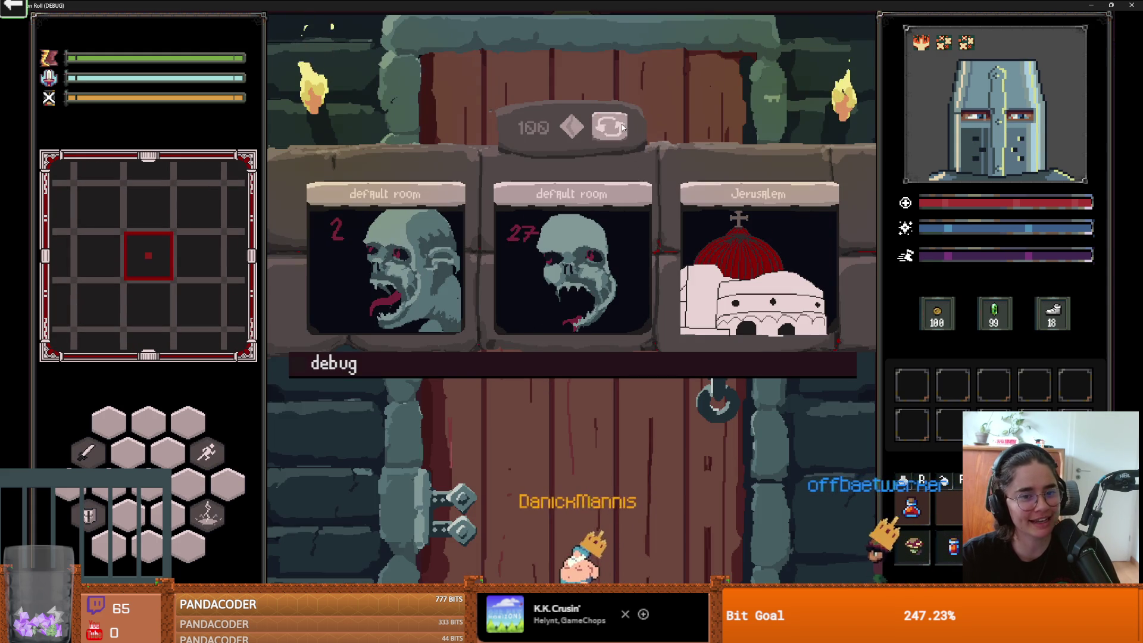
pyautogui.click(626, 125)
pyautogui.click(771, 237)
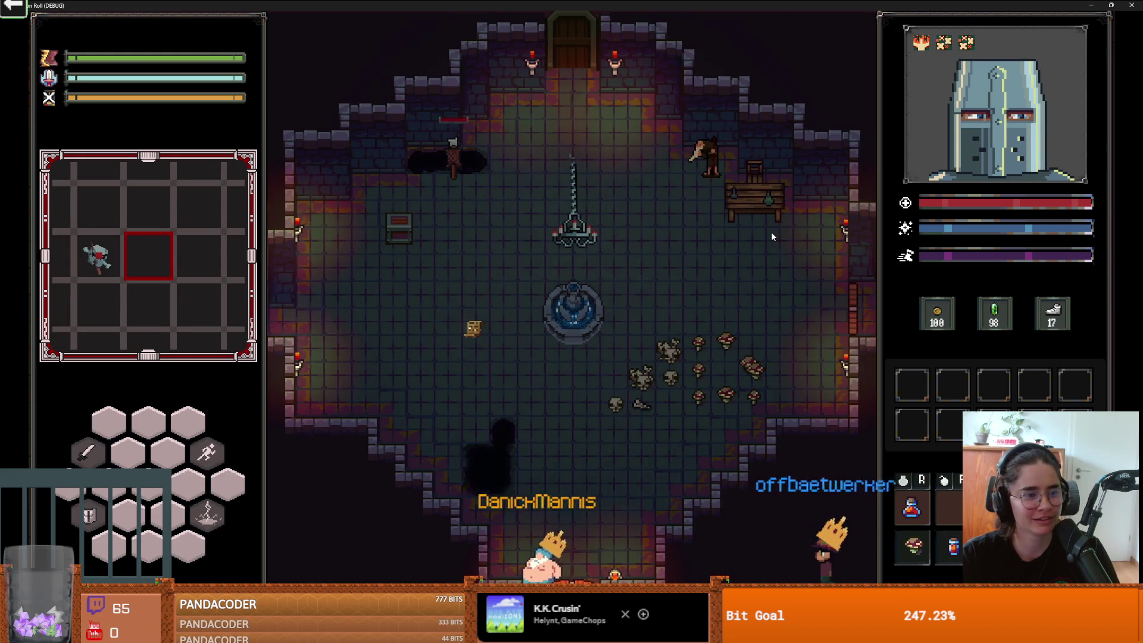
# Step: Walk the knight around the nine tiles, then stop the playtest with F8
pyautogui.press('a')
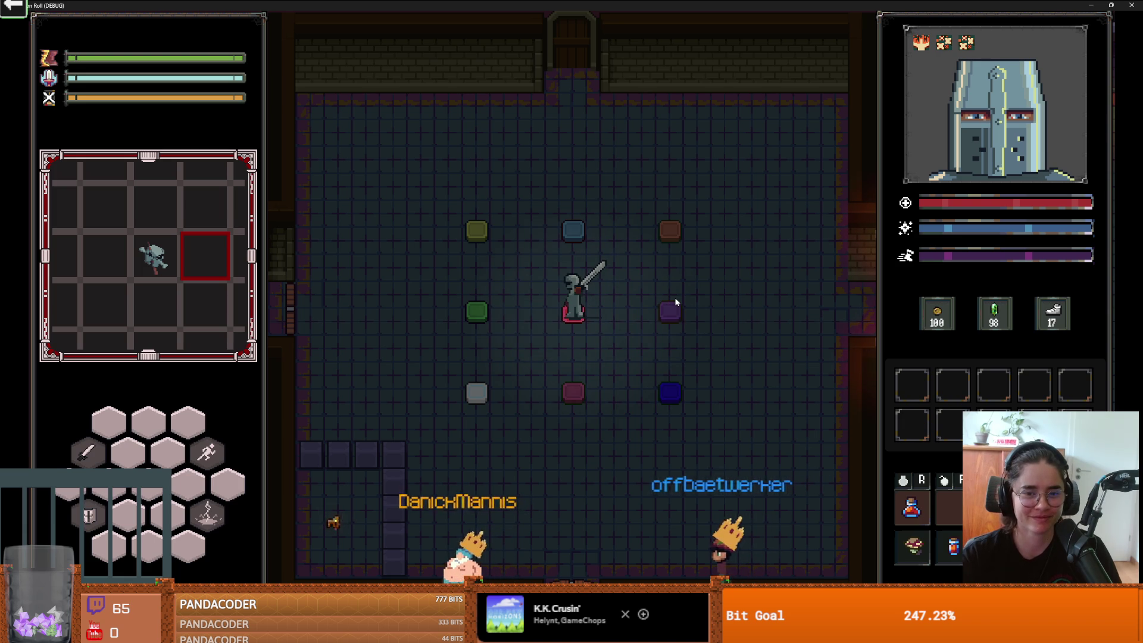
pyautogui.press('w')
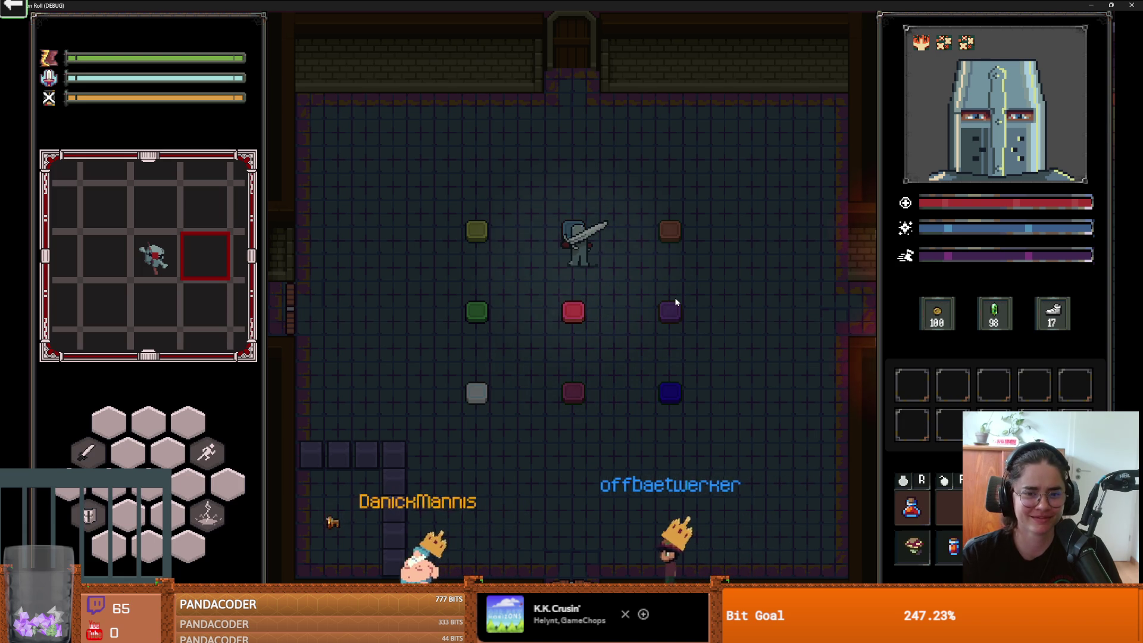
pyautogui.press('s')
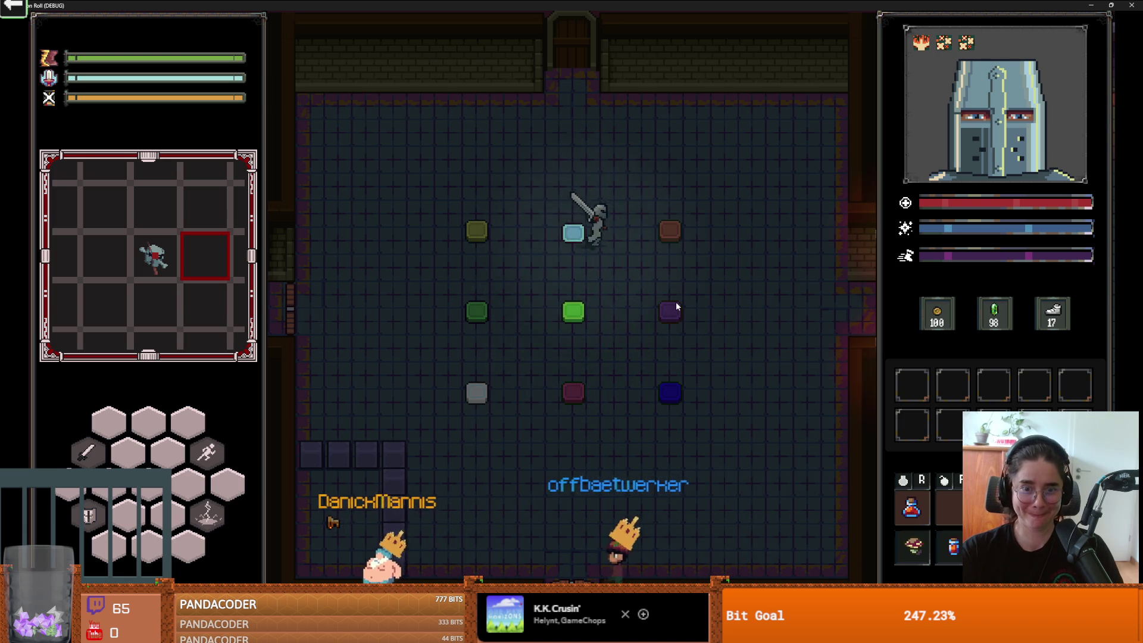
pyautogui.press('s')
pyautogui.hotkey('d', 'w')
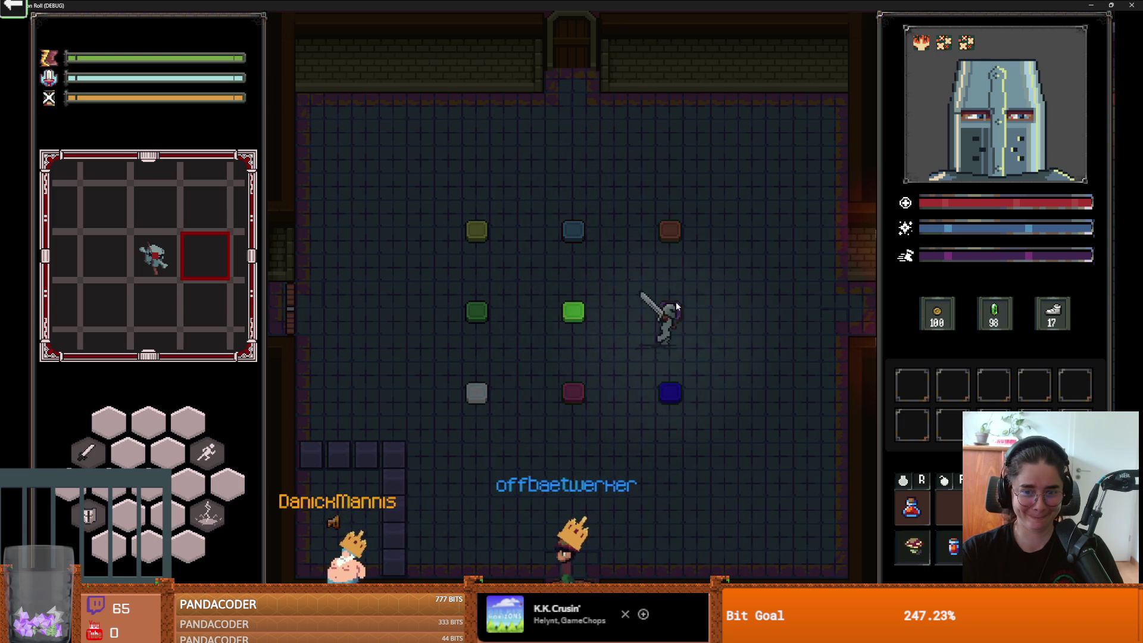
pyautogui.press('a')
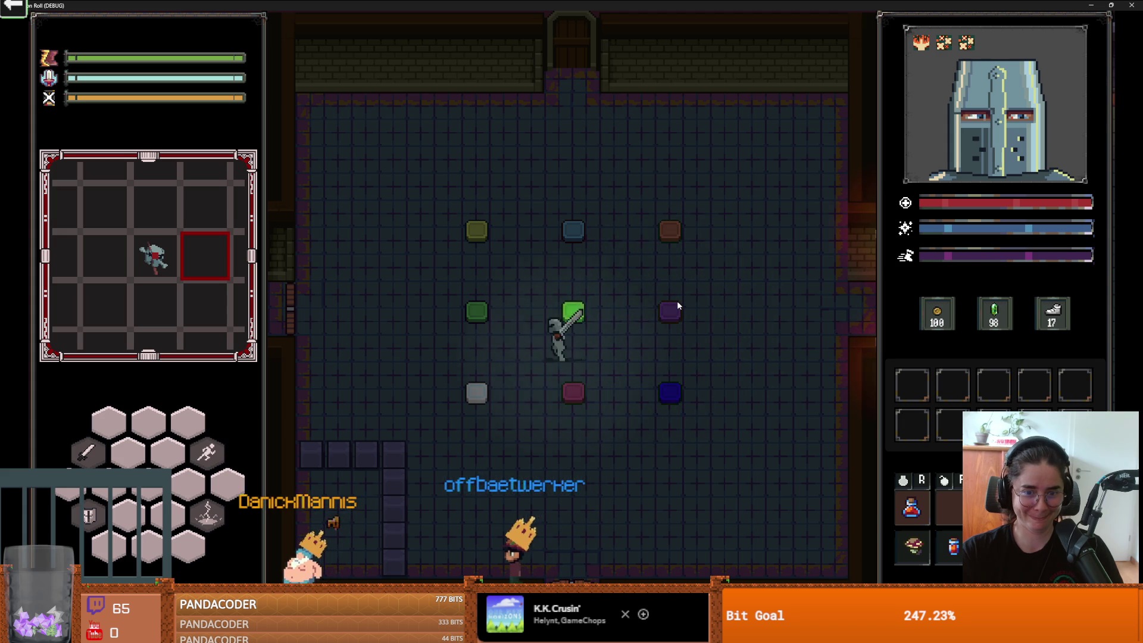
pyautogui.press('s')
pyautogui.press('a')
pyautogui.press('w')
pyautogui.press('d')
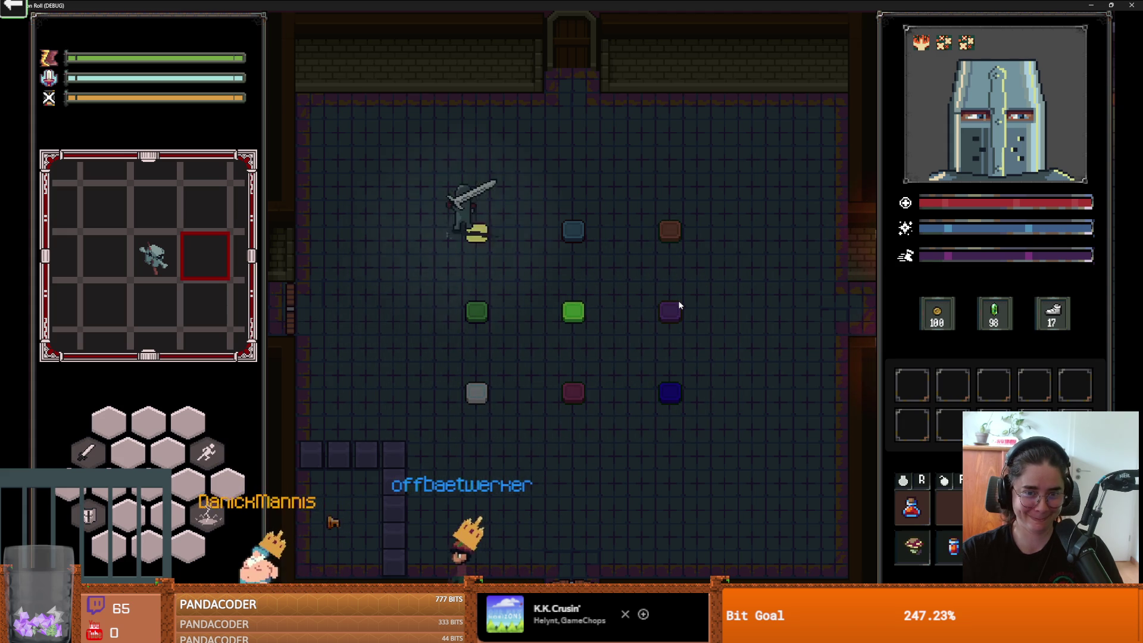
pyautogui.press('d')
pyautogui.press('s')
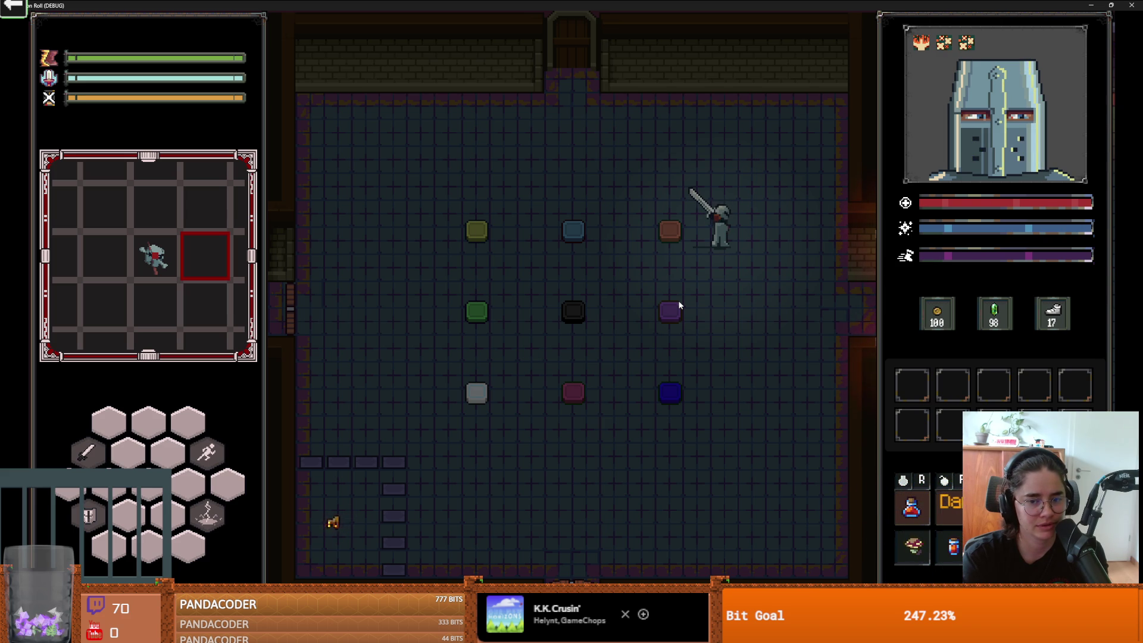
pyautogui.press('F8')
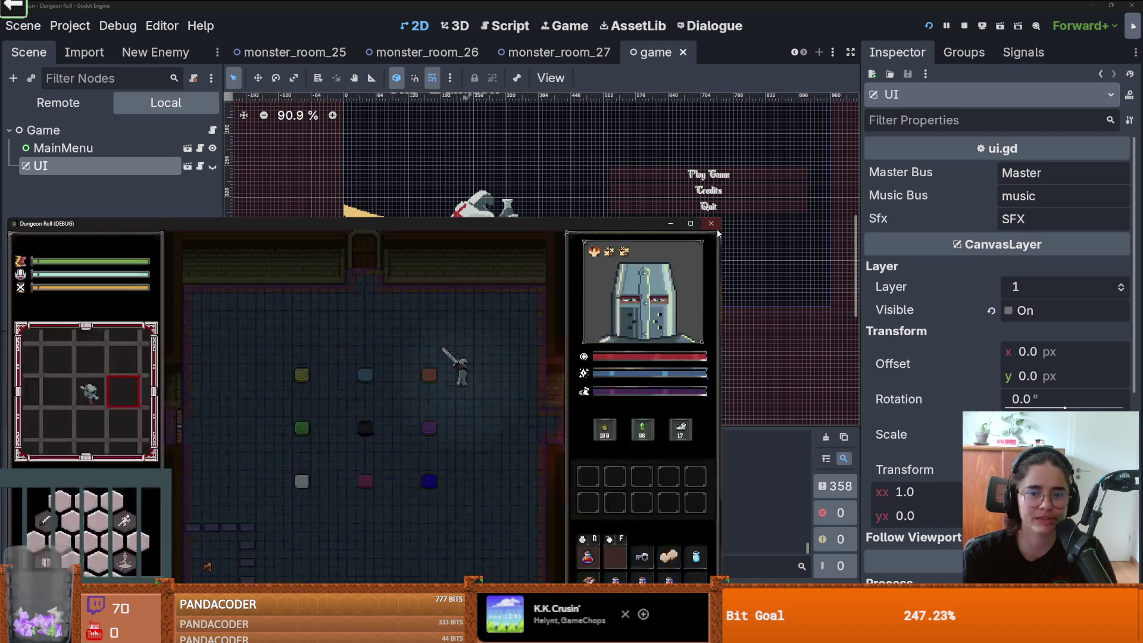
# Step: Save the open scene, show the Audio bus layout and clear the FileSystem filter
pyautogui.hotkey('ctrl', 's')
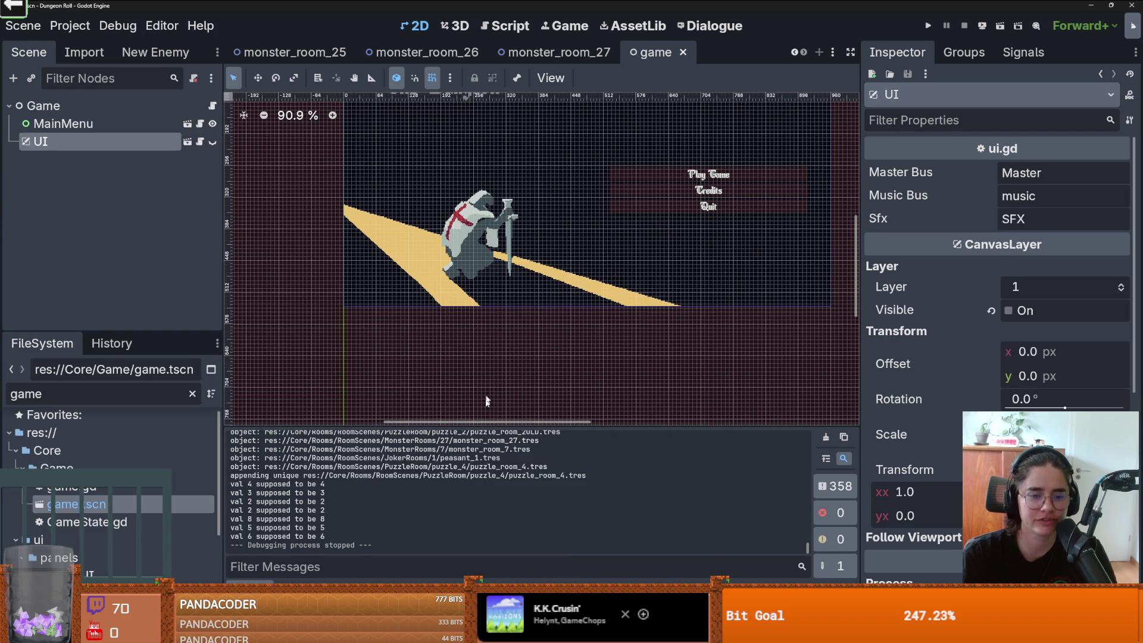
pyautogui.moveTo(483, 424); pyautogui.dragTo(479, 315)
pyautogui.click(399, 582)
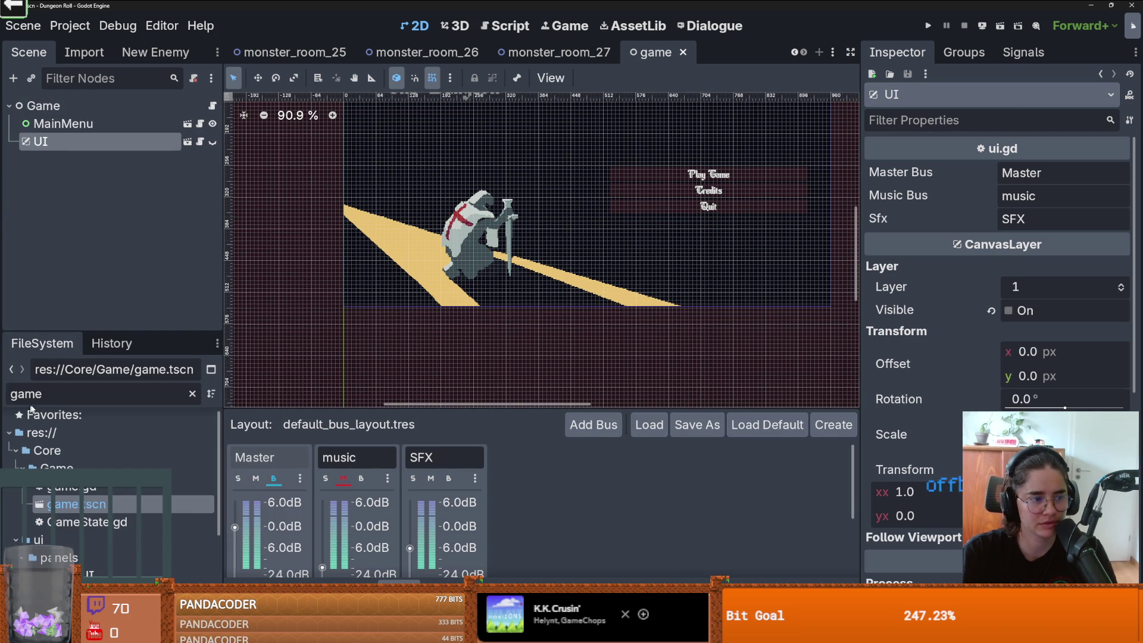
pyautogui.scroll(1, 29, 408)
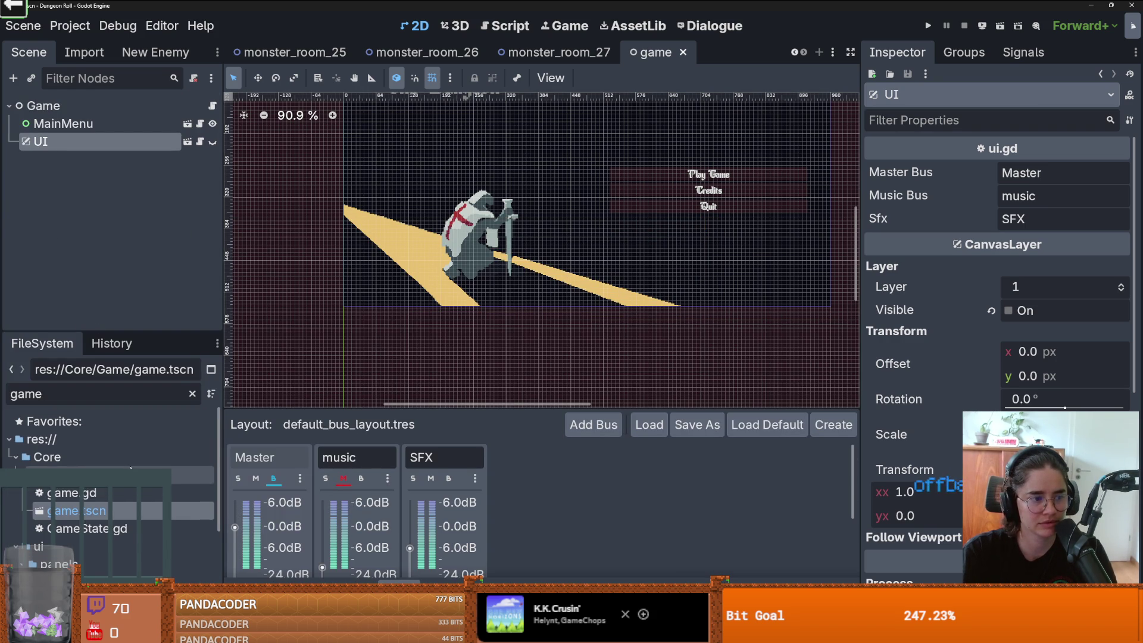
pyautogui.click(192, 396)
pyautogui.scroll(5, 130, 499)
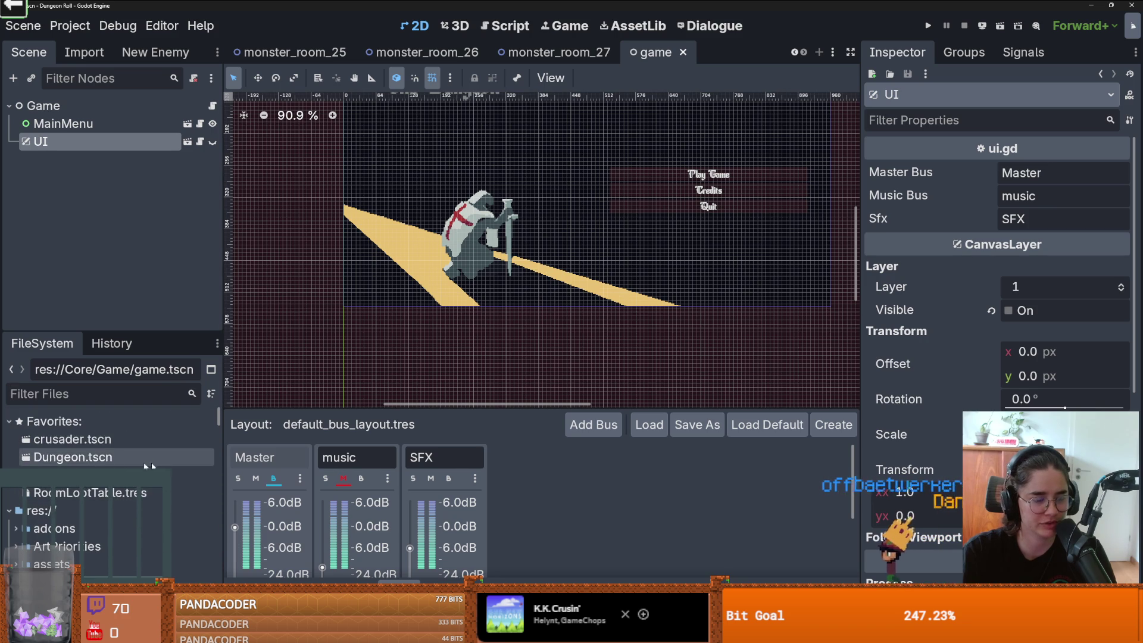
# Step: Open Dungeon.tscn from the FileSystem dock
pyautogui.doubleClick(116, 456)
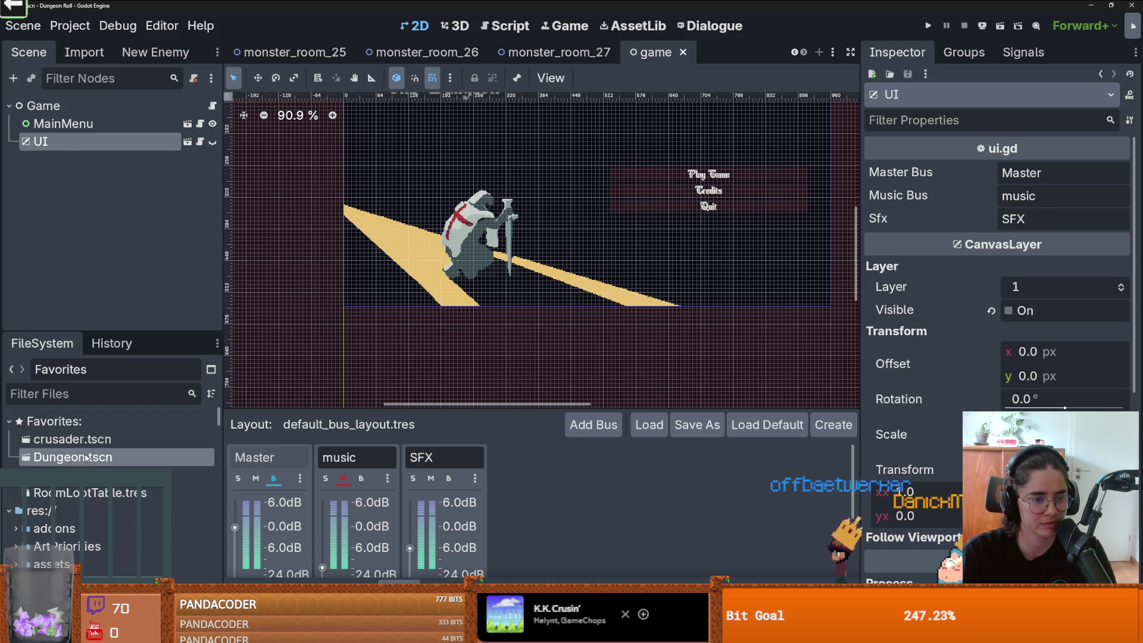
pyautogui.scroll(-1, 89, 208)
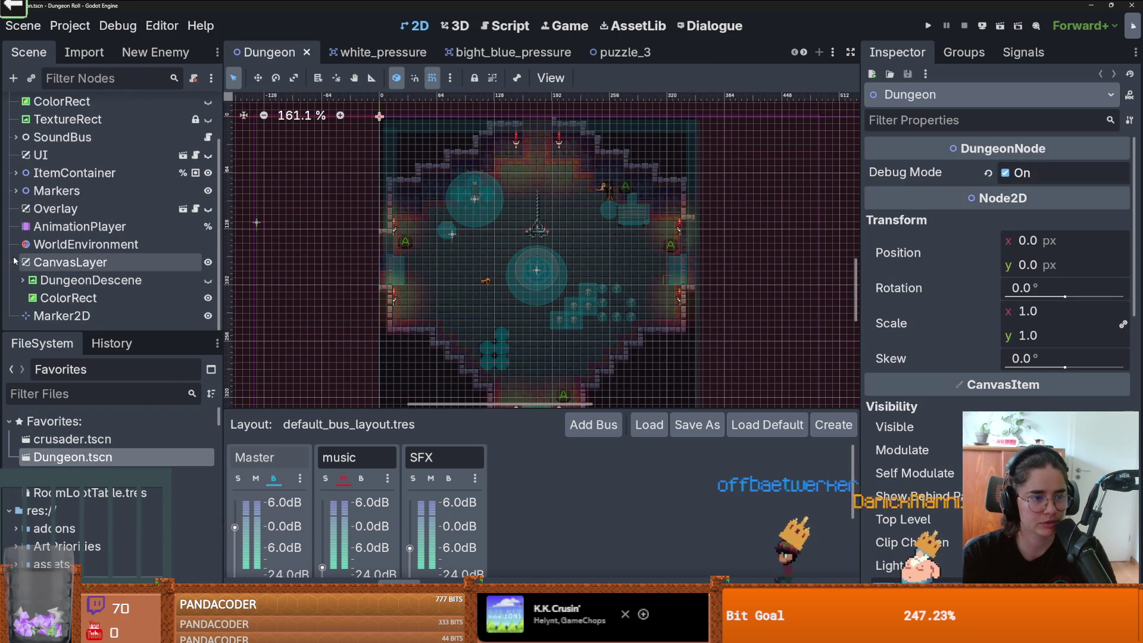
pyautogui.scroll(1, 62, 225)
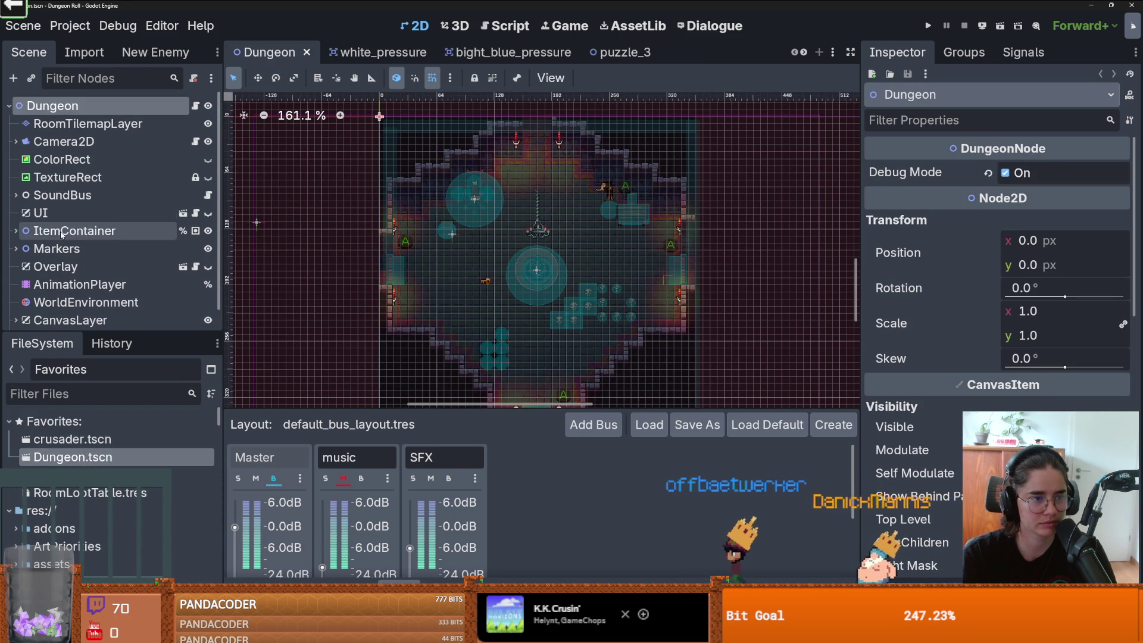
pyautogui.scroll(-1, 62, 222)
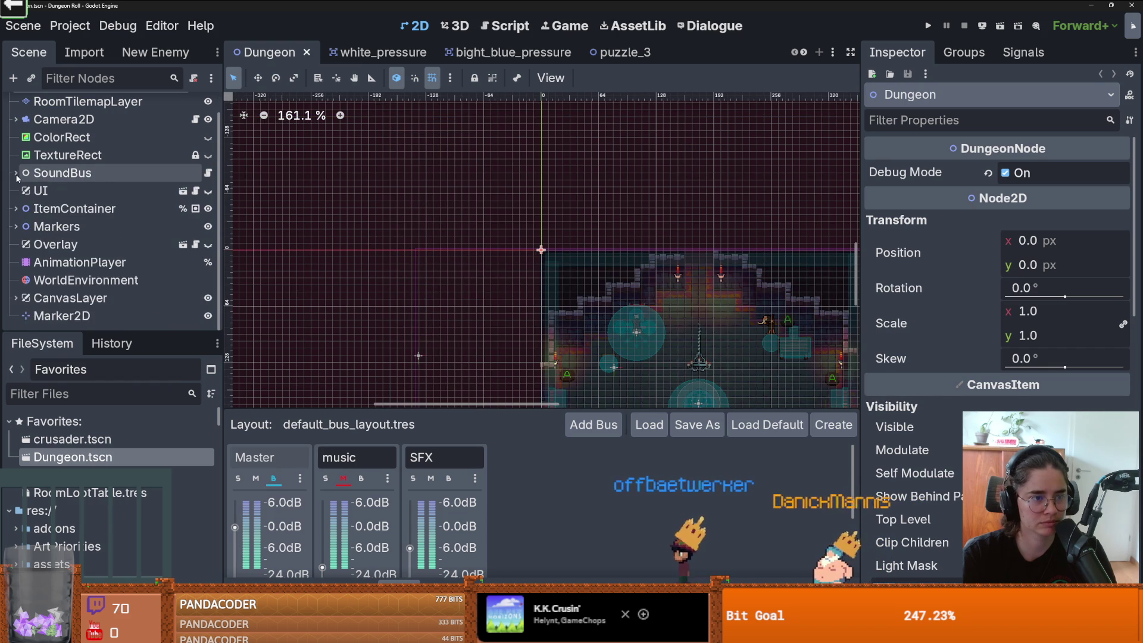
# Step: Inspect the SoundBus music player, collapse SoundBus, and save the Dungeon scene
pyautogui.click(81, 231)
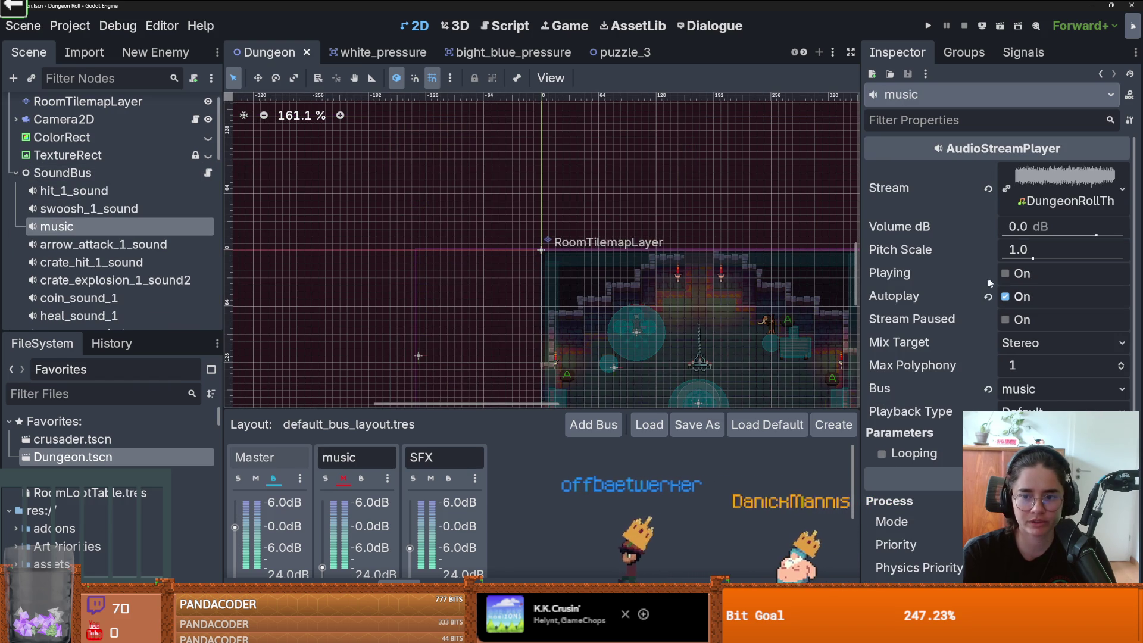
pyautogui.click(201, 173)
pyautogui.press('Left')
pyautogui.hotkey('ctrl', 's')
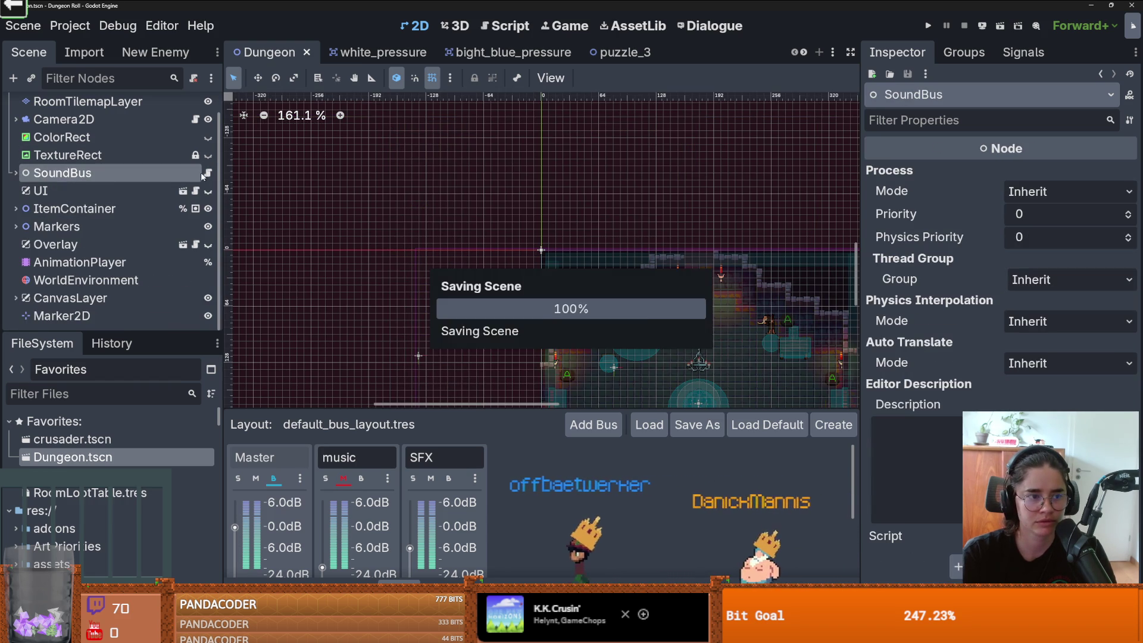
pyautogui.moveTo(128, 331); pyautogui.dragTo(113, 262)
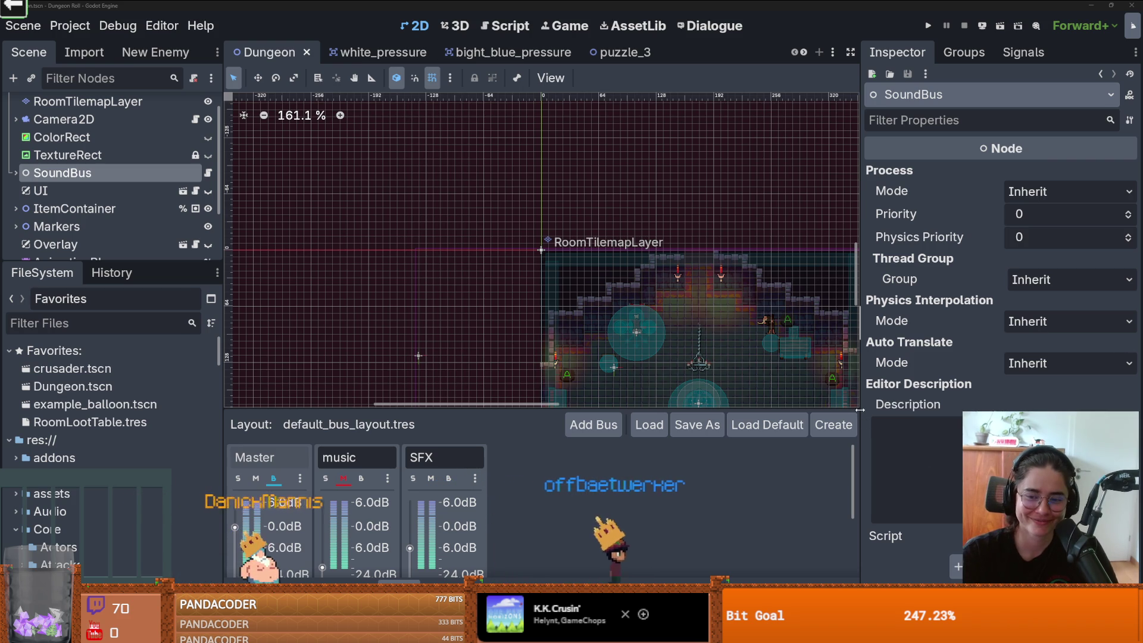
pyautogui.moveTo(856, 409); pyautogui.dragTo(1019, 409)
# Step: Narrow the Inspector dock to widen the Dungeon scene canvas
pyautogui.moveTo(823, 415); pyautogui.dragTo(825, 532)
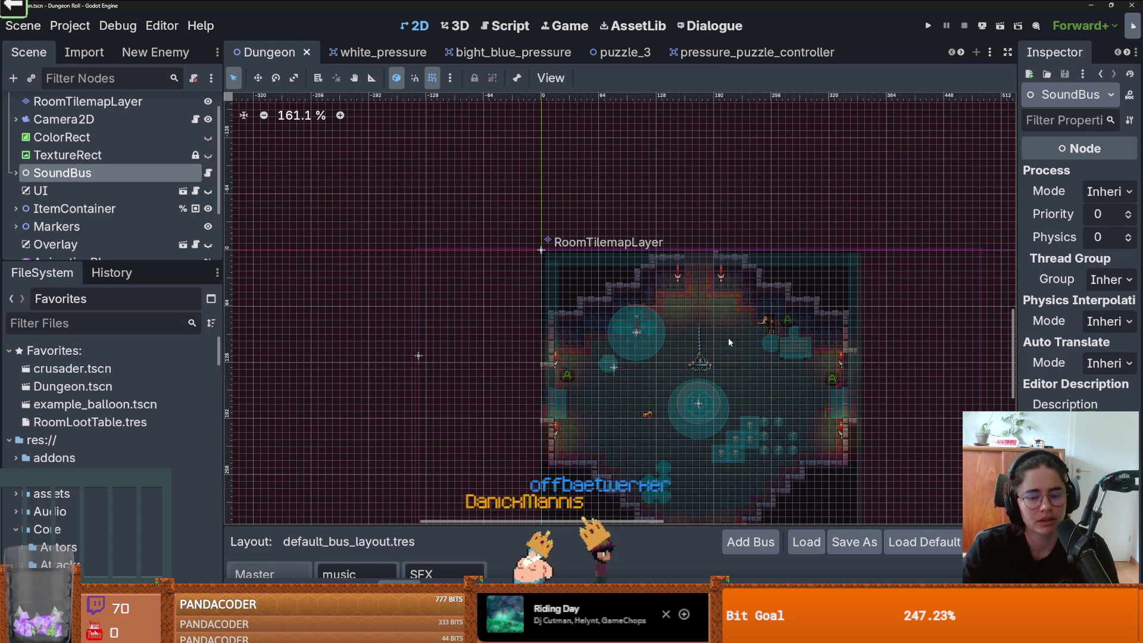
# Step: Centre the dungeon room, save Dungeon, and scroll the scene tabs to open puzzle_4
pyautogui.moveTo(627, 367); pyautogui.dragTo(491, 237)
pyautogui.hotkey('ctrl', 's')
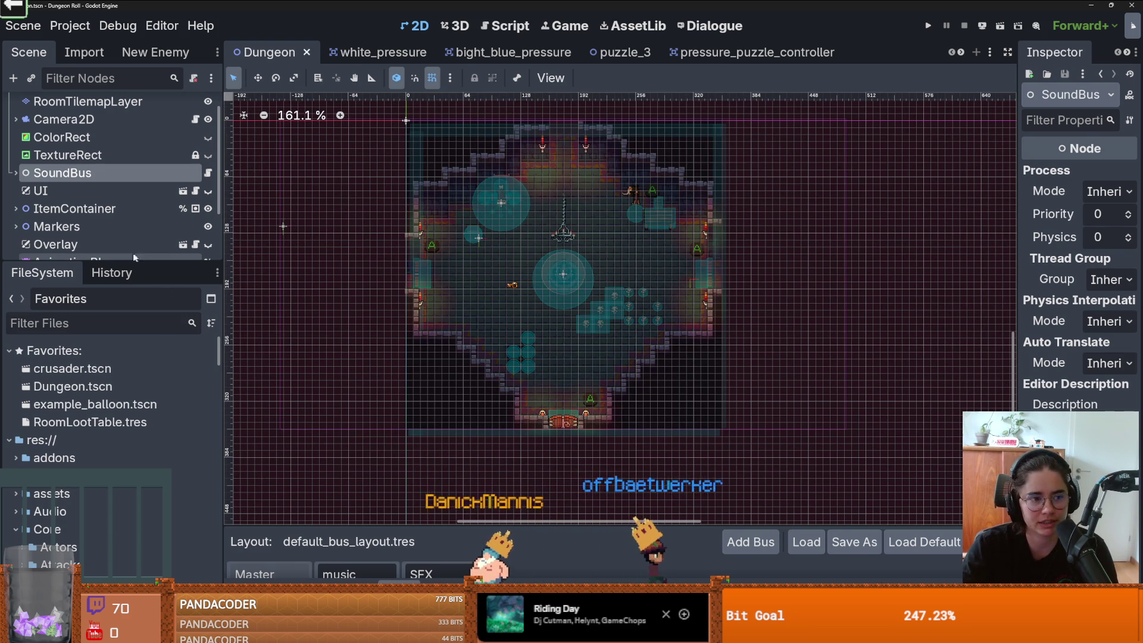
pyautogui.moveTo(97, 254); pyautogui.dragTo(98, 236)
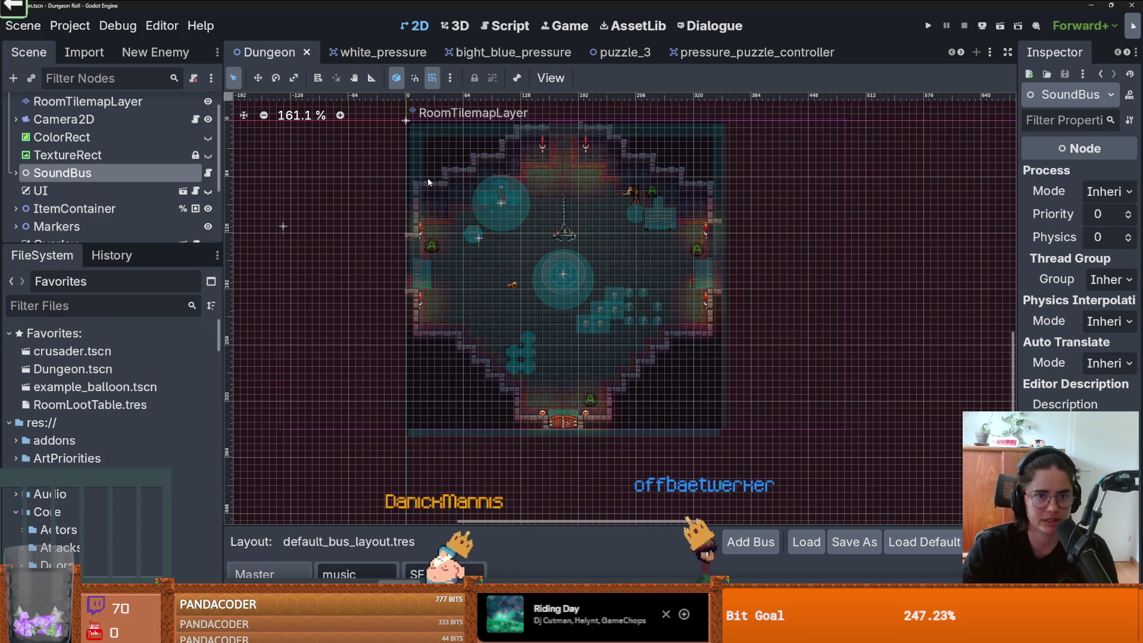
pyautogui.click(961, 52)
pyautogui.click(961, 53)
pyautogui.click(961, 52)
pyautogui.click(961, 53)
pyautogui.click(960, 54)
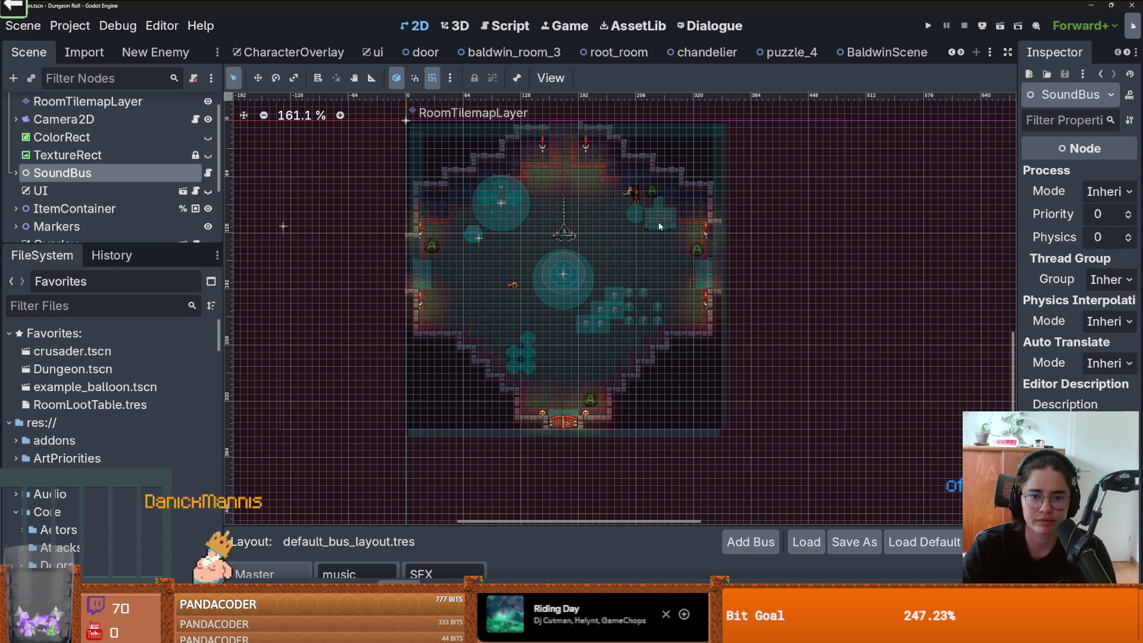
pyautogui.click(782, 55)
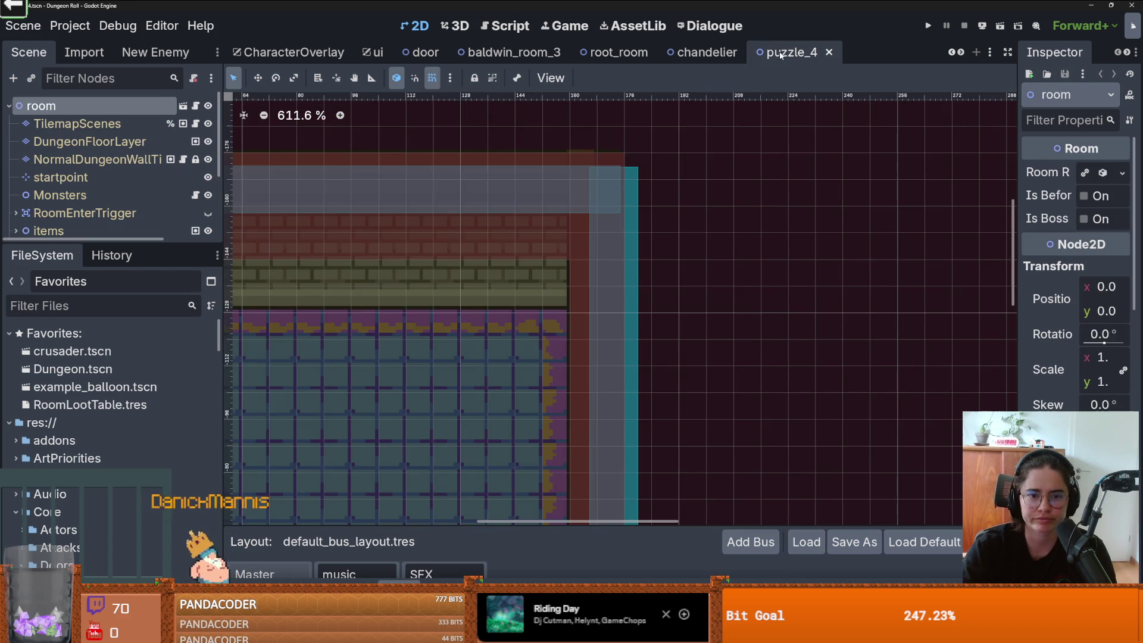
# Step: Zoom out and review the items node's PressurePuzzleController settings in puzzle_4
pyautogui.scroll(-2, 357, 357)
pyautogui.scroll(-2, 486, 301)
pyautogui.scroll(-5, 494, 300)
pyautogui.scroll(2, 519, 316)
pyautogui.moveTo(152, 241); pyautogui.dragTo(119, 506)
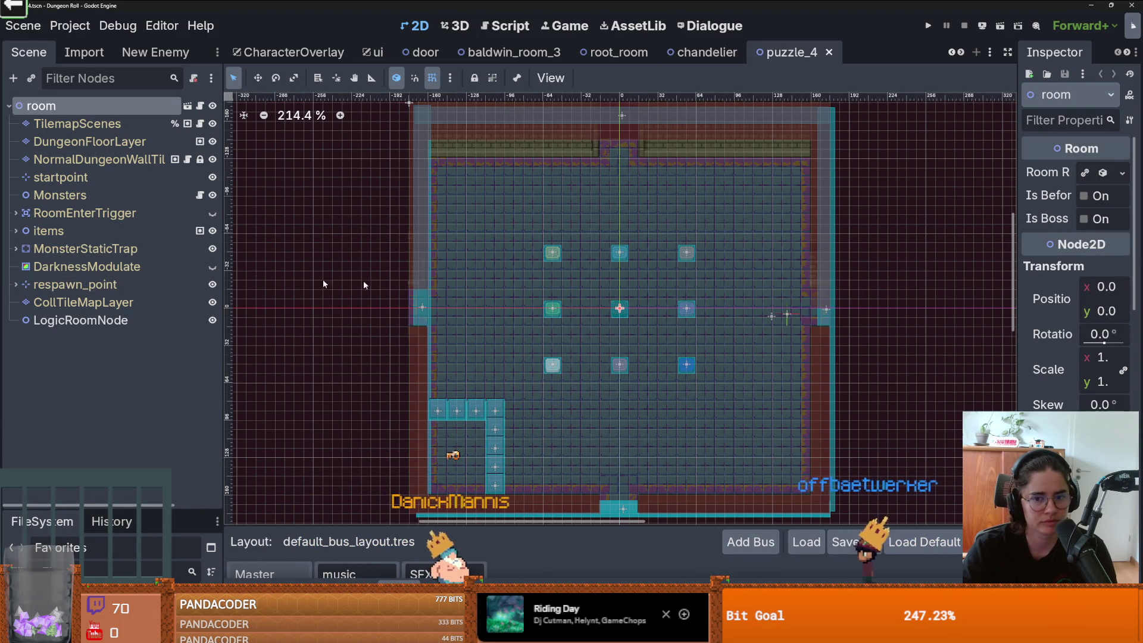
pyautogui.click(16, 231)
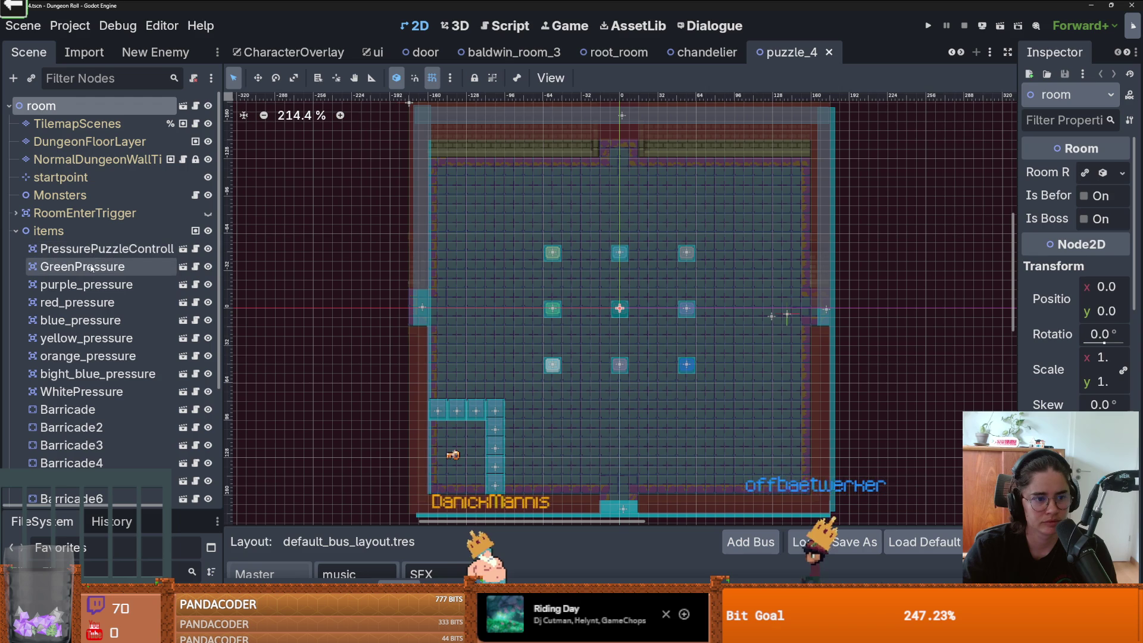
pyautogui.click(55, 247)
pyautogui.click(18, 232)
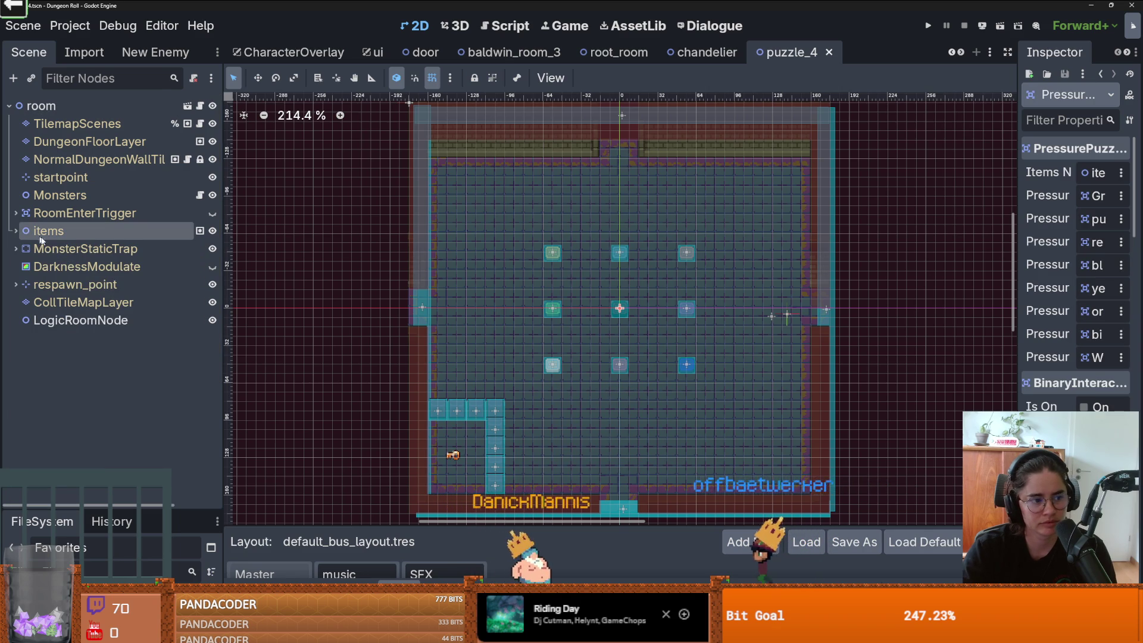
# Step: Select the RoomEnterTrigger's CollisionShape2D over the room on the canvas
pyautogui.scroll(-1, 490, 340)
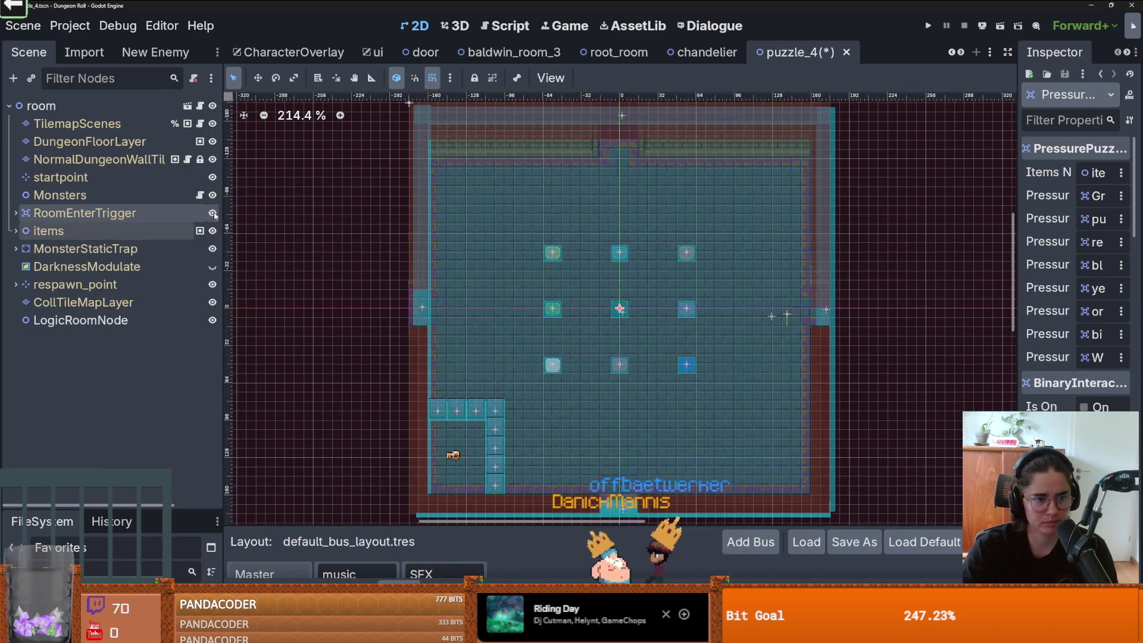
pyautogui.scroll(-1, 491, 283)
pyautogui.scroll(1, 492, 280)
pyautogui.click(520, 230)
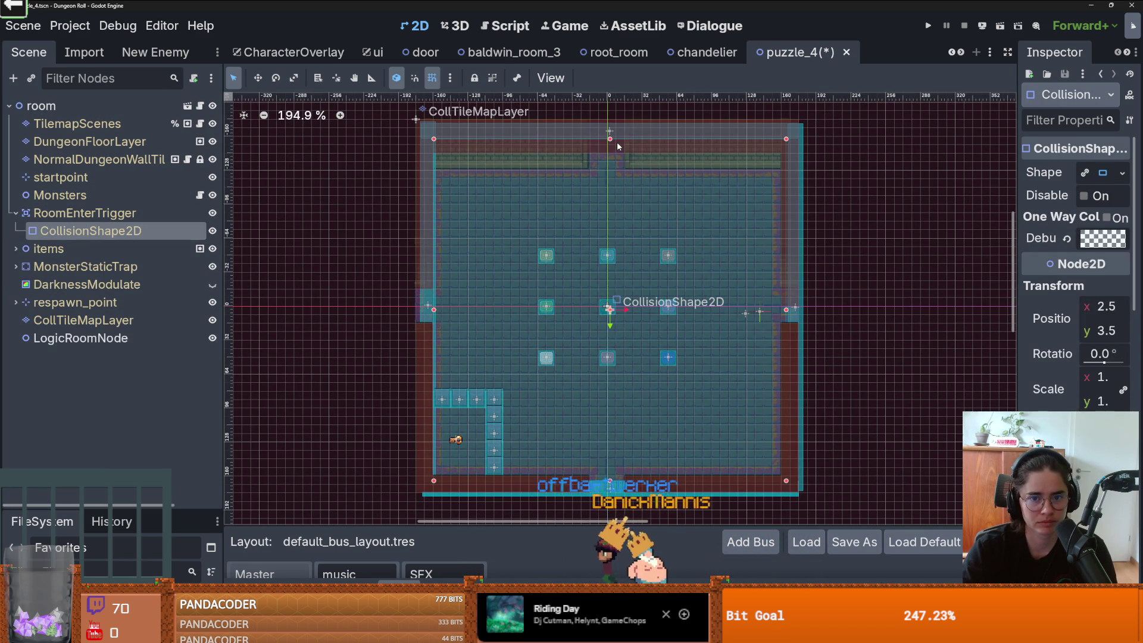
pyautogui.moveTo(610, 139); pyautogui.dragTo(610, 152)
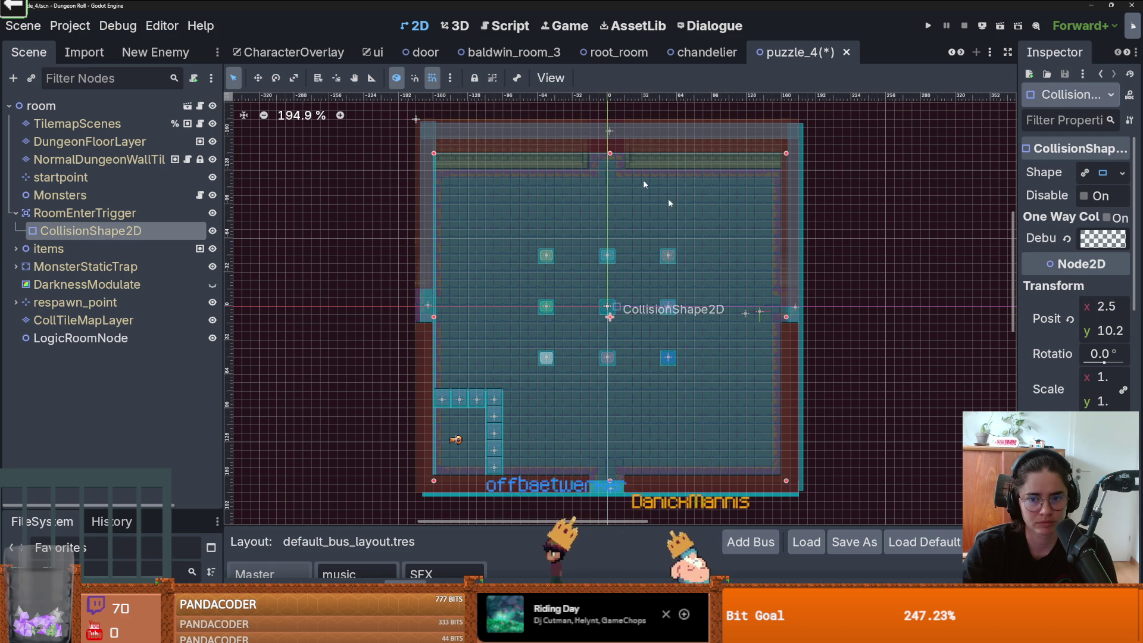
pyautogui.click(785, 314)
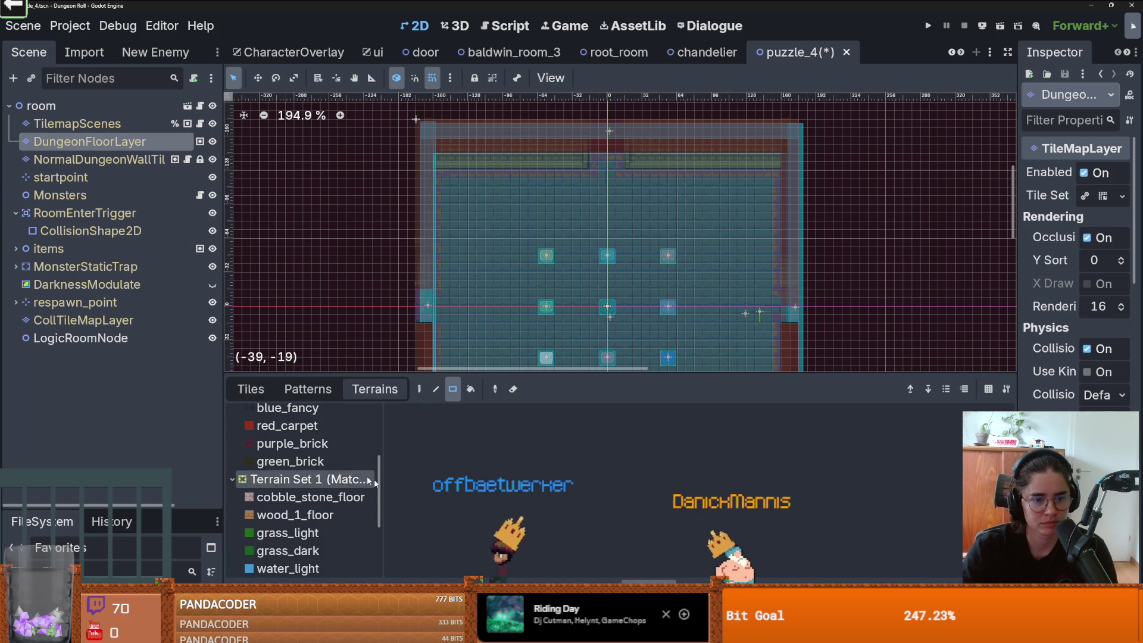
pyautogui.moveTo(427, 381); pyautogui.dragTo(427, 473)
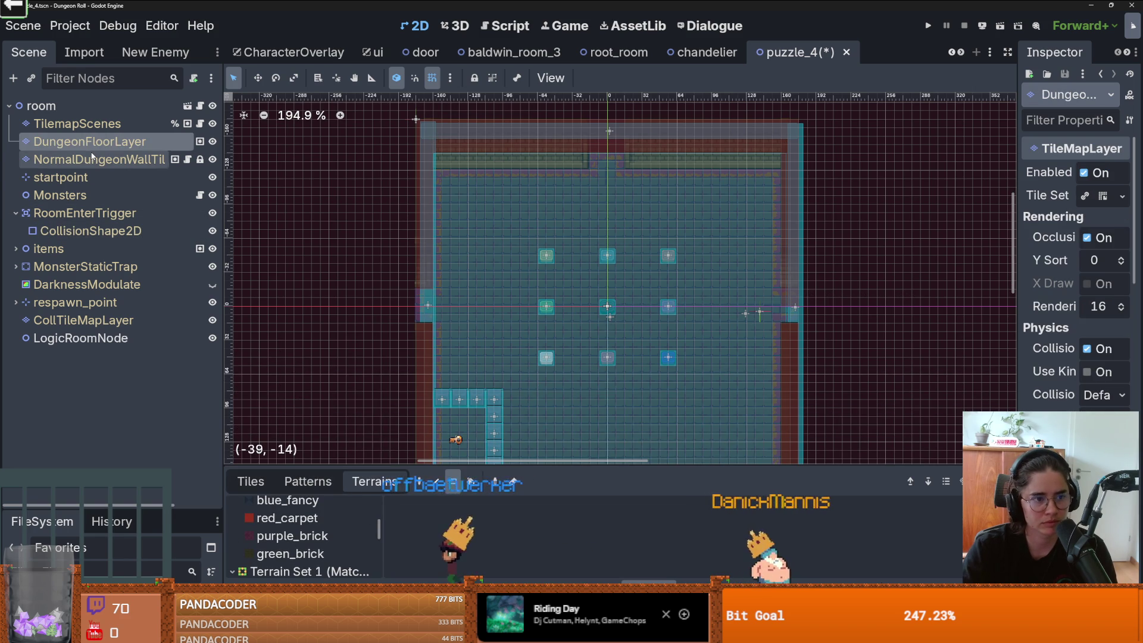
pyautogui.click(90, 231)
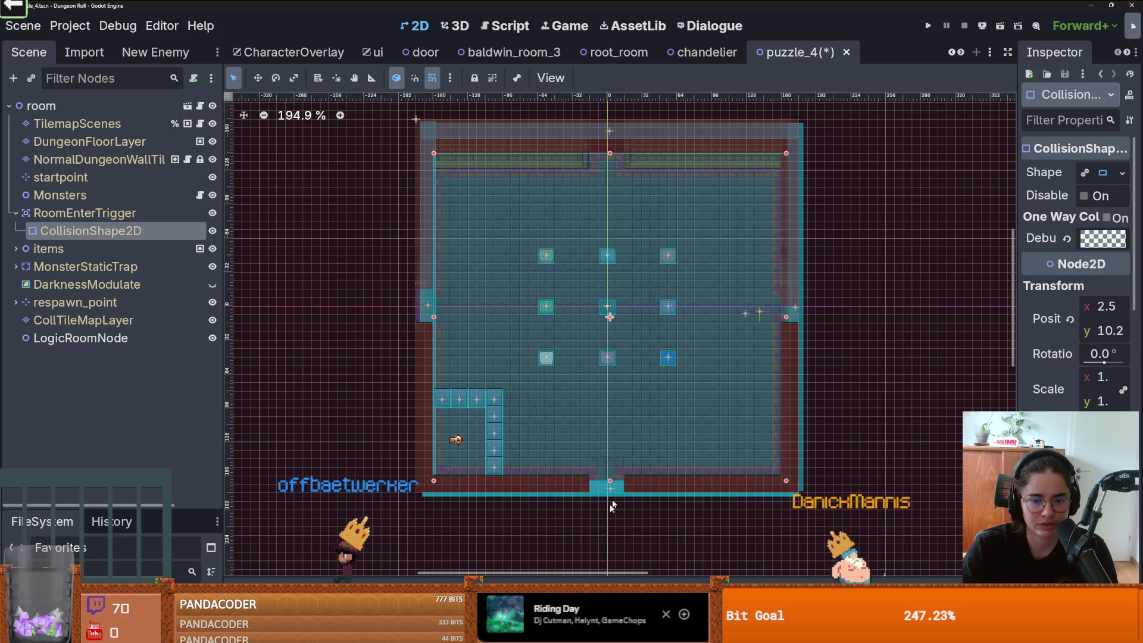
pyautogui.scroll(-1, 504, 467)
pyautogui.hotkey('ctrl', 's')
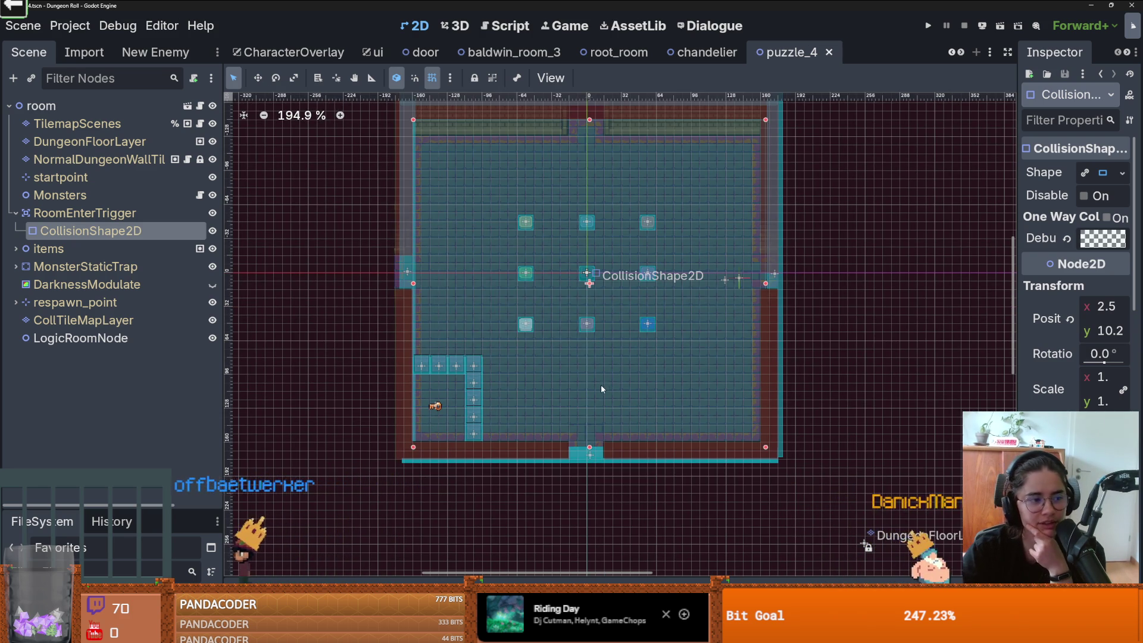
pyautogui.scroll(1, 639, 388)
pyautogui.scroll(-1, 619, 384)
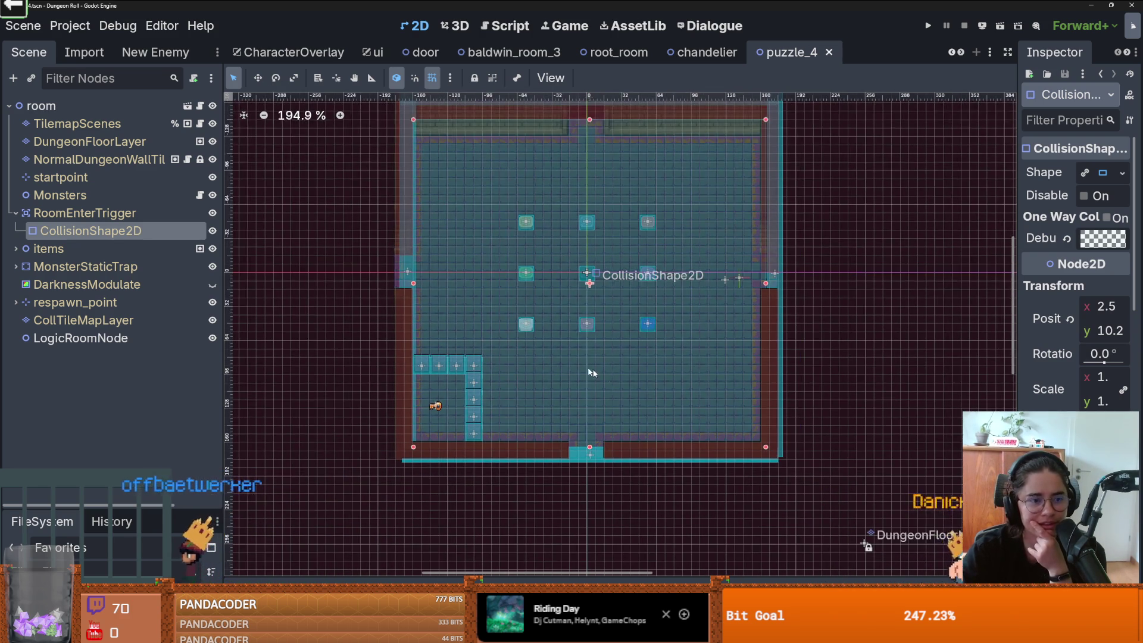
pyautogui.click(97, 215)
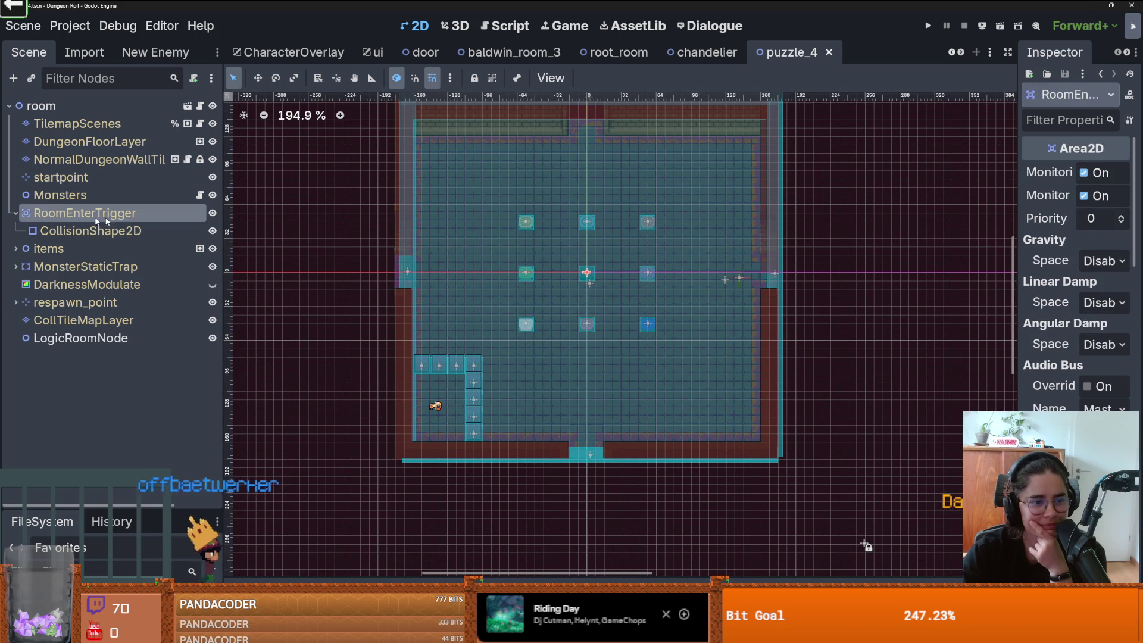
pyautogui.click(14, 212)
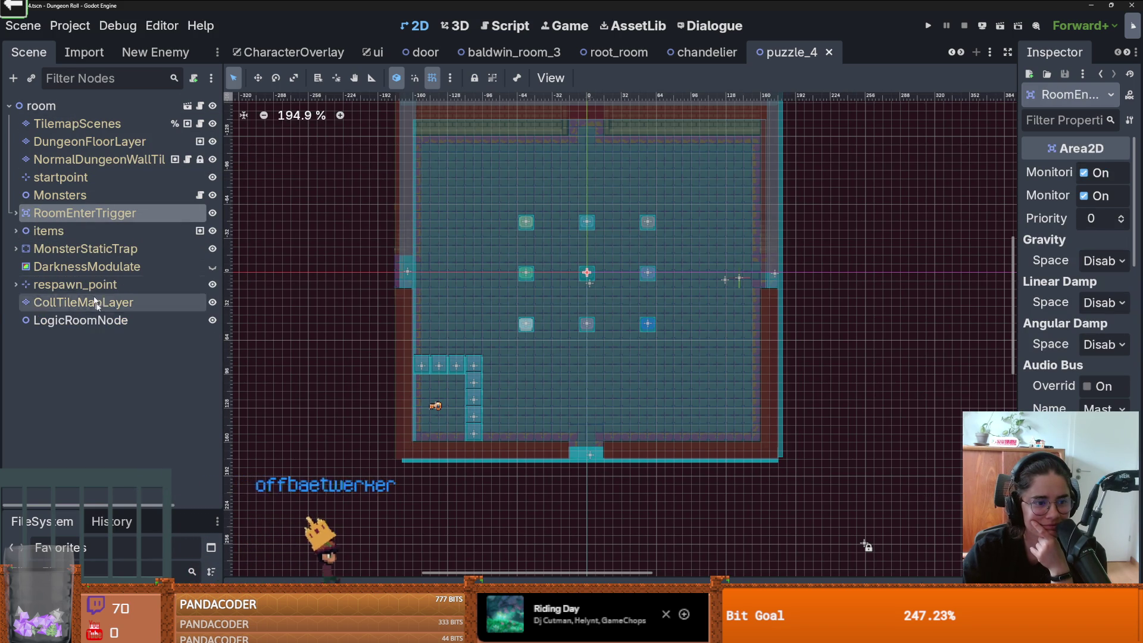
pyautogui.click(101, 321)
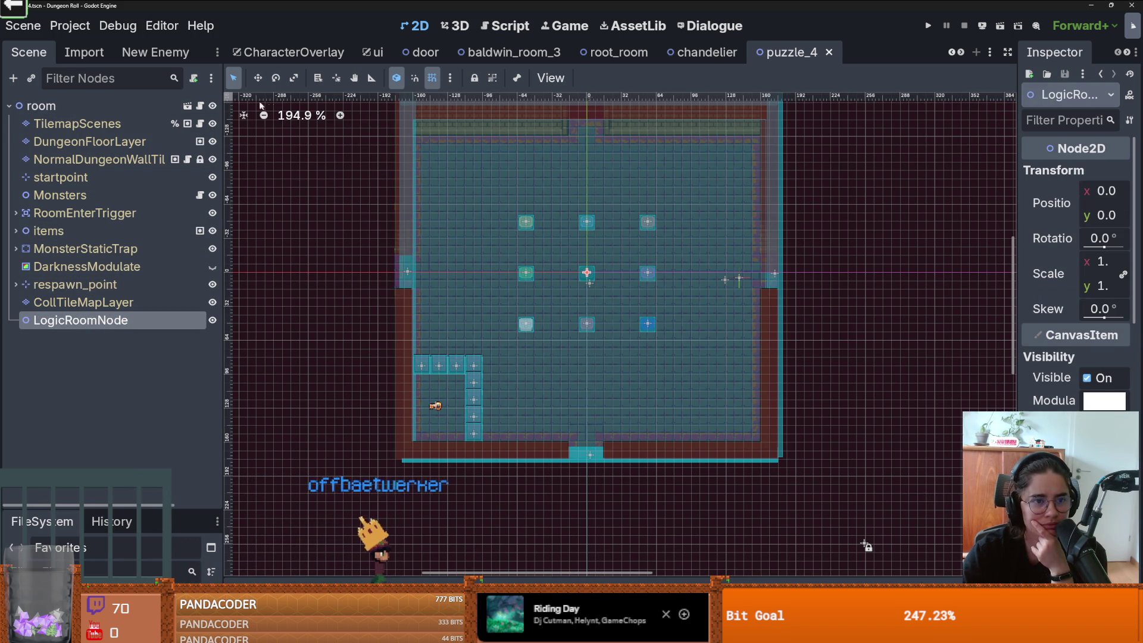
# Step: Attach a new logic_room_node.gd script, saved in PuzzleRoom/Util, to LogicRoomNode
pyautogui.click(193, 78)
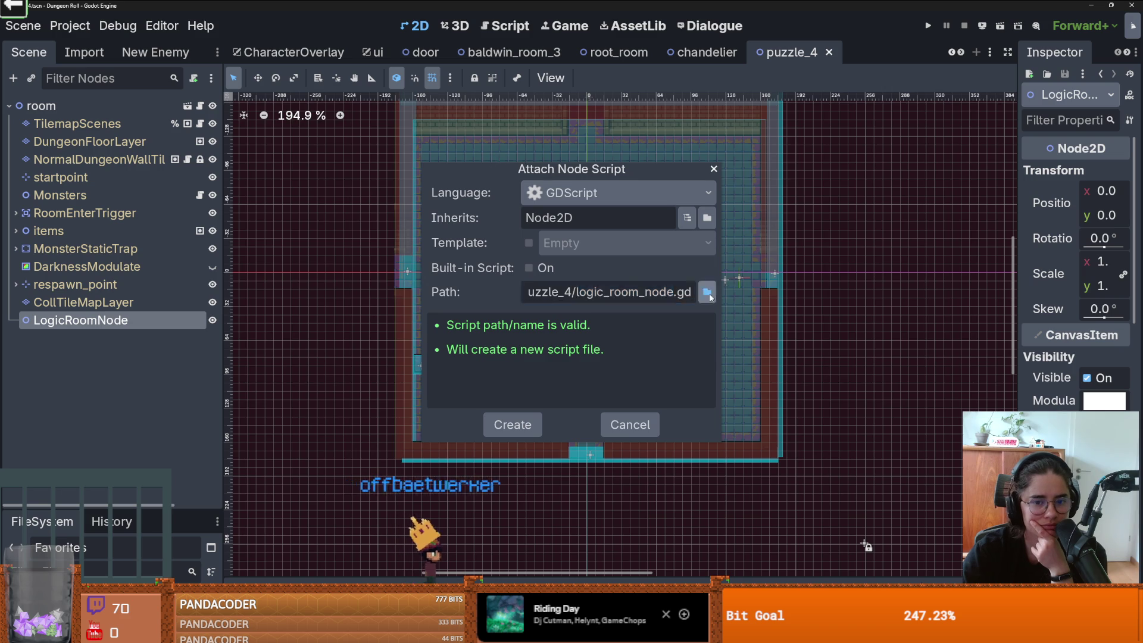
pyautogui.click(708, 293)
pyautogui.click(316, 139)
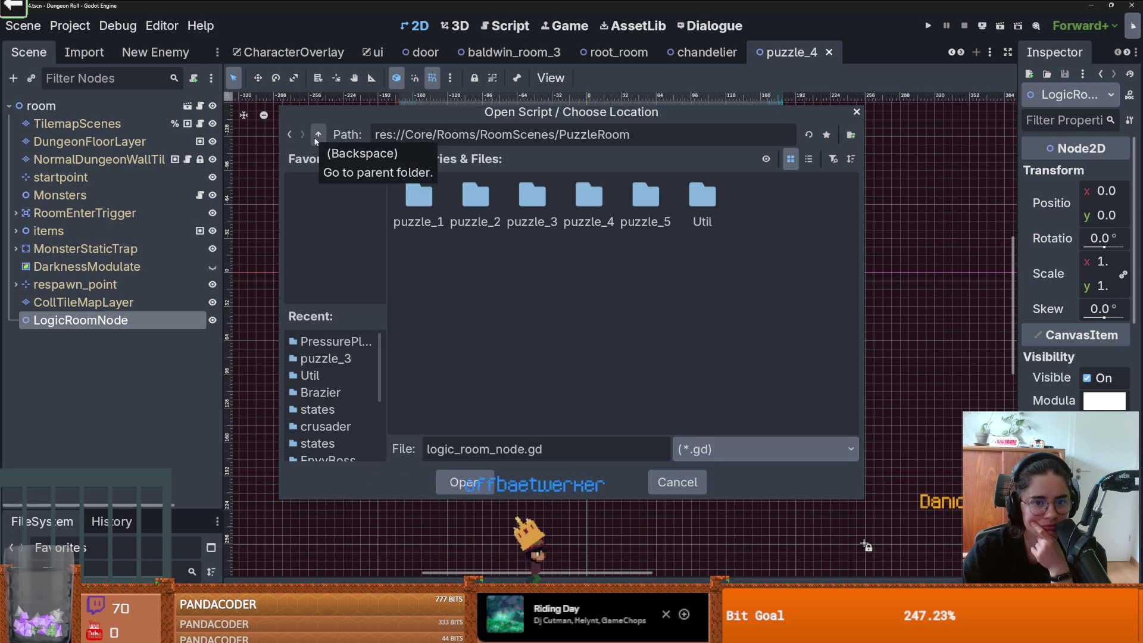
pyautogui.doubleClick(701, 201)
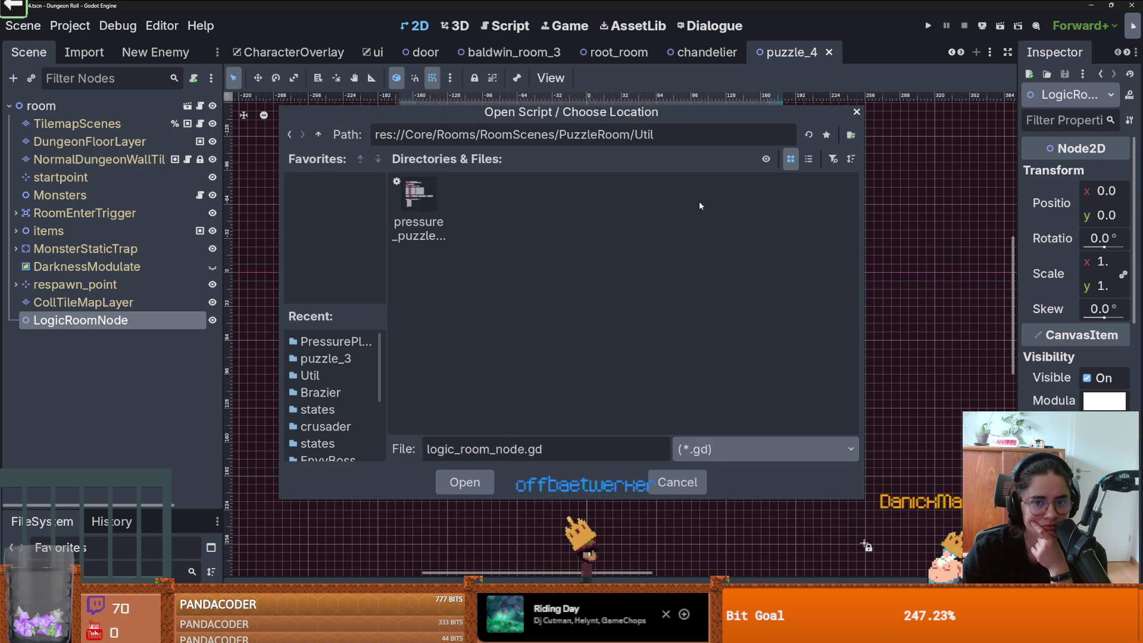
pyautogui.click(485, 476)
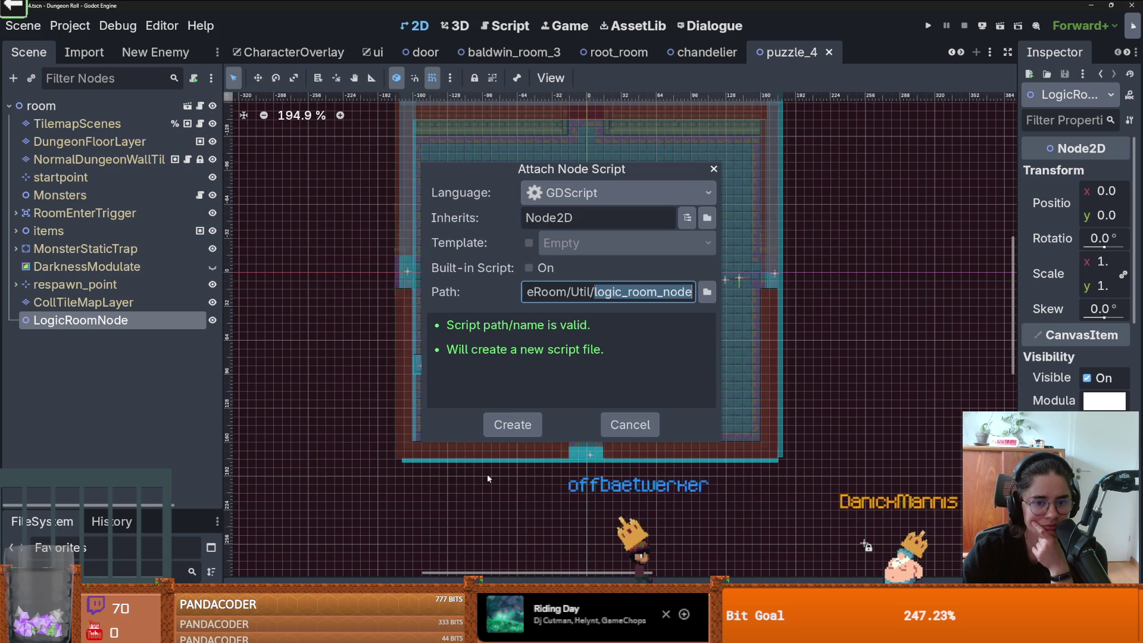
pyautogui.press('Return')
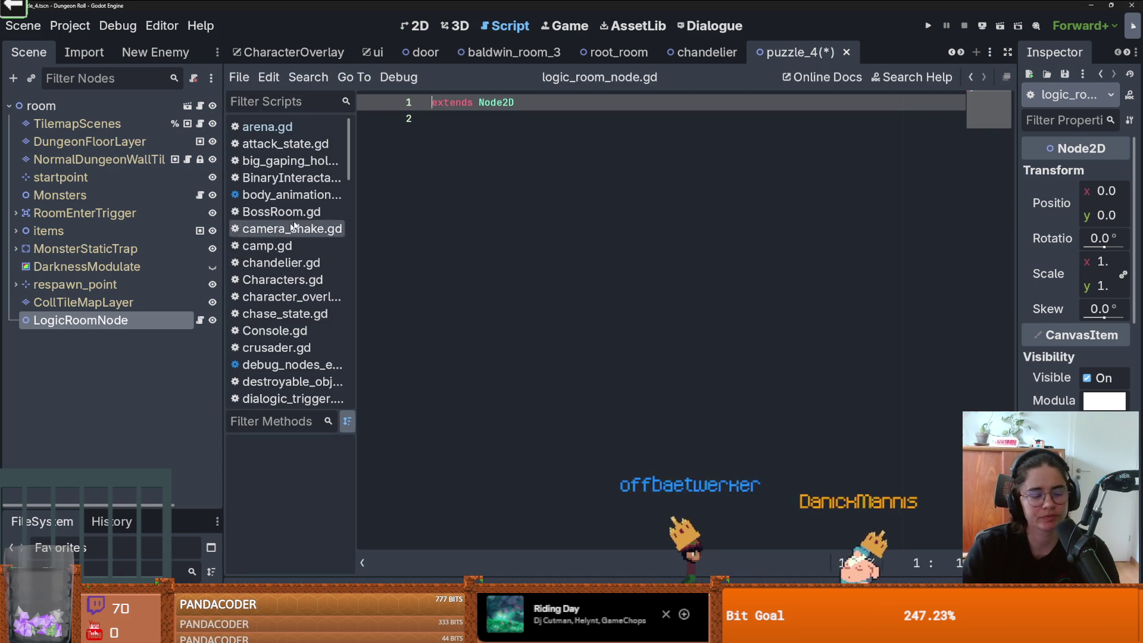
pyautogui.click(16, 215)
pyautogui.click(17, 216)
pyautogui.click(60, 219)
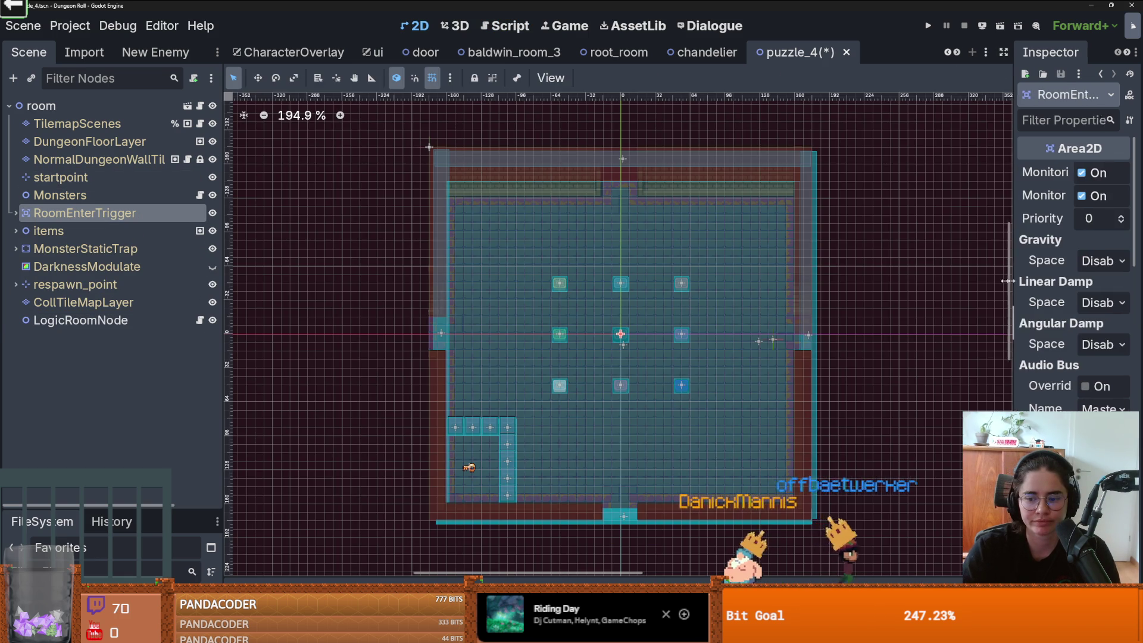
pyautogui.moveTo(1017, 297); pyautogui.dragTo(928, 297)
pyautogui.scroll(-3, 948, 361)
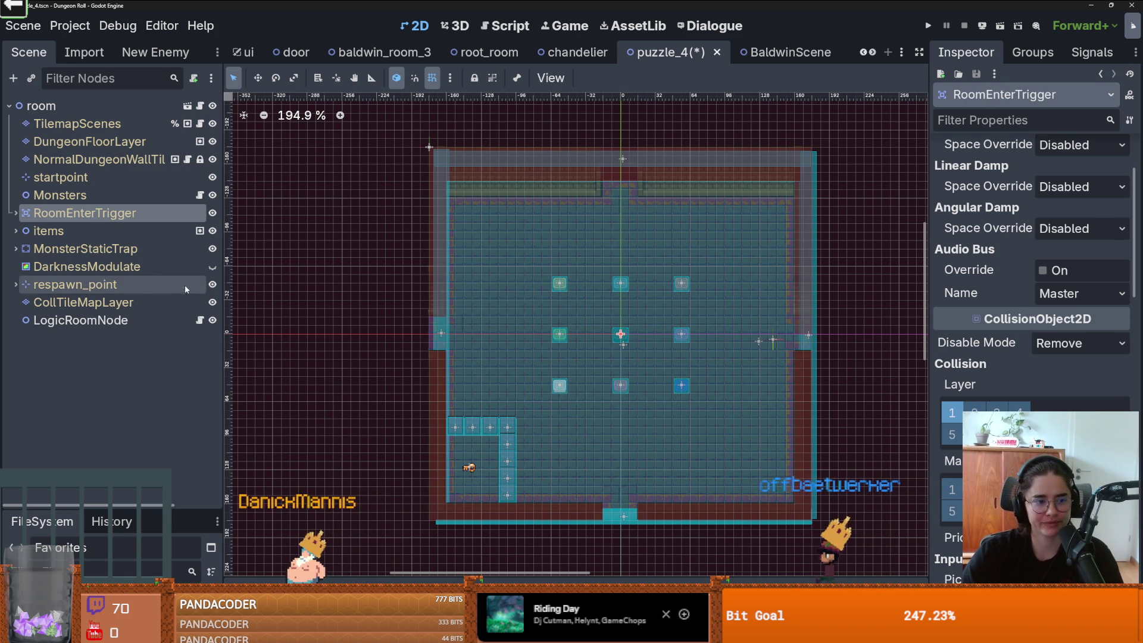
pyautogui.click(200, 319)
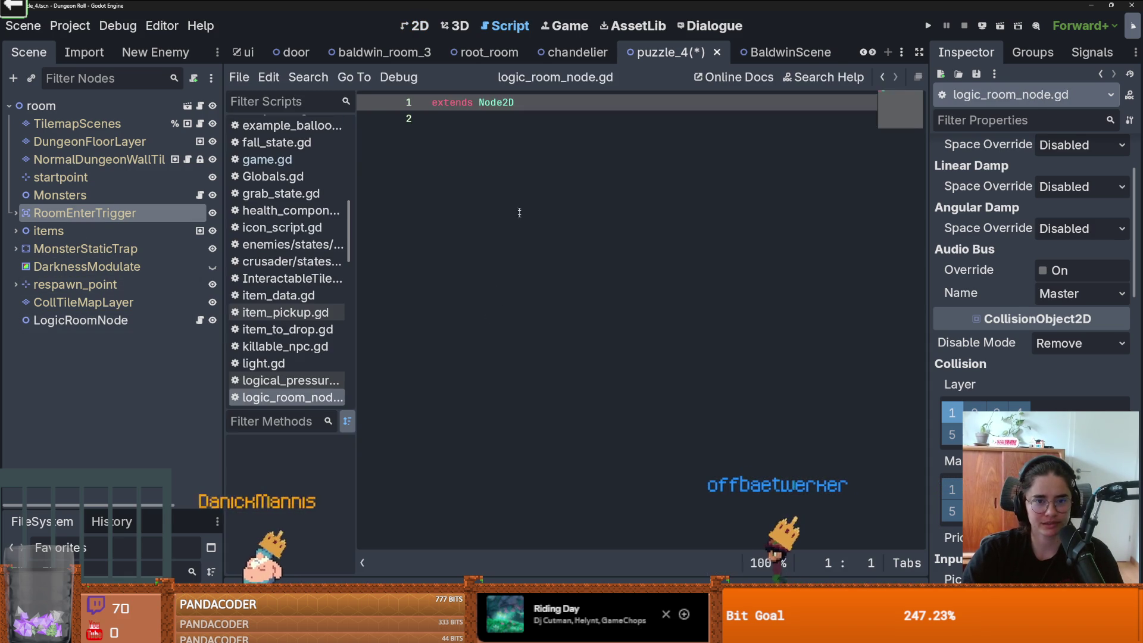
pyautogui.press('BackSpace')
pyautogui.press('Return')
pyautogui.press('Return')
pyautogui.press('Return')
pyautogui.moveTo(83, 213)
pyautogui.mouseDown()
pyautogui.moveTo(473, 155)
pyautogui.moveTo(445, 156)
pyautogui.mouseUp()
pyautogui.press('BackSpace')
pyautogui.hotkey('alt', 'Up')
pyautogui.doubleClick(563, 135)
pyautogui.click(489, 211)
pyautogui.press('Return')
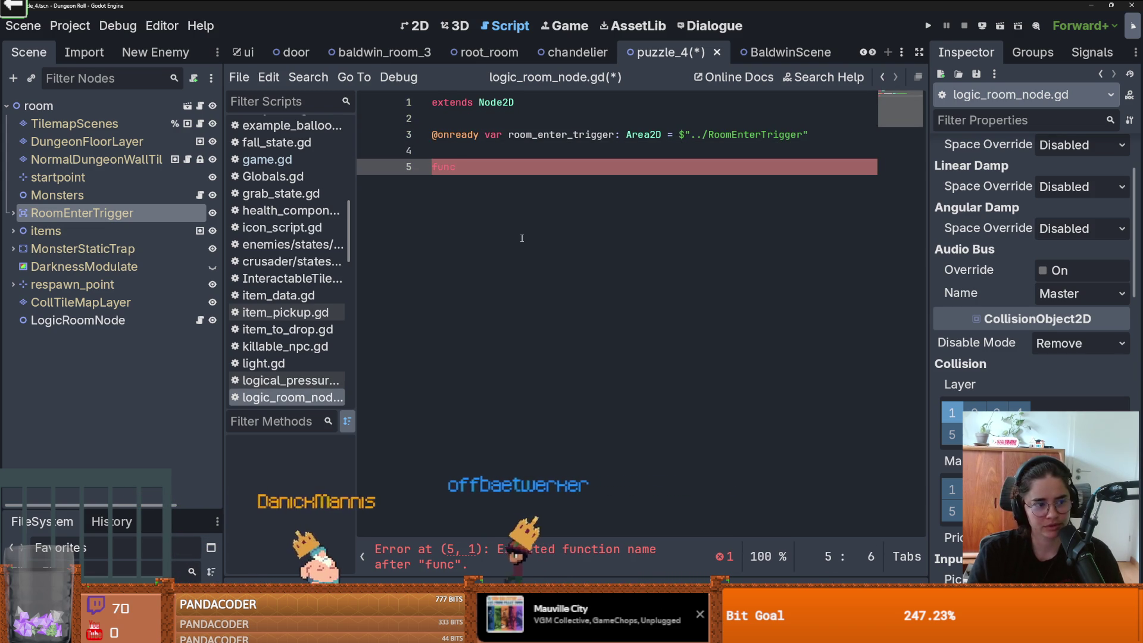
pyautogui.write('_re')
pyautogui.press('Return')
pyautogui.press('Return')
pyautogui.write('pass')
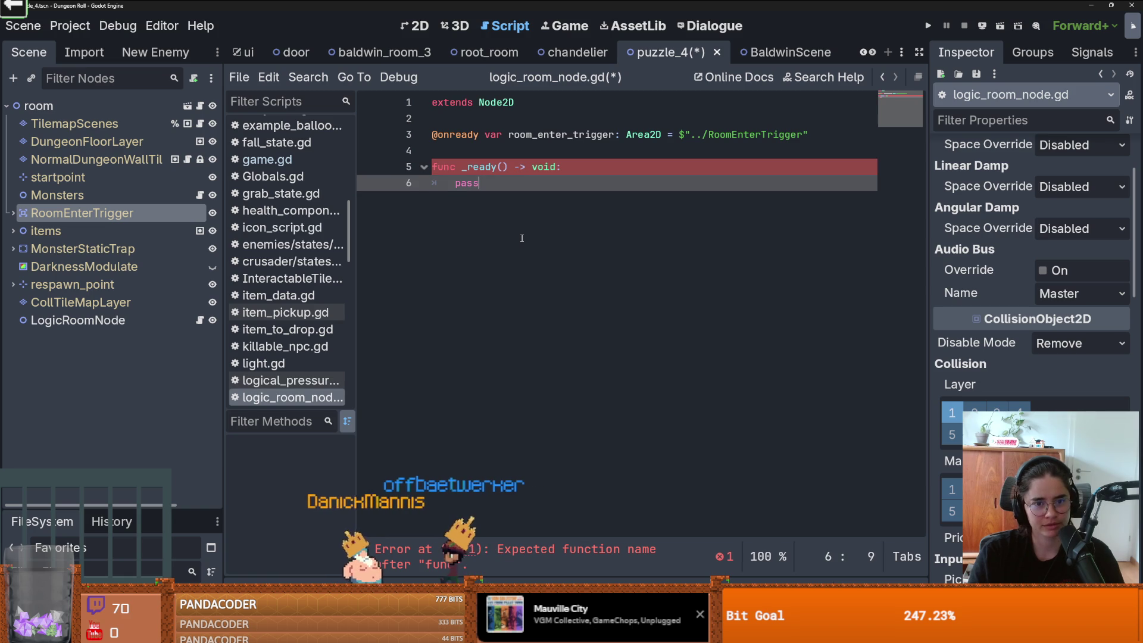
pyautogui.hotkey('ctrl', 's')
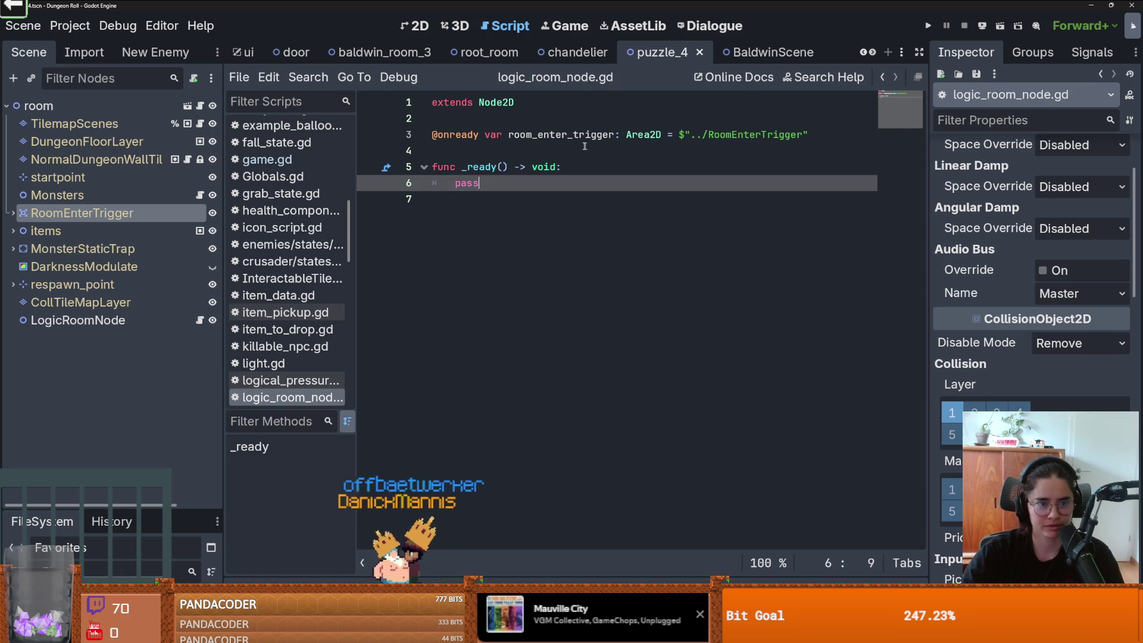
# Step: In _ready, connect body_entered to on_player_enter_logic_room and declare that handler taking body
pyautogui.click(555, 136)
pyautogui.doubleClick(554, 135)
pyautogui.click(475, 199)
pyautogui.doubleClick(475, 184)
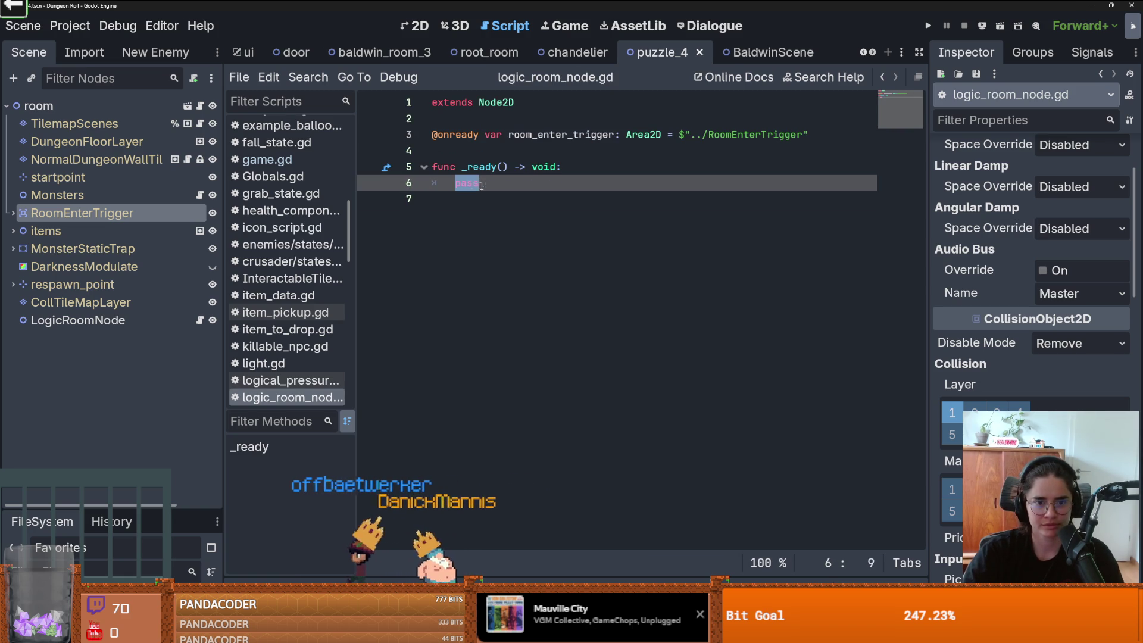
pyautogui.write('room_enter_trigger.bod')
pyautogui.press('Return')
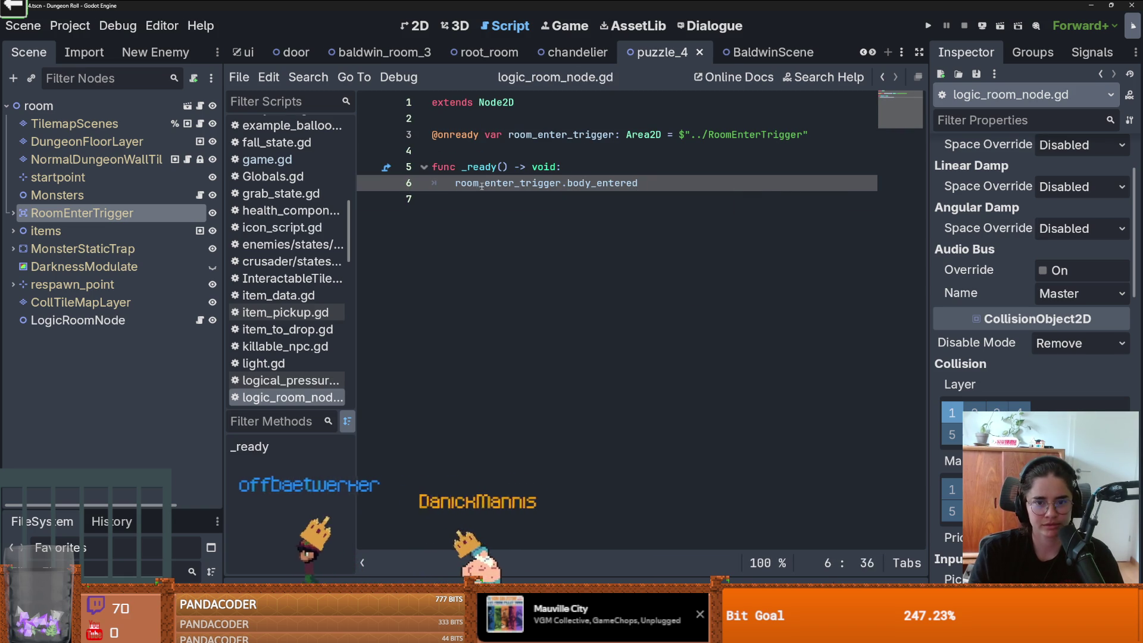
pyautogui.write('.conn')
pyautogui.press('Return')
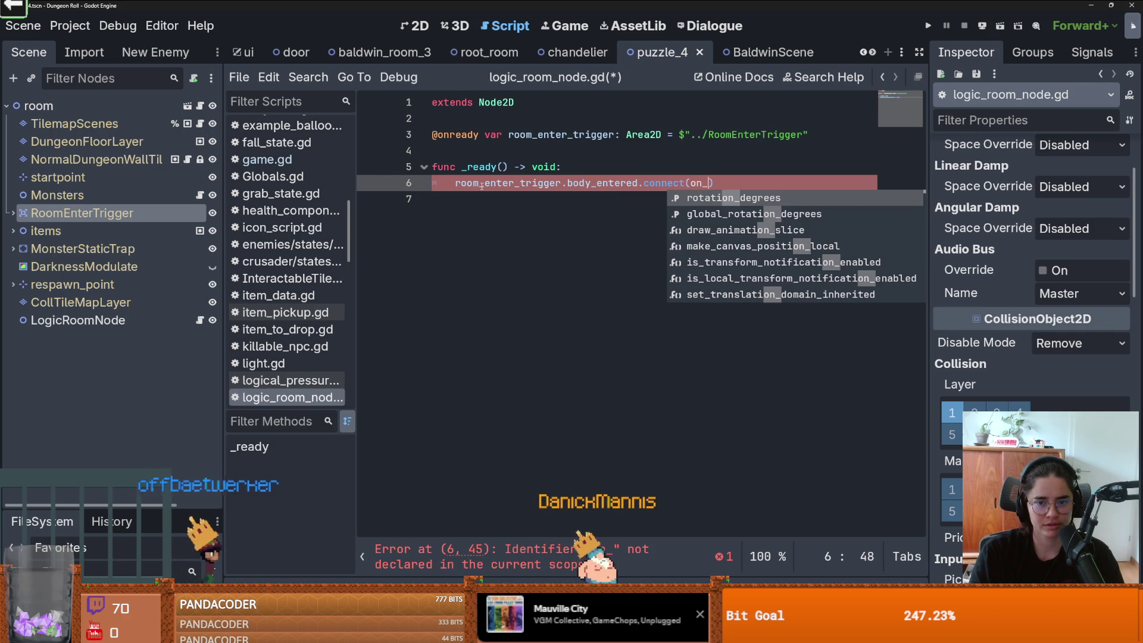
pyautogui.write('player_ent')
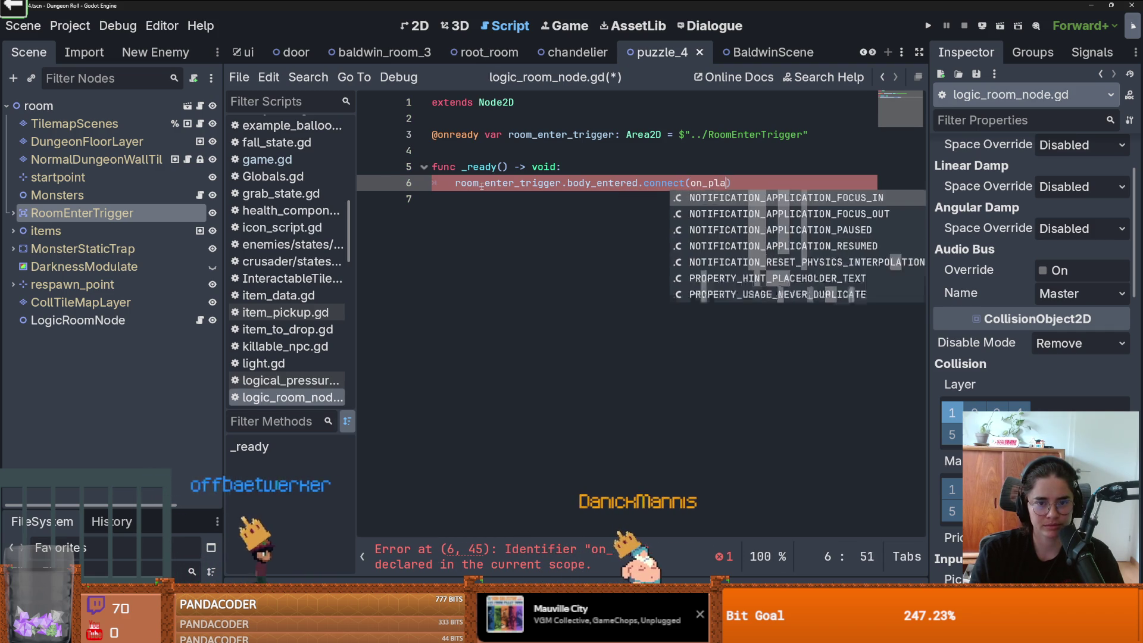
pyautogui.write('er_log')
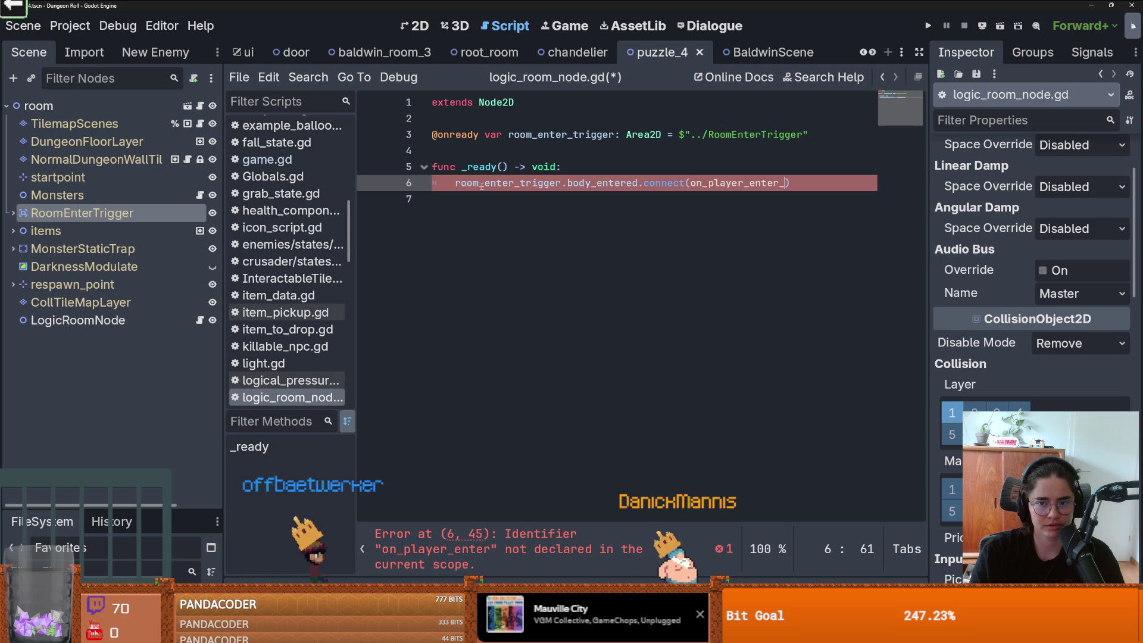
pyautogui.write('ic_room')
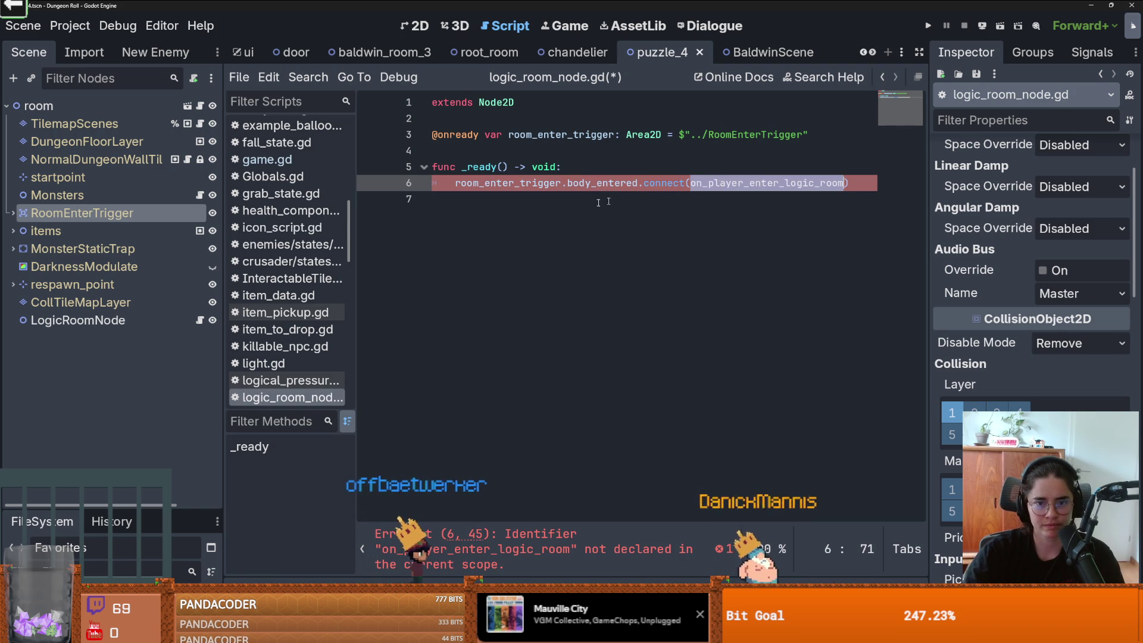
pyautogui.click(535, 215)
pyautogui.press('Return')
pyautogui.write('fun')
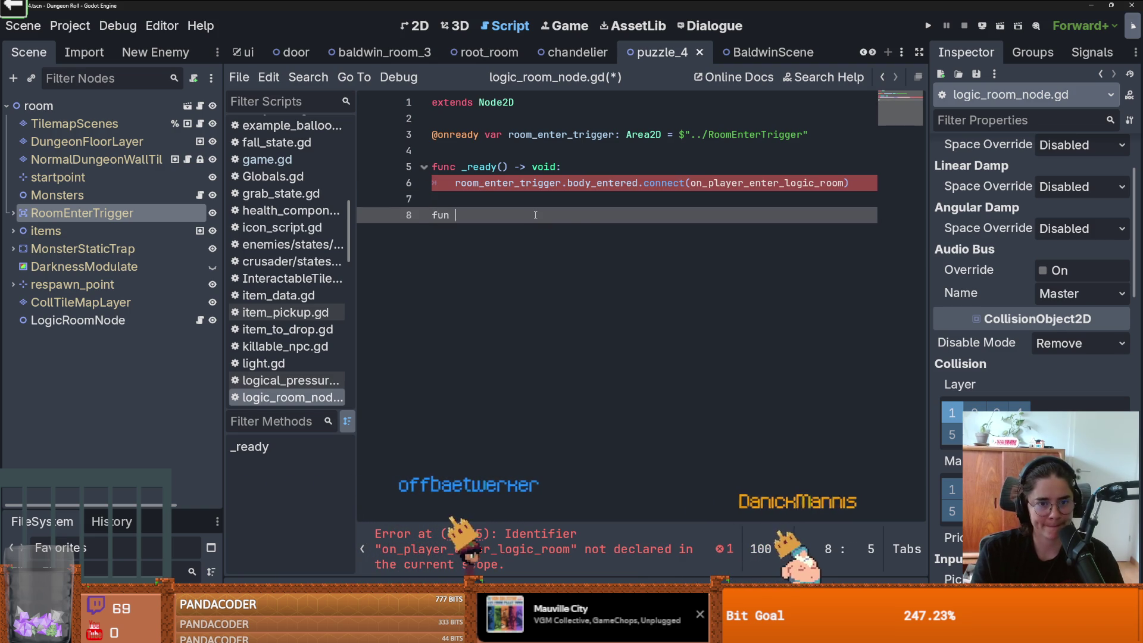
pyautogui.write('c on_player_enter_logic_room(body)')
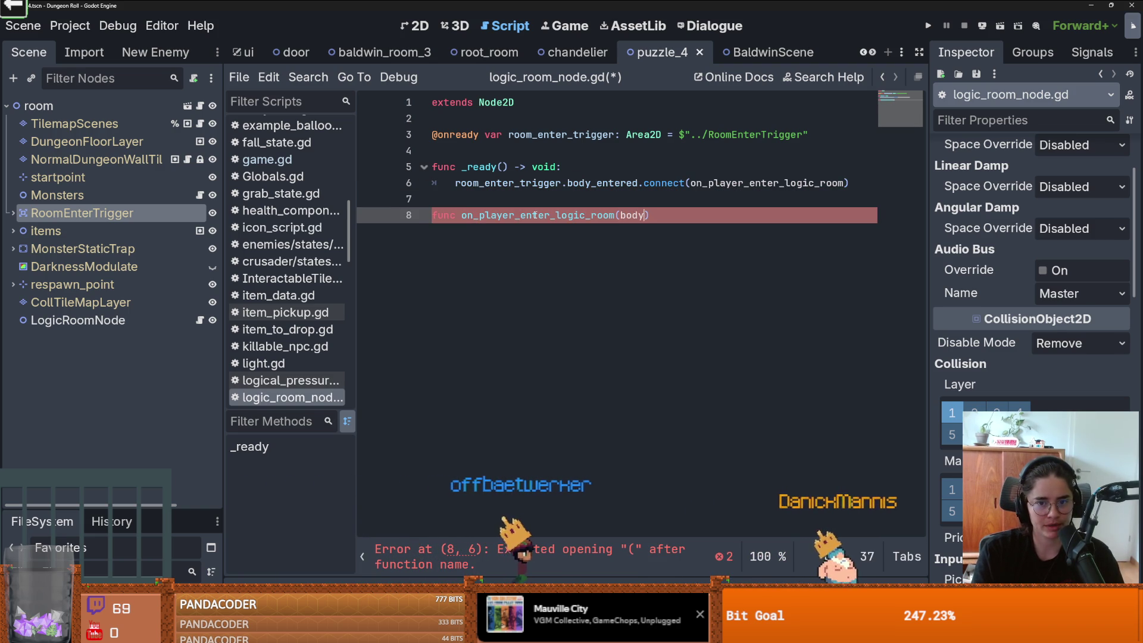
pyautogui.write(':')
# Step: Add an 'if body is PlayerCharacter:' check inside on_player_enter_logic_room and save
pyautogui.press('Return')
pyautogui.write('if')
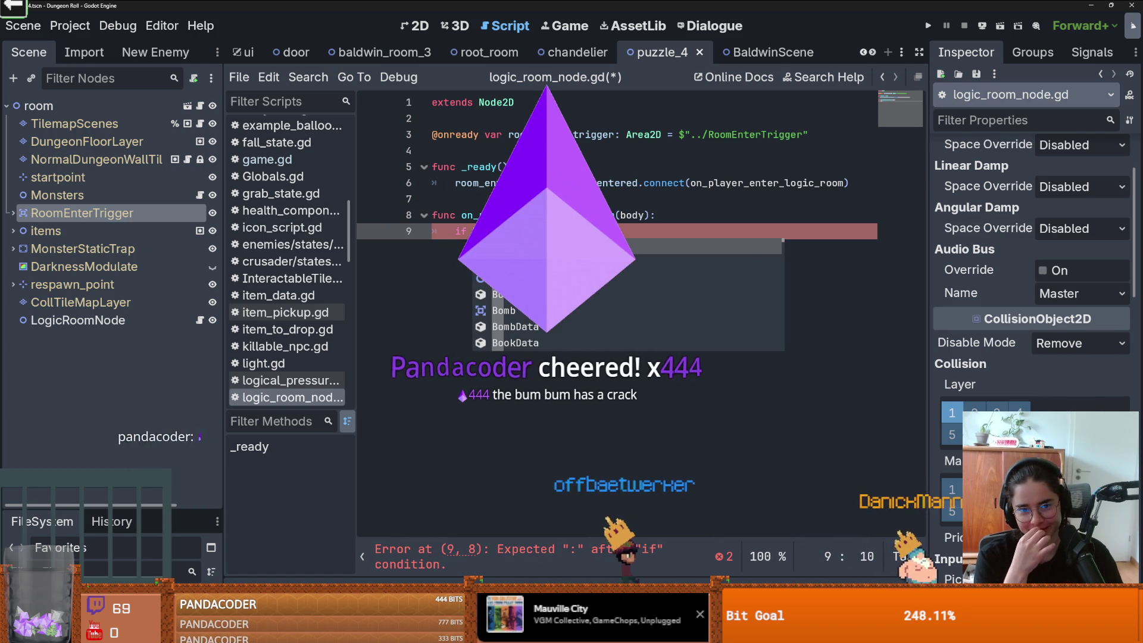
pyautogui.write(' body.')
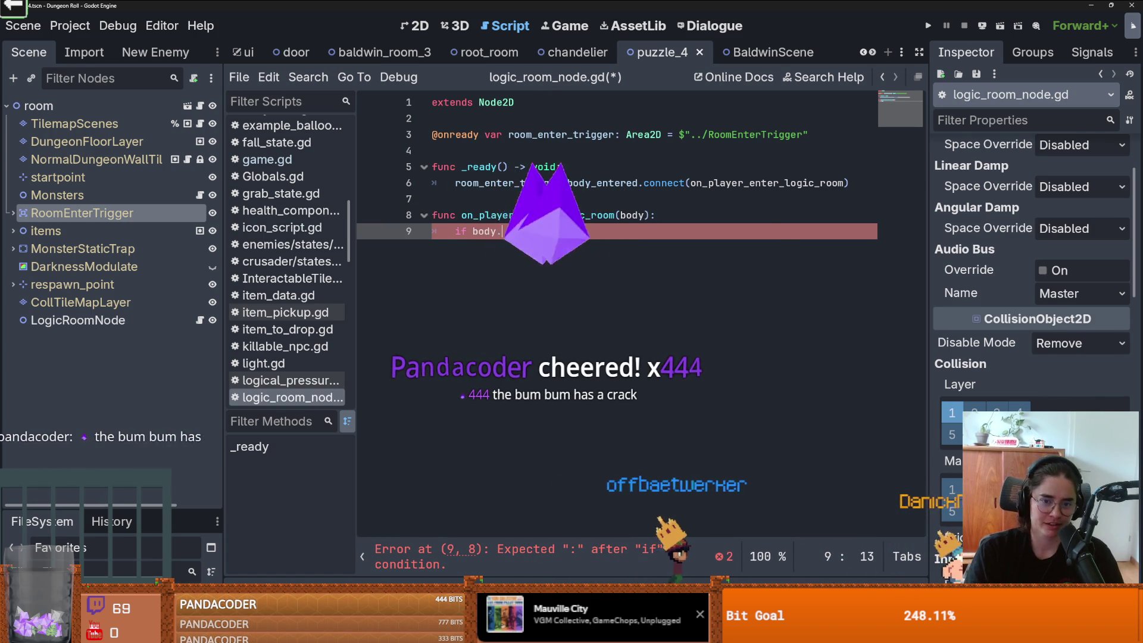
pyautogui.press('BackSpace')
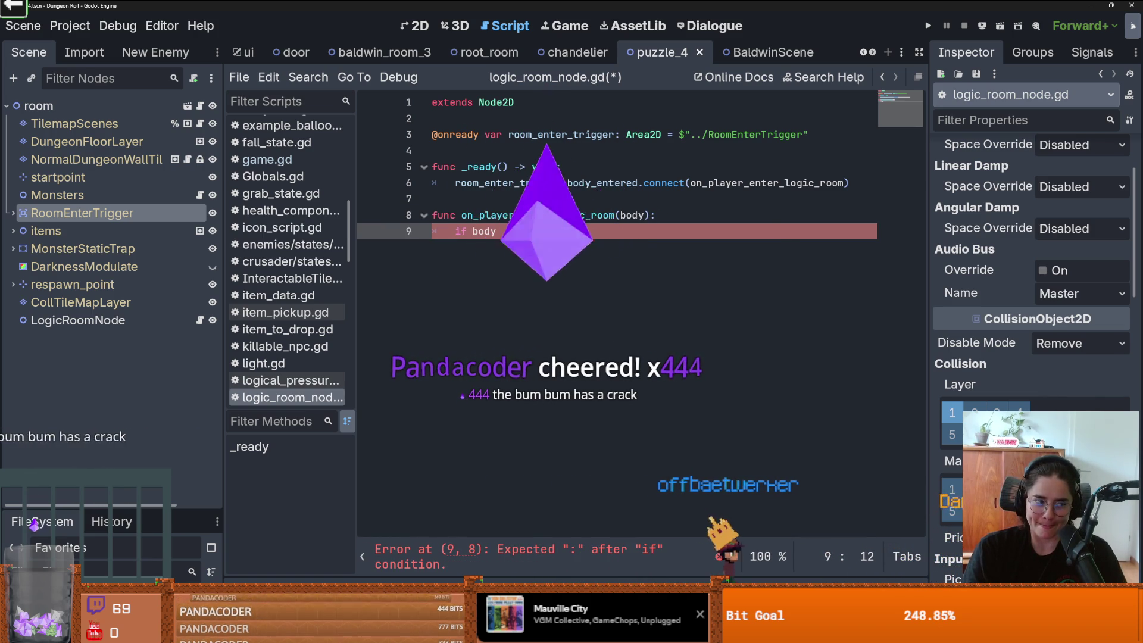
pyautogui.write('y')
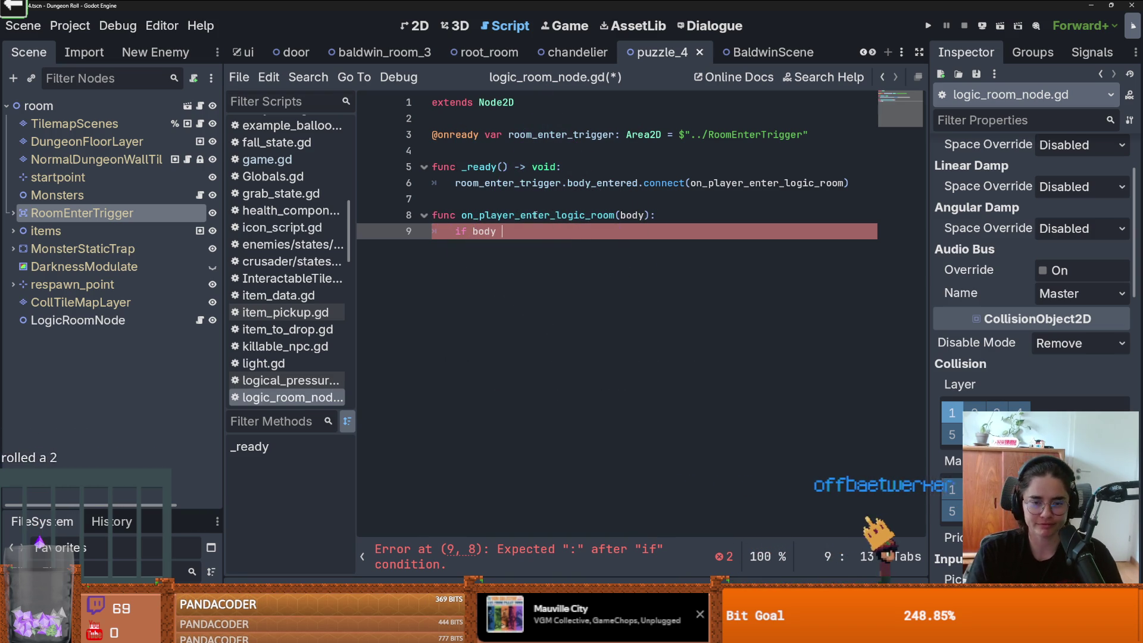
pyautogui.write('is ')
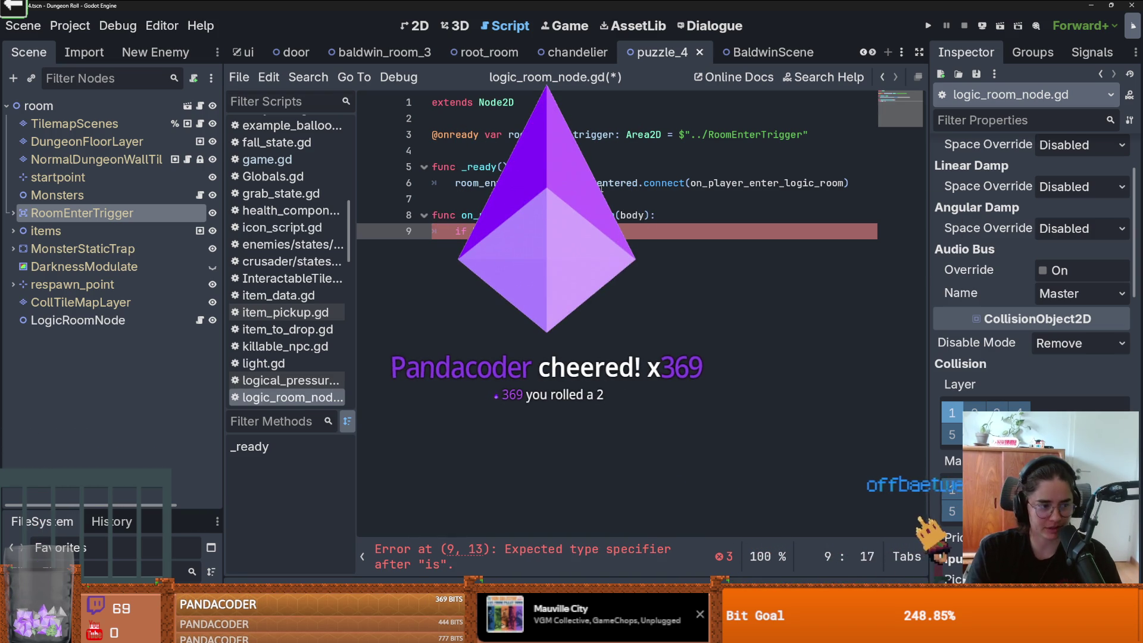
pyautogui.write('PlayerCharacter')
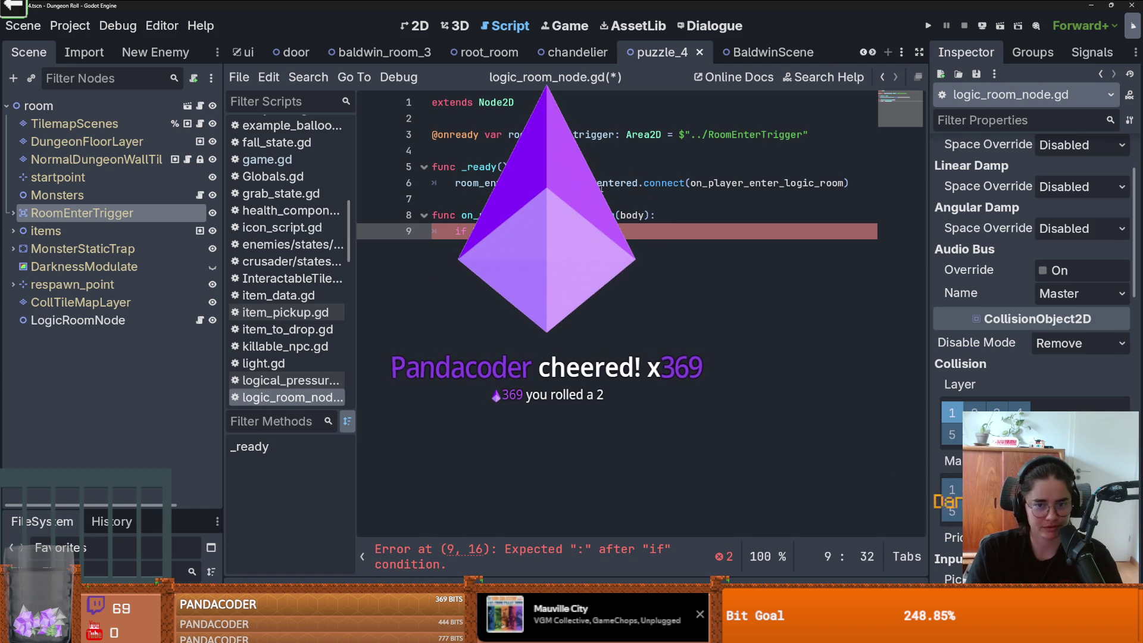
pyautogui.write(':')
pyautogui.press('Return')
pyautogui.hotkey('ctrl', 's')
pyautogui.press('Home')
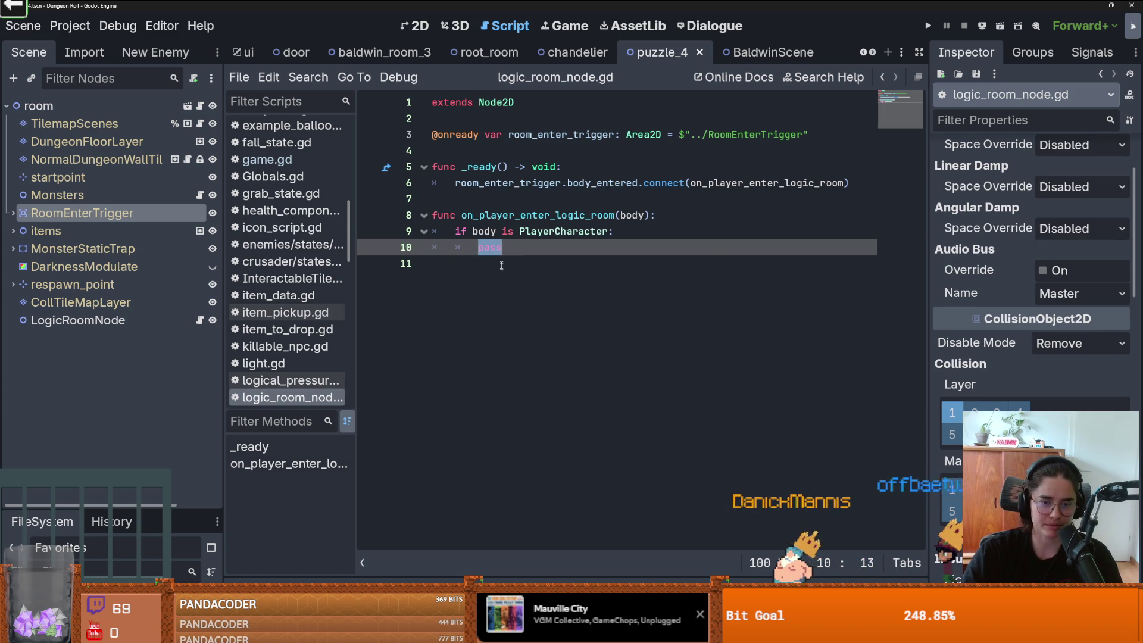
pyautogui.hotkey('ctrl', 's')
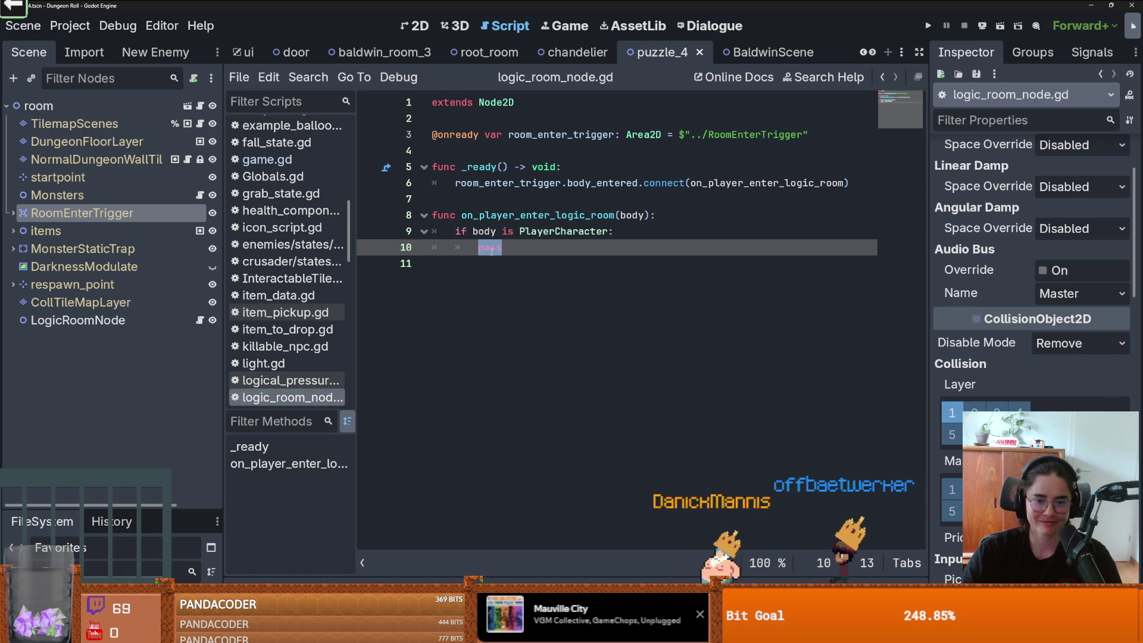
# Step: Replace the pass placeholder on line 10 with owner.music_stop.emit()
pyautogui.click(486, 248)
pyautogui.hotkey('ctrl', 's')
pyautogui.doubleClick(487, 247)
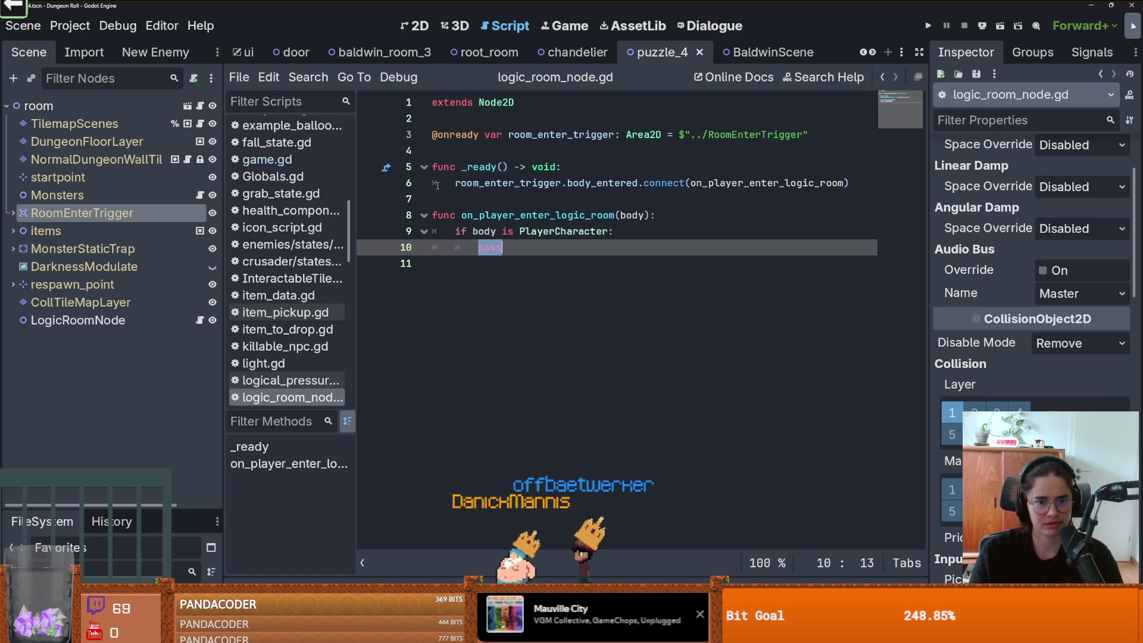
pyautogui.write('owner.music')
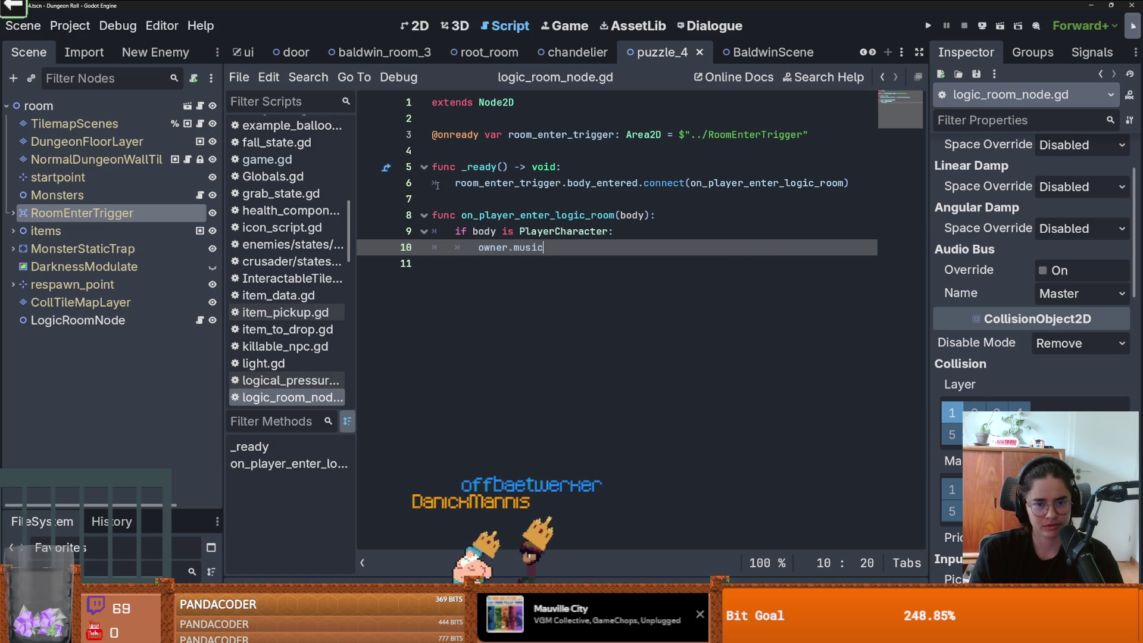
pyautogui.write('_stop.emit(')
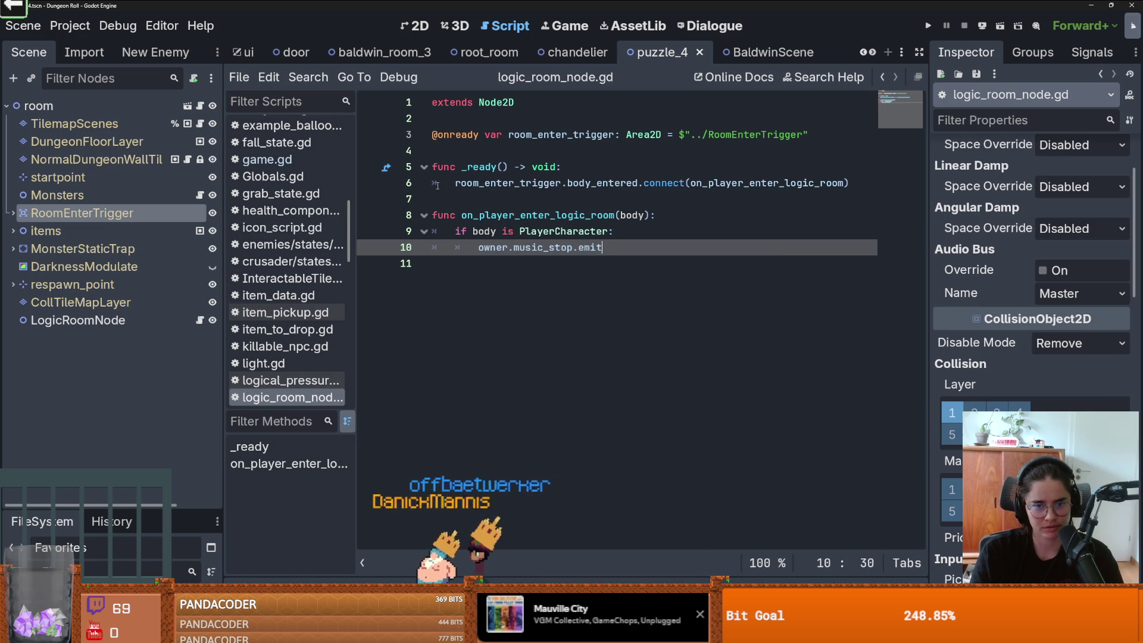
pyautogui.click(199, 105)
# Step: Declare signal music_control(turn_on:bool) after the existing signals in room_generation.gd
pyautogui.scroll(8, 540, 267)
pyautogui.scroll(-2, 495, 342)
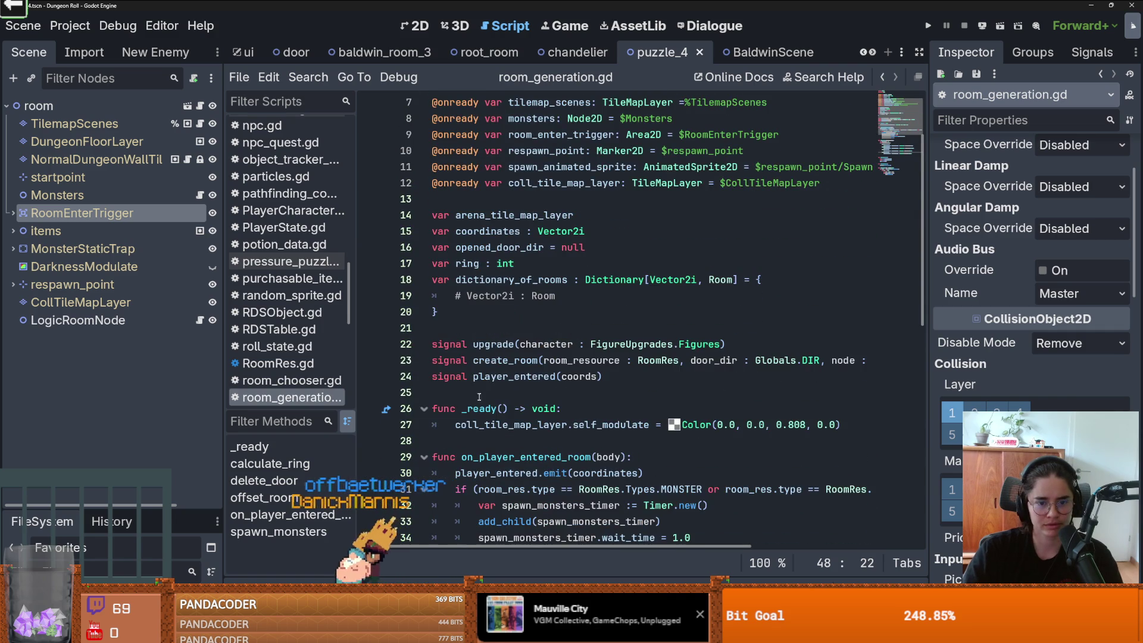
pyautogui.click(478, 396)
pyautogui.press('Return')
pyautogui.press('Up')
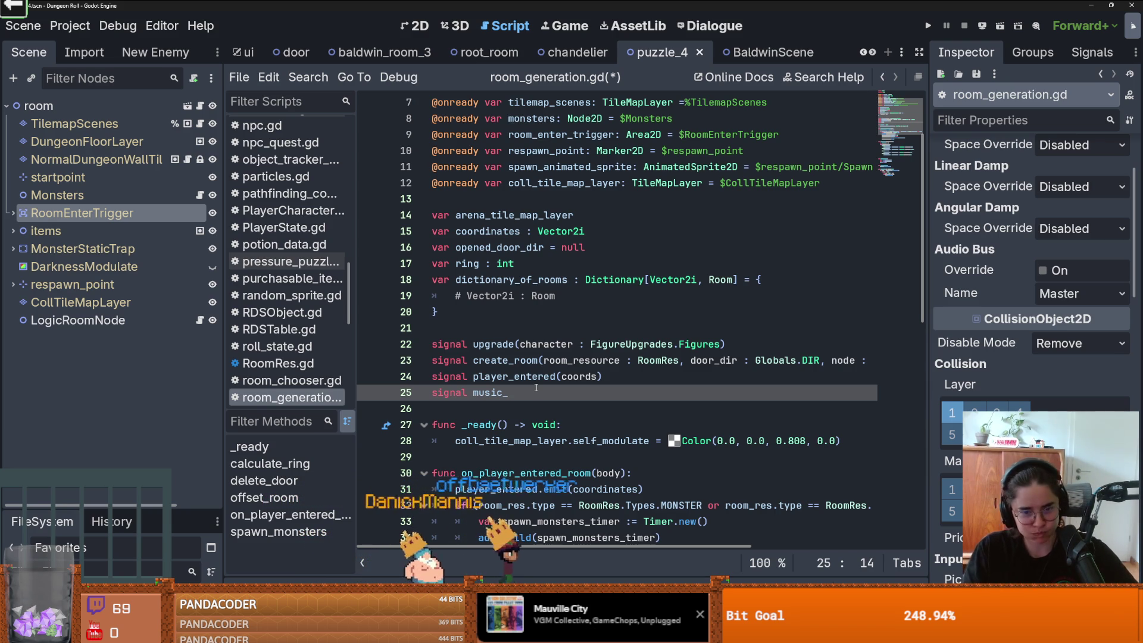
pyautogui.write('control(turn_o')
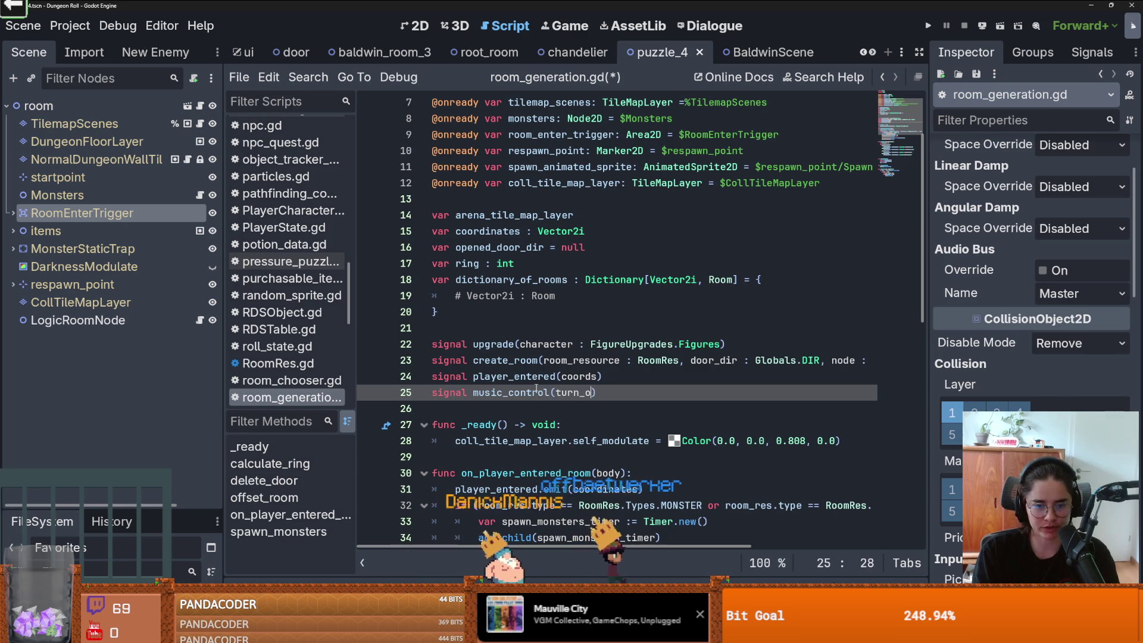
pyautogui.write('n:bool')
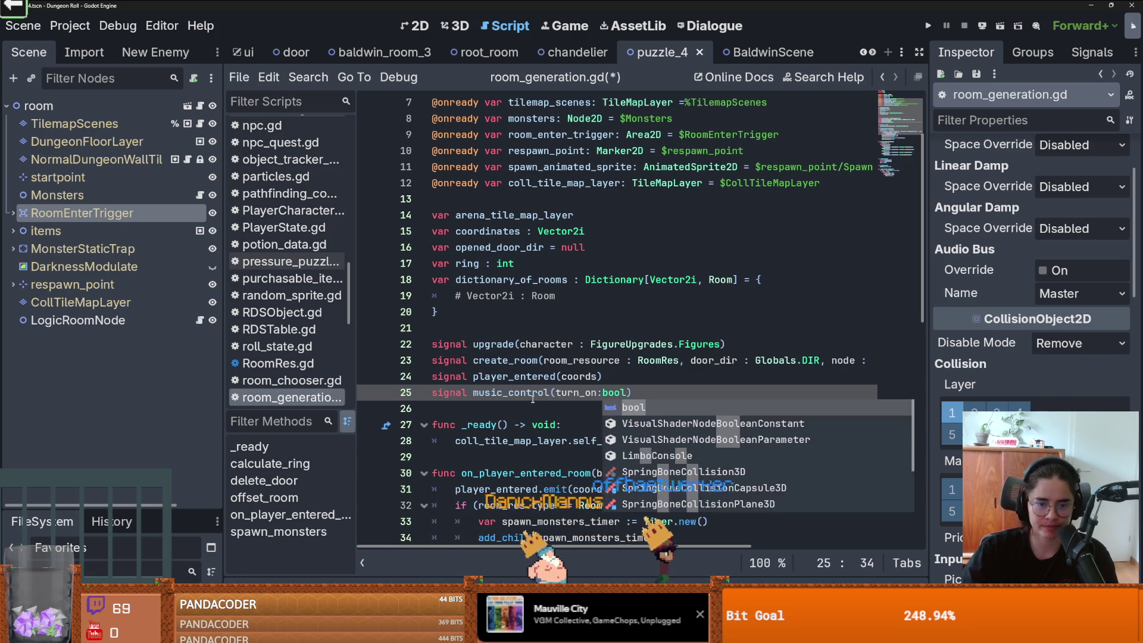
# Step: Swap music_stop for music_control in logic_room_node.gd, emitting false
pyautogui.doubleClick(533, 393)
pyautogui.hotkey('ctrl', 'c')
pyautogui.hotkey('alt', 'Left')
pyautogui.doubleClick(541, 247)
pyautogui.hotkey('ctrl', 'v')
pyautogui.write('false')
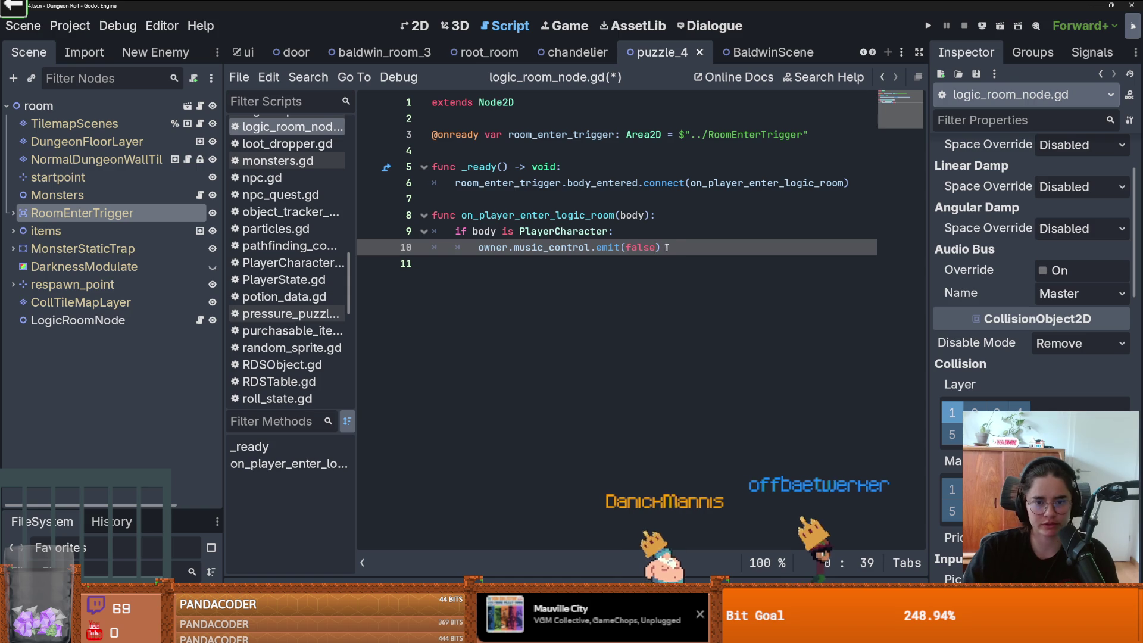
# Step: Connect body_exited to on_player_exit_logic_room in _ready
pyautogui.click(854, 182)
pyautogui.press('Return')
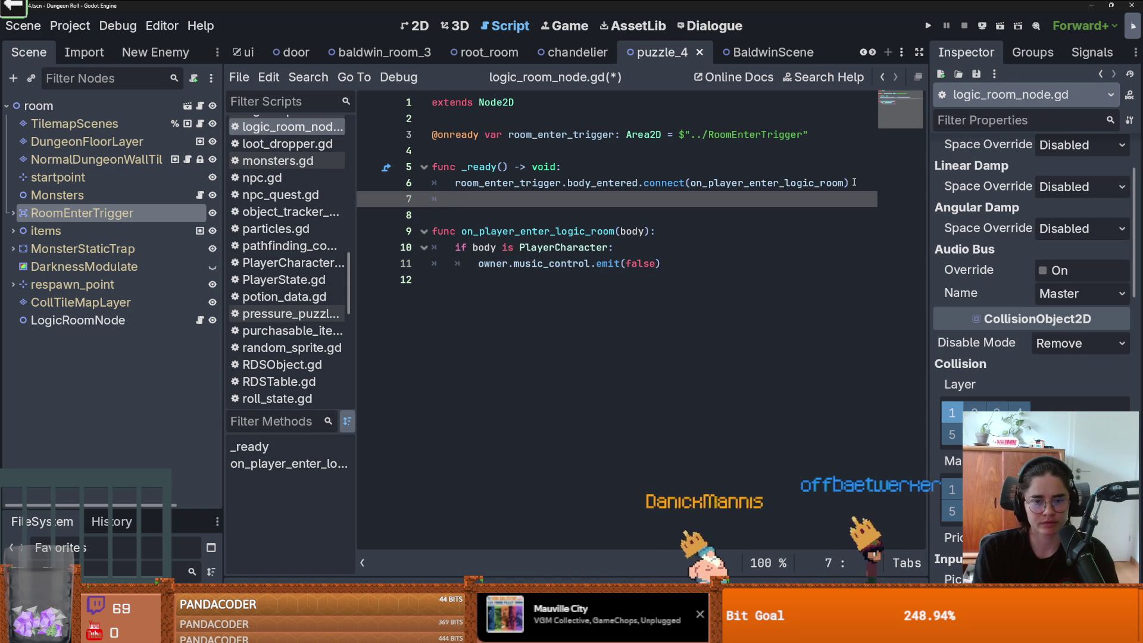
pyautogui.moveTo(854, 183); pyautogui.dragTo(453, 184)
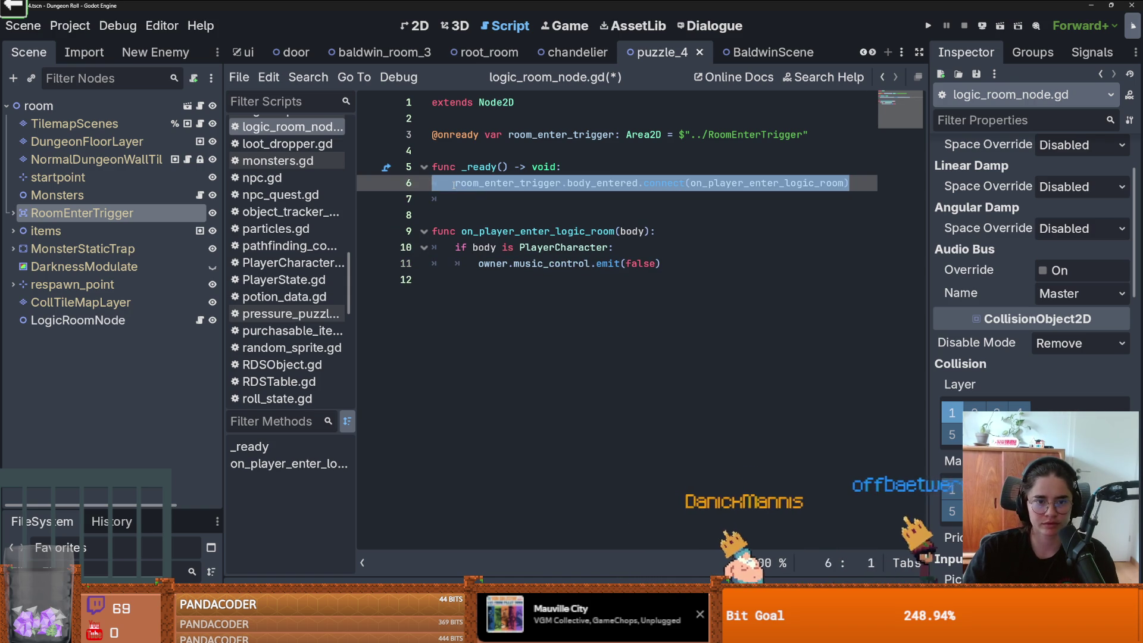
pyautogui.click(501, 198)
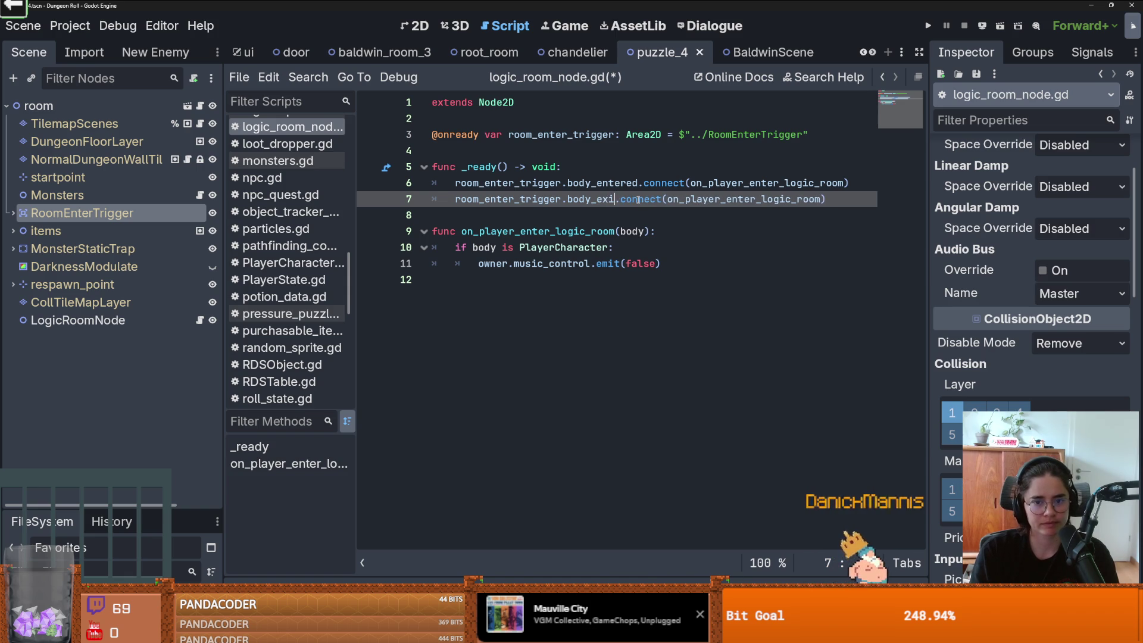
pyautogui.press('Return')
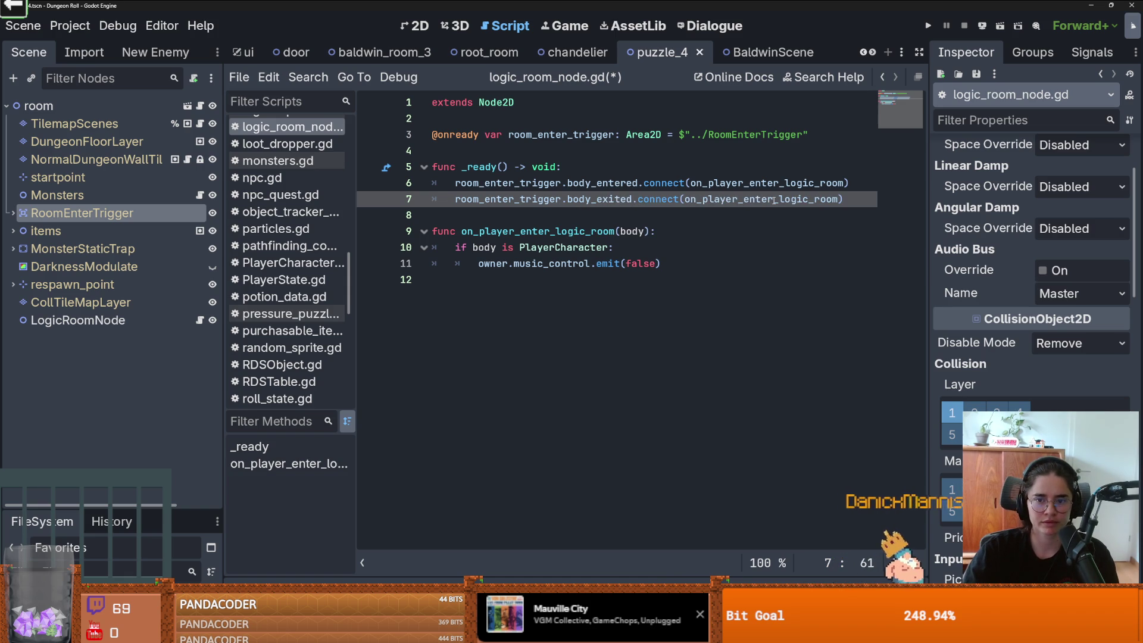
pyautogui.write('xit')
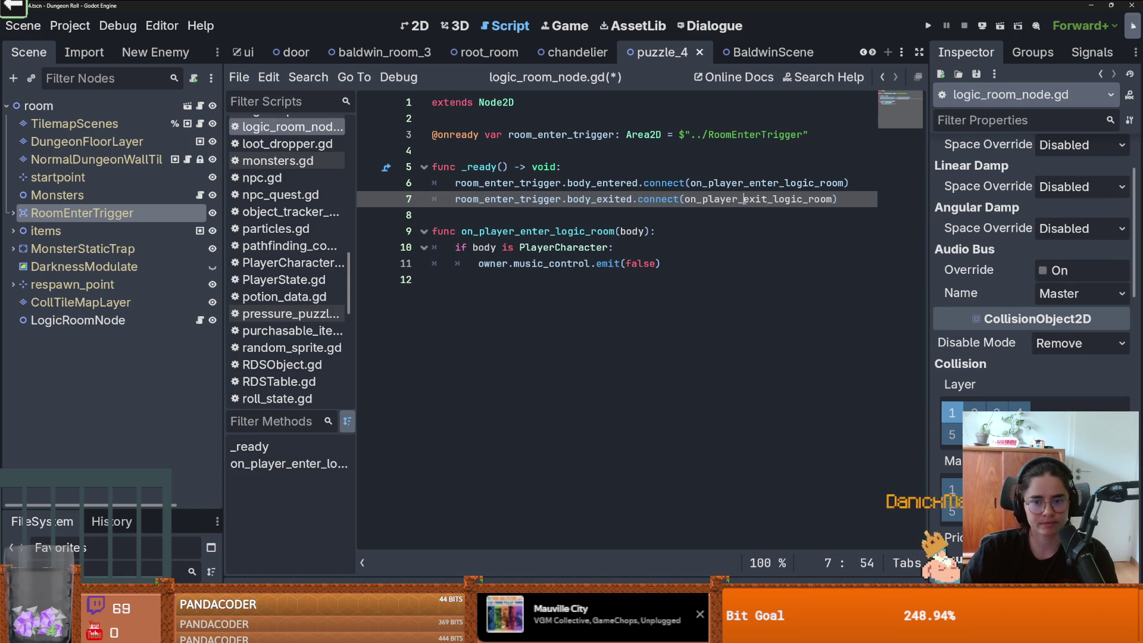
# Step: Add an on_player_exit_logic_room(body) function with a pass body and save
pyautogui.click(427, 307)
pyautogui.press('Return')
pyautogui.write('func on_player_exit_logic_room(')
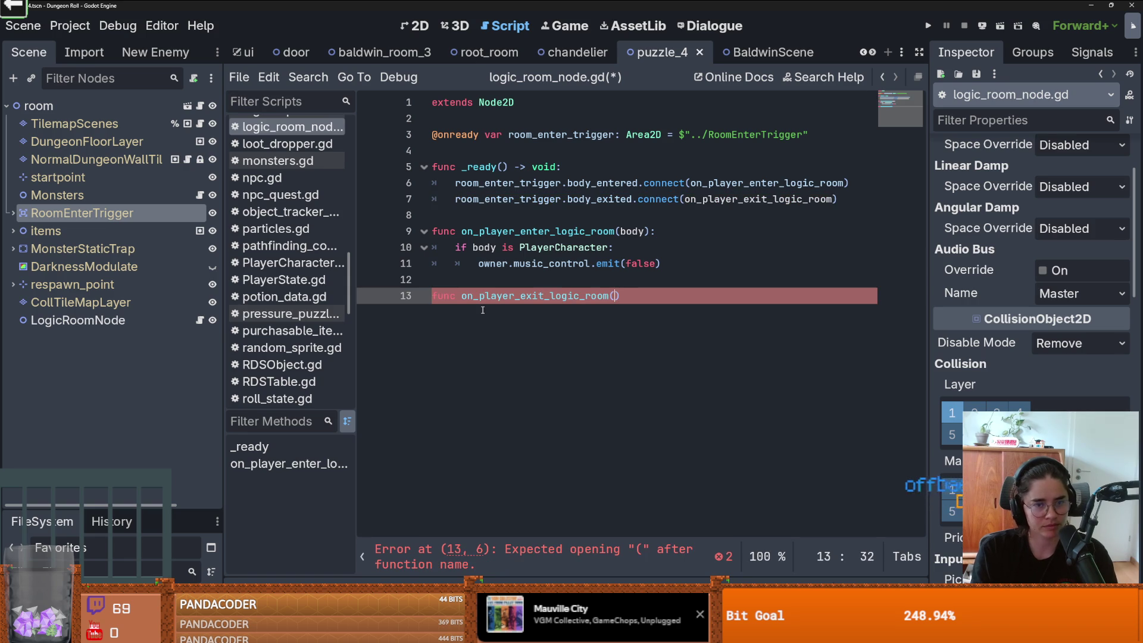
pyautogui.write('(bod')
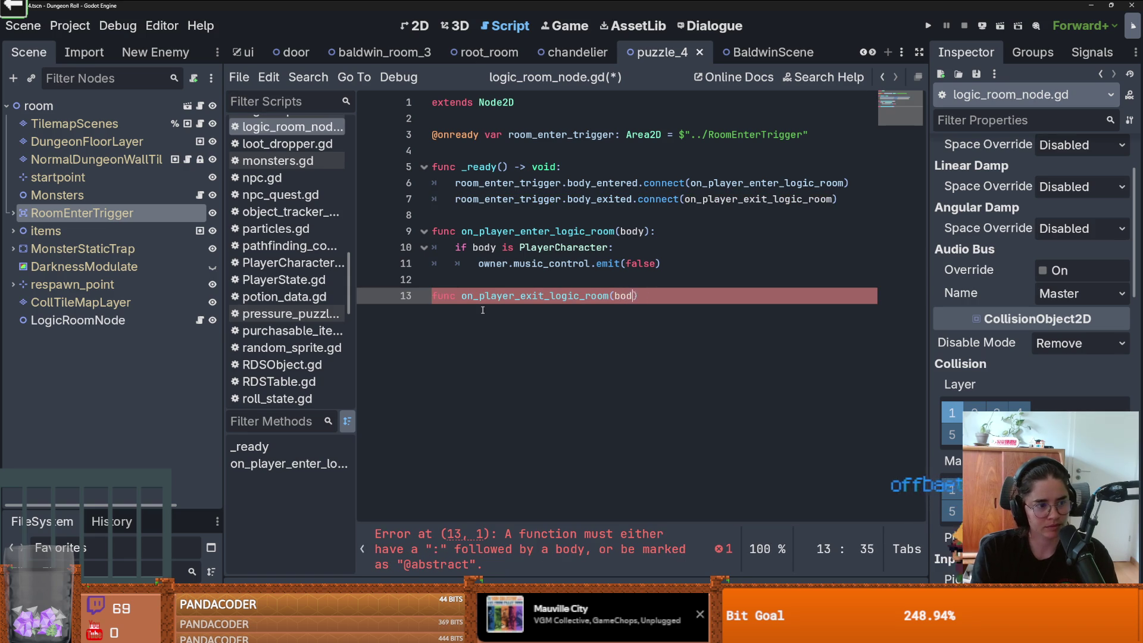
pyautogui.press('Return')
pyautogui.write('pass')
pyautogui.hotkey('ctrl', 's')
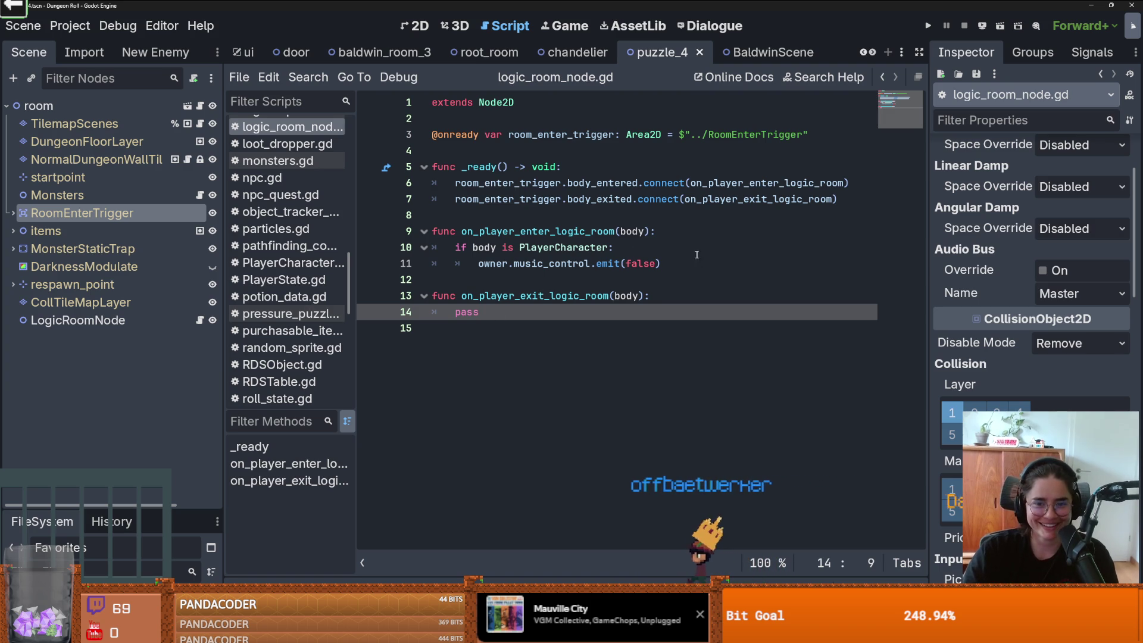
# Step: Paste the PlayerCharacter check into the exit handler emitting music_control(true), then open Dungeon.tscn
pyautogui.moveTo(697, 254); pyautogui.dragTo(468, 249)
pyautogui.doubleClick(469, 312)
pyautogui.write('if body is PlayerCharacter: \t\towner.music_control.emit(false)')
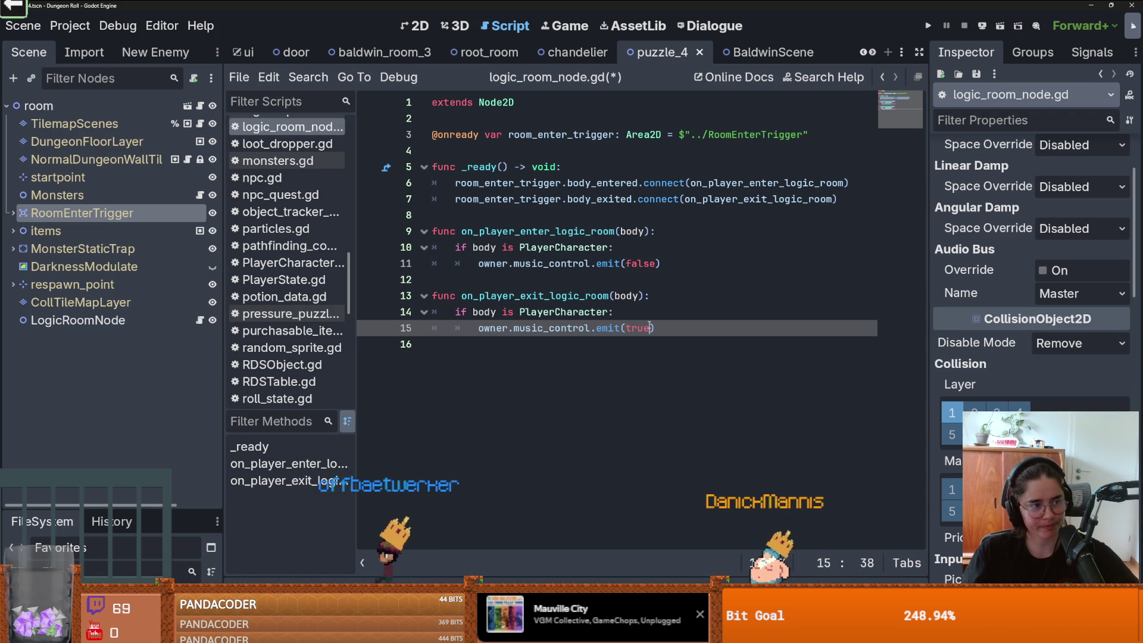
pyautogui.doubleClick(551, 328)
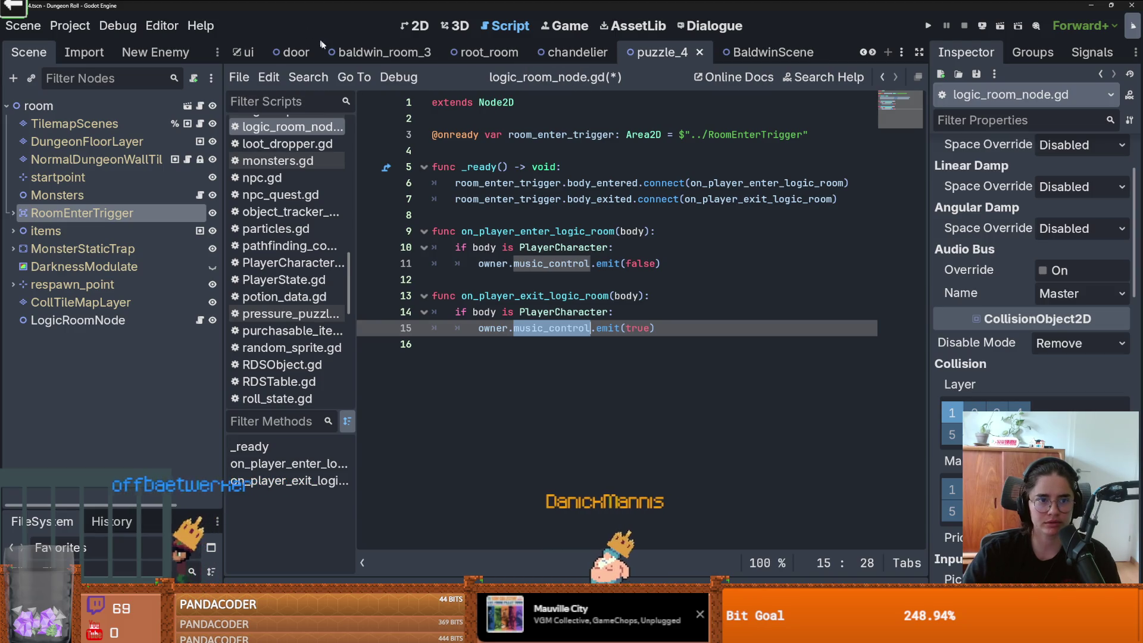
pyautogui.moveTo(76, 510)
pyautogui.mouseDown()
pyautogui.moveTo(78, 219)
pyautogui.moveTo(87, 457)
pyautogui.mouseUp()
pyautogui.doubleClick(98, 344)
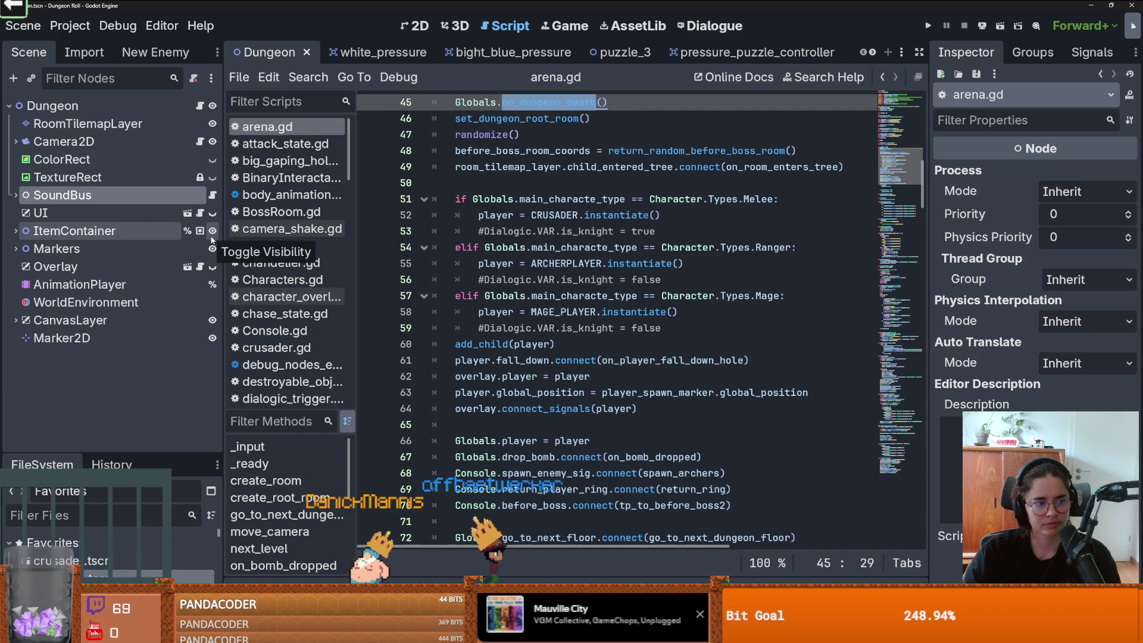
# Step: Insert a blank line before add_child(player) in arena.gd
pyautogui.click(552, 280)
pyautogui.hotkey('ctrl', 's')
pyautogui.scroll(-1, 604, 386)
pyautogui.click(495, 295)
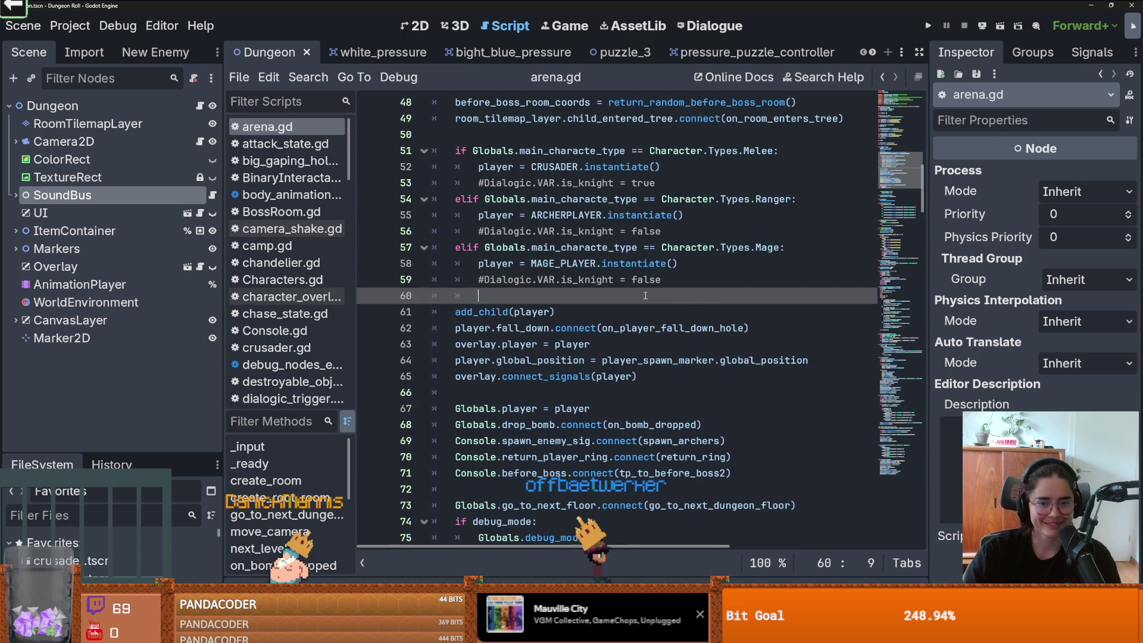
pyautogui.hotkey('ctrl', 's')
# Step: Find set_up_room's signal connections and open a new line after the arena_tile_map_layer assignment
pyautogui.scroll(8, 598, 384)
pyautogui.scroll(-8, 599, 384)
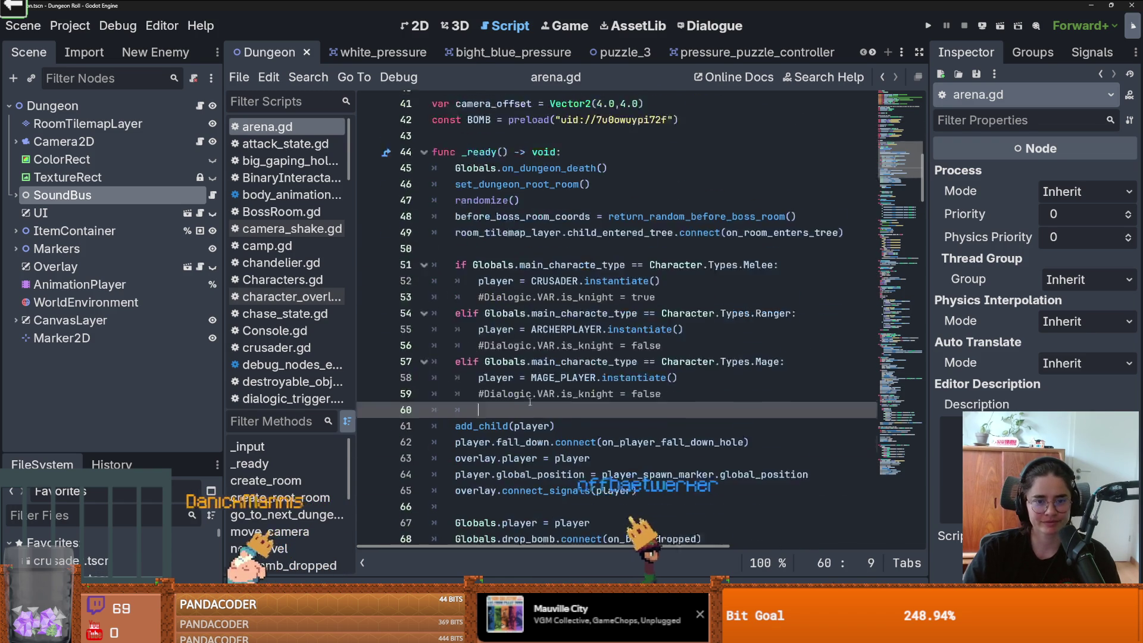
pyautogui.scroll(1, 532, 401)
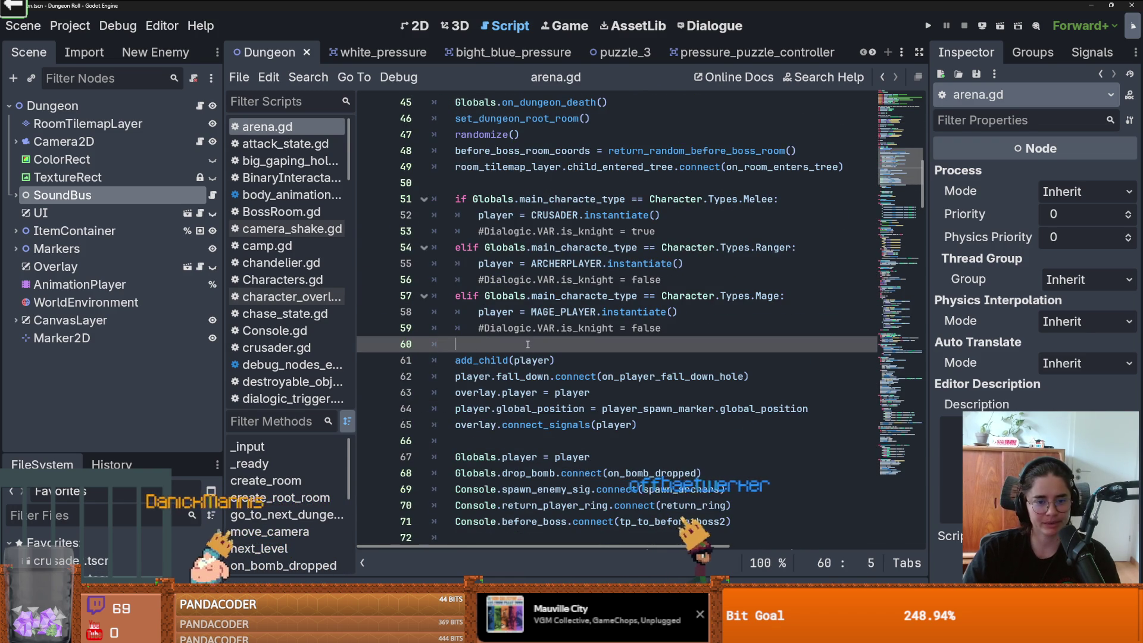
pyautogui.scroll(-11, 527, 344)
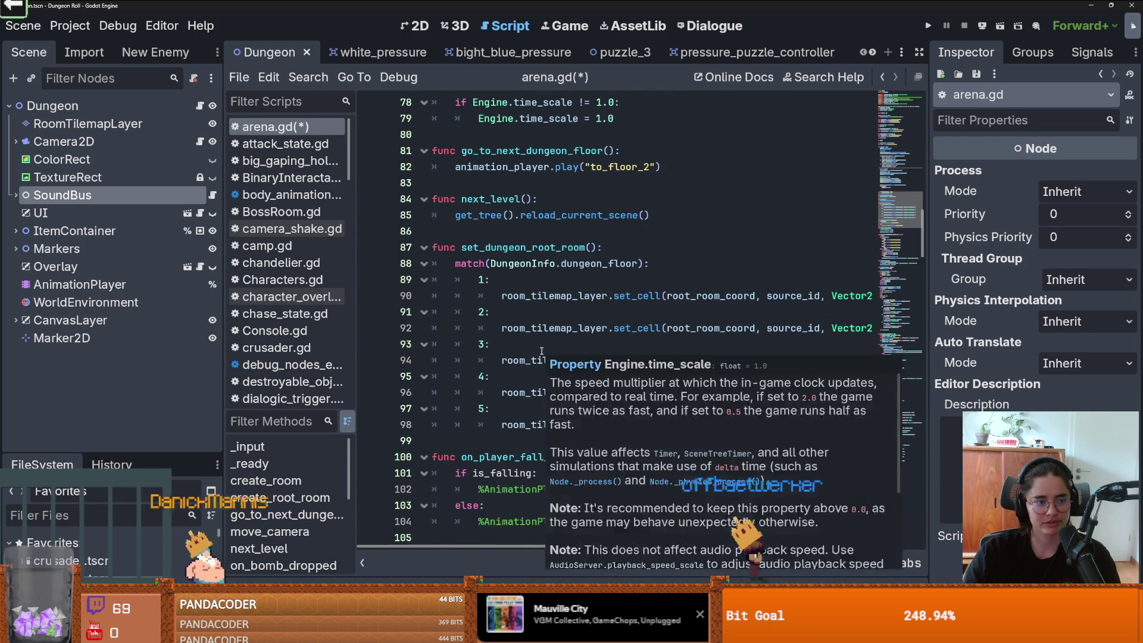
pyautogui.scroll(-14, 541, 351)
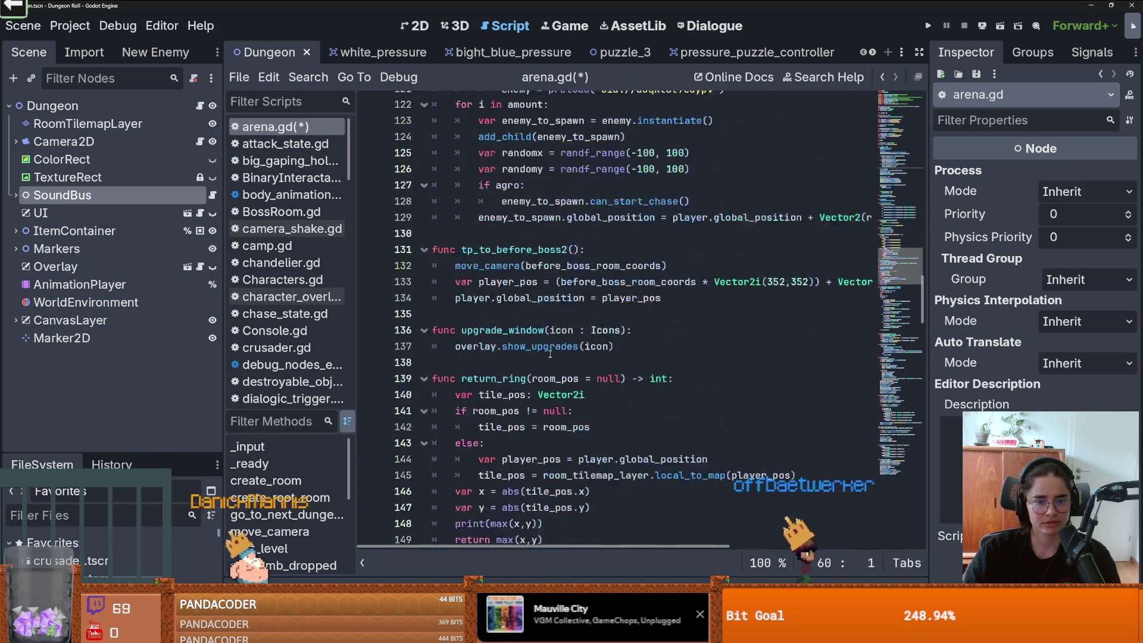
pyautogui.scroll(-20, 550, 354)
pyautogui.scroll(-6, 551, 356)
pyautogui.scroll(5, 559, 357)
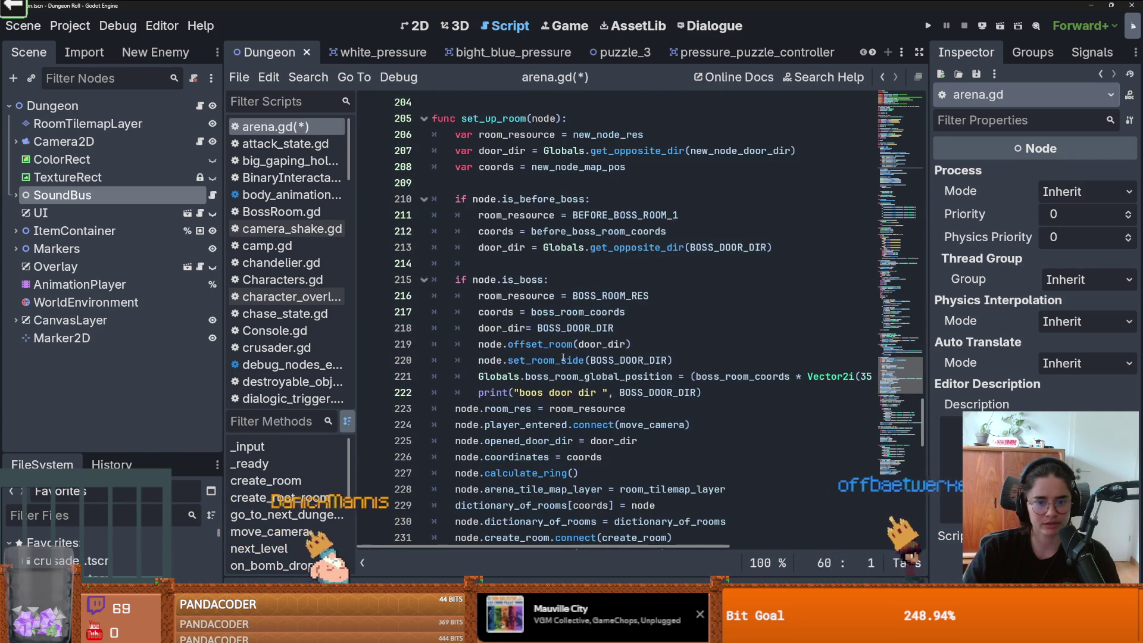
pyautogui.scroll(2, 562, 357)
pyautogui.scroll(-3, 537, 354)
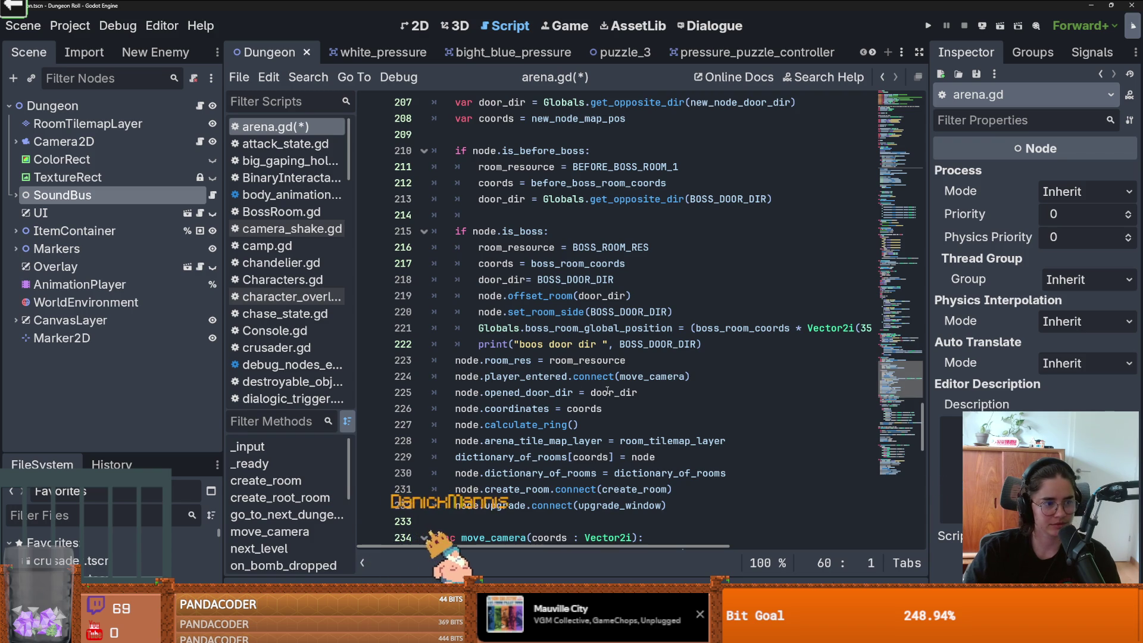
pyautogui.scroll(-3, 605, 392)
pyautogui.click(474, 343)
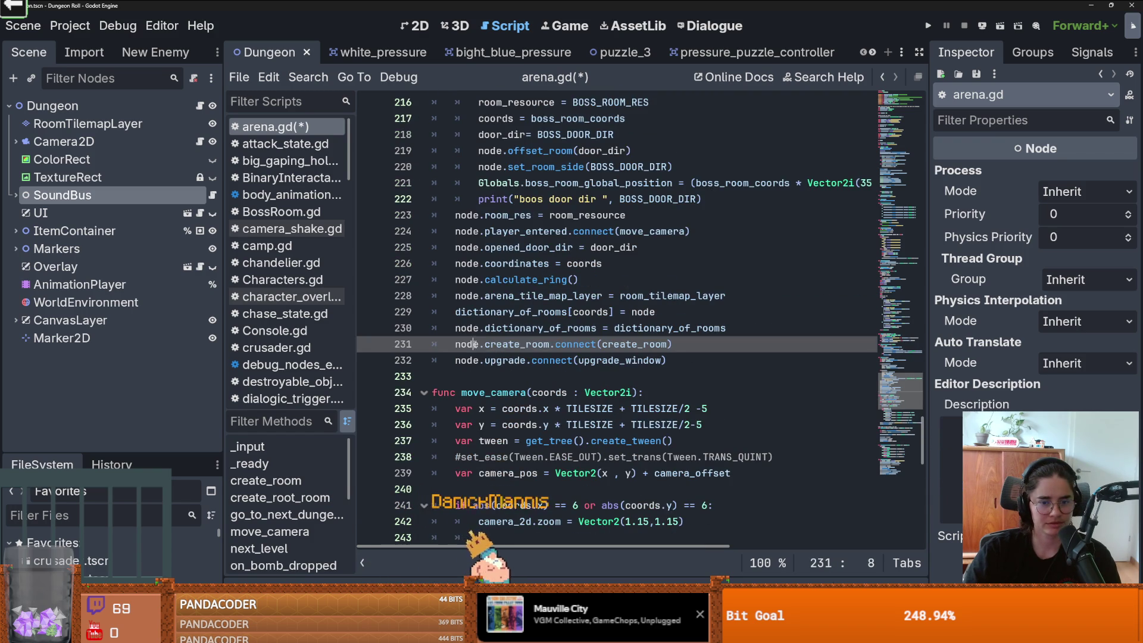
pyautogui.click(751, 294)
pyautogui.press('Return')
pyautogui.write('node.music_control.conn')
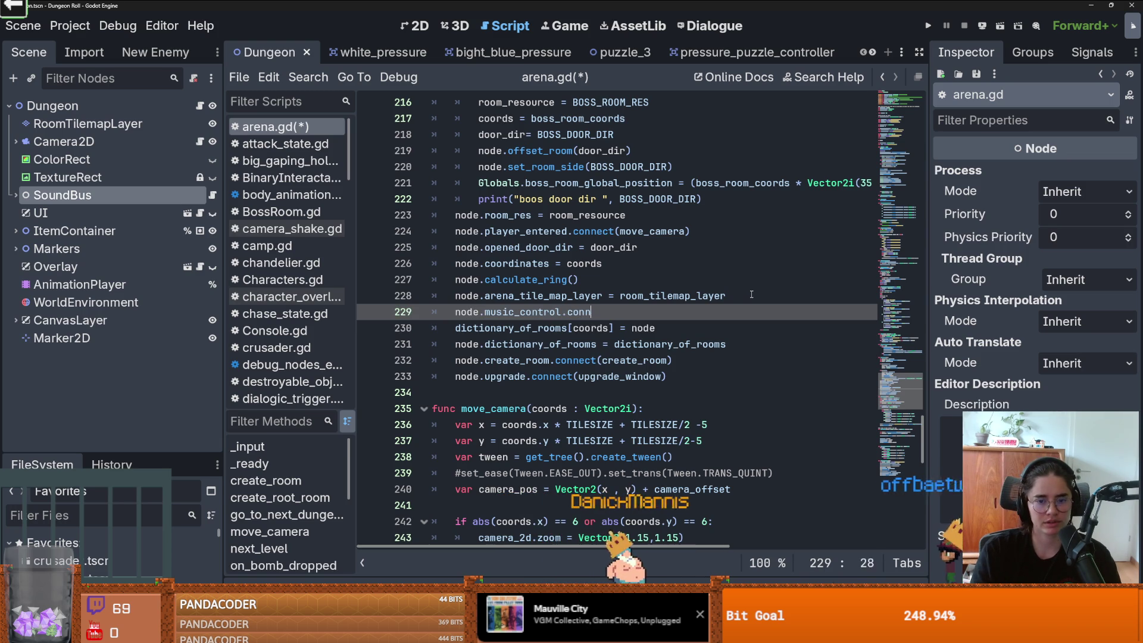
# Step: Add node.music_control.connect(control_music) and an empty func control_music(turn_on : bool) below it
pyautogui.write('ect(')
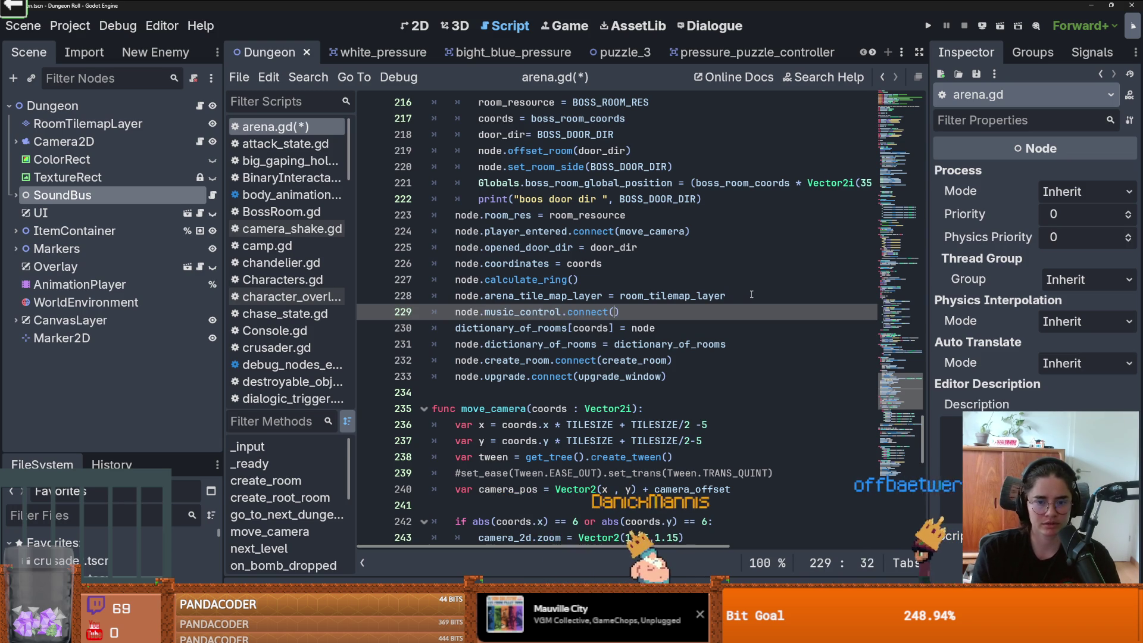
pyautogui.write('control')
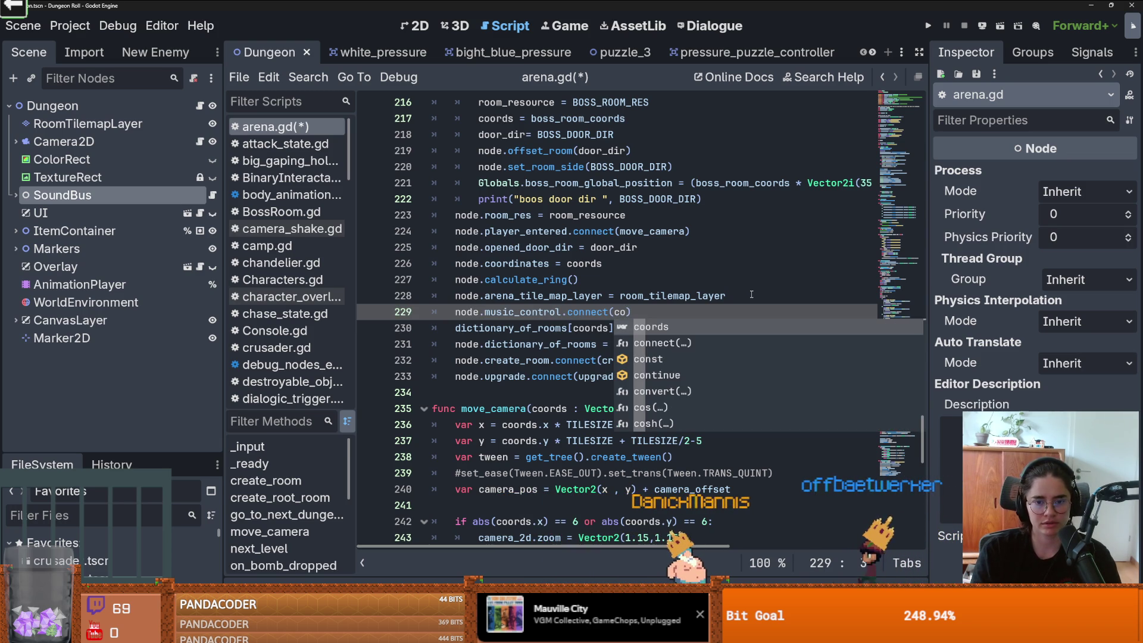
pyautogui.write('_music')
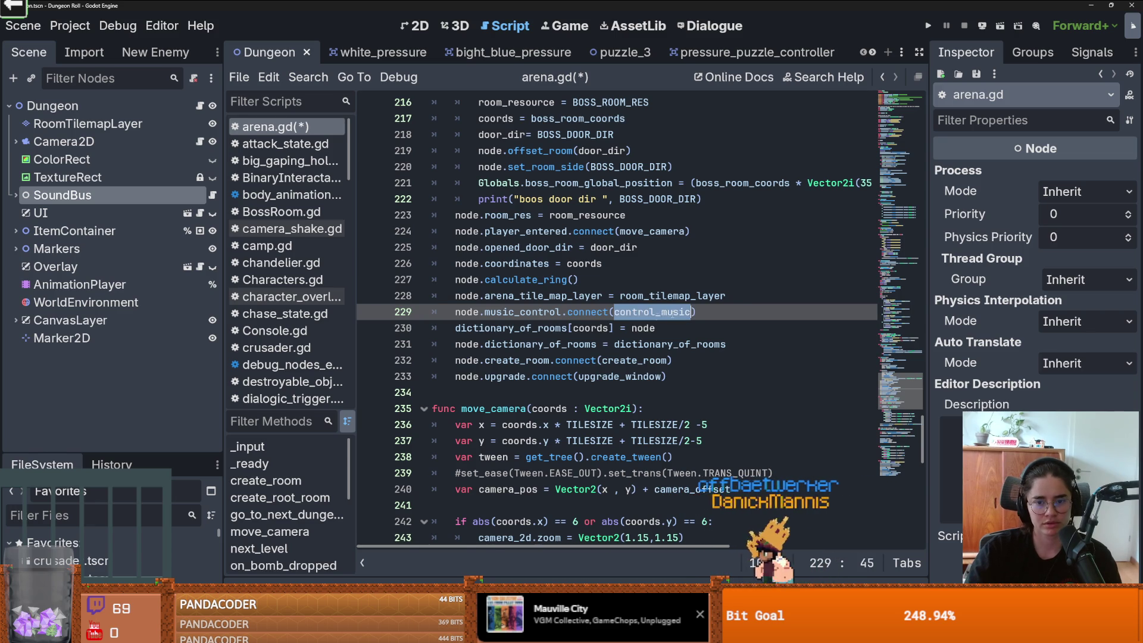
pyautogui.click(449, 393)
pyautogui.press('Return')
pyautogui.press('Return')
pyautogui.click(434, 408)
pyautogui.write('func ')
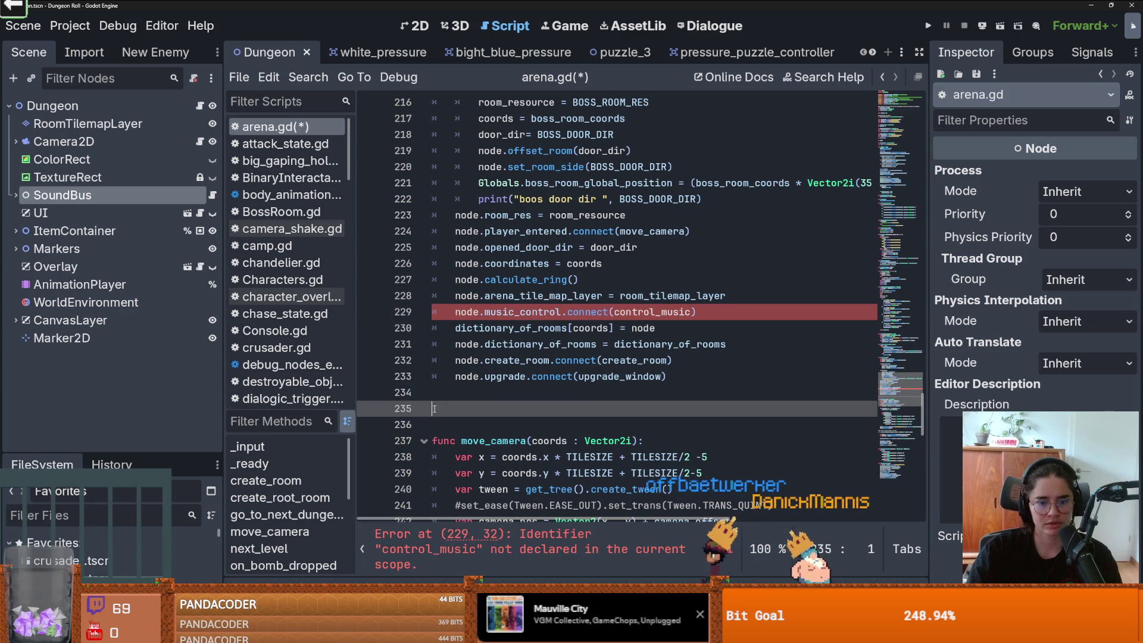
pyautogui.write('control_music(tur')
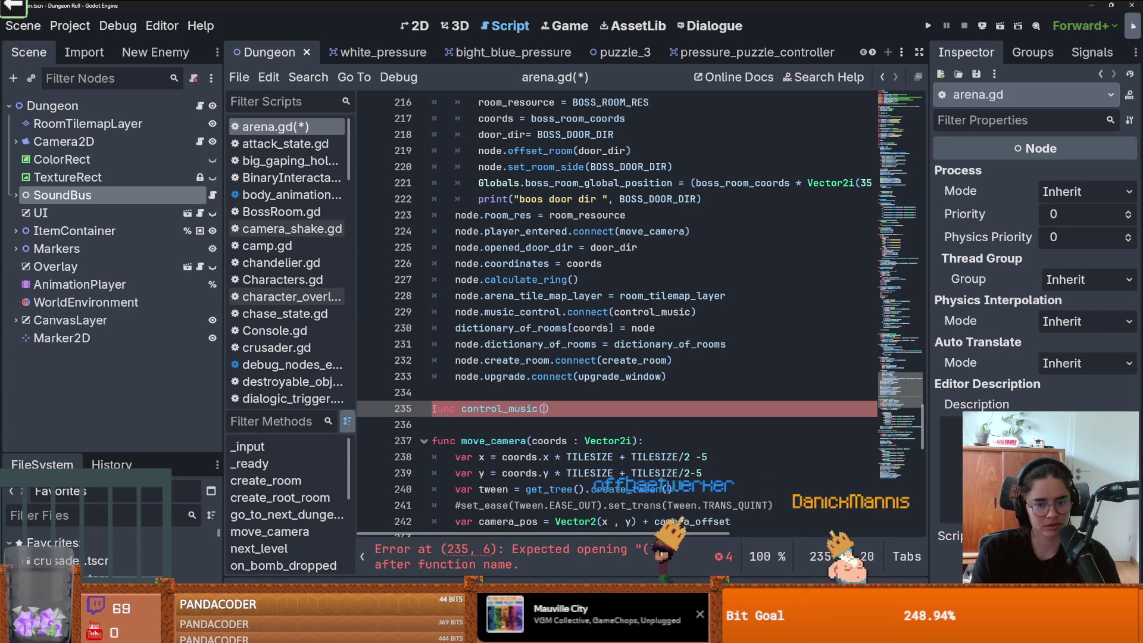
pyautogui.write('n_on : ba')
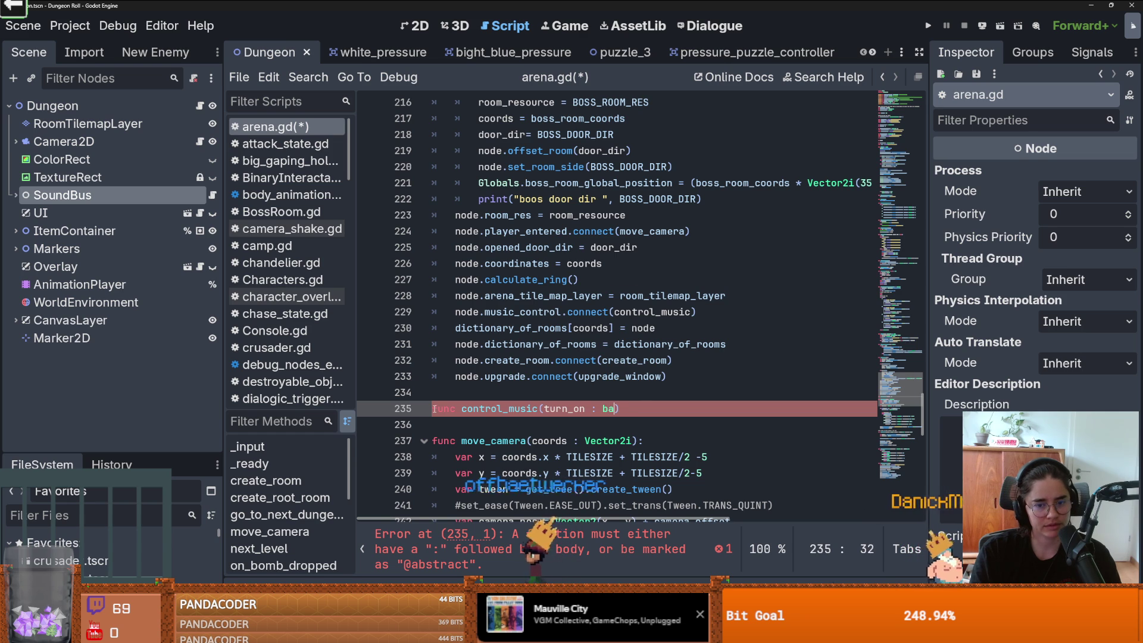
pyautogui.press('BackSpace')
pyautogui.write('ool):')
pyautogui.press('Return')
pyautogui.write('pas')
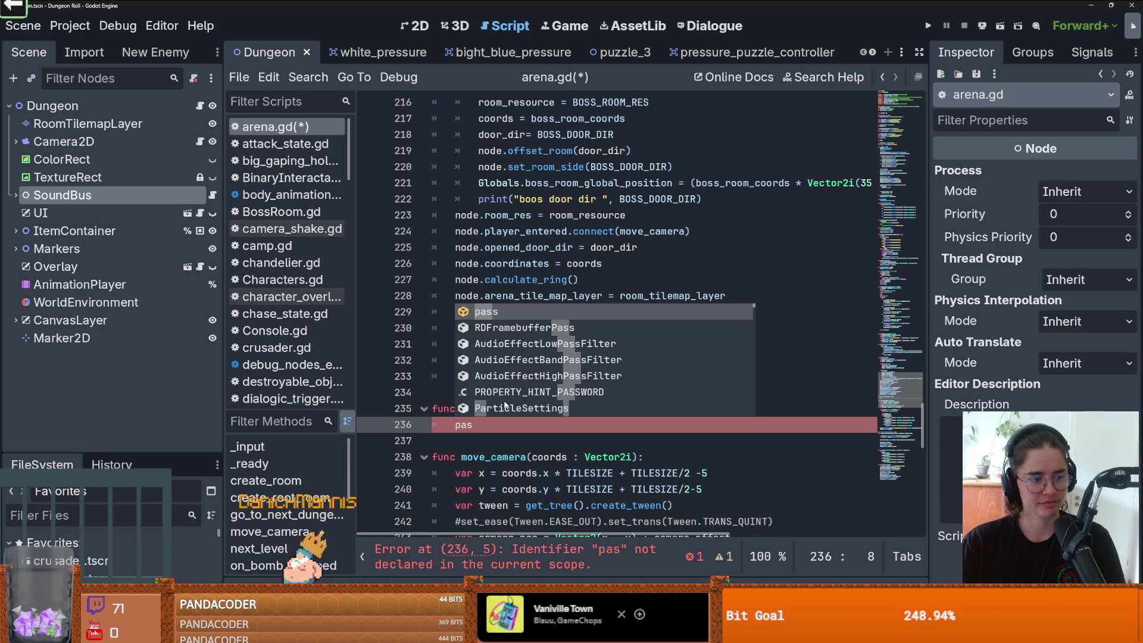
pyautogui.press('Escape')
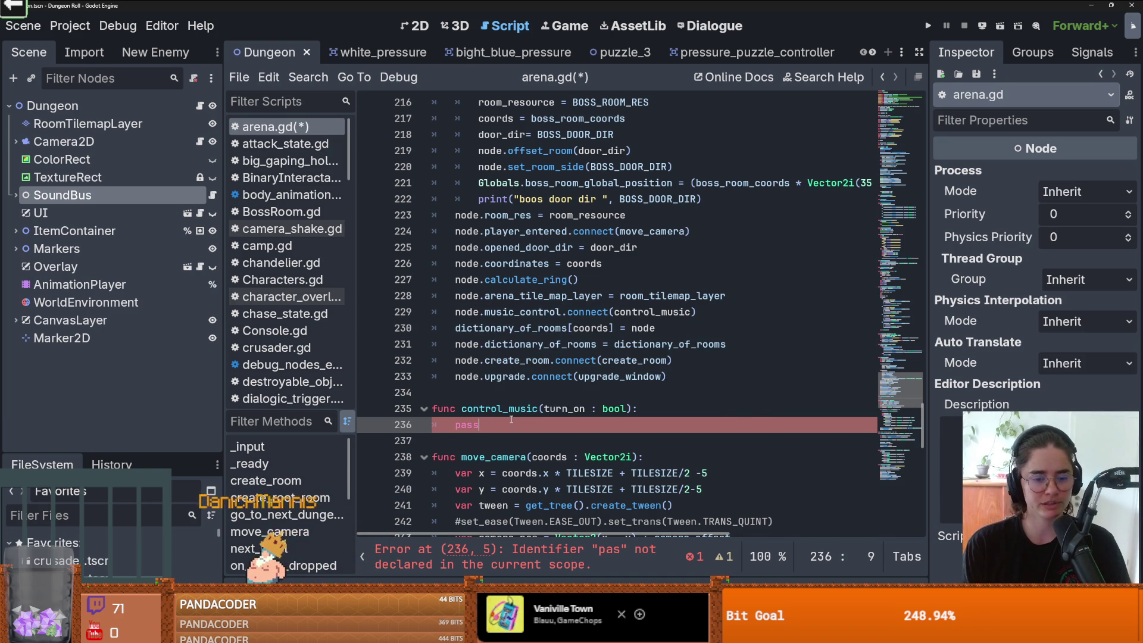
pyautogui.press('BackSpace')
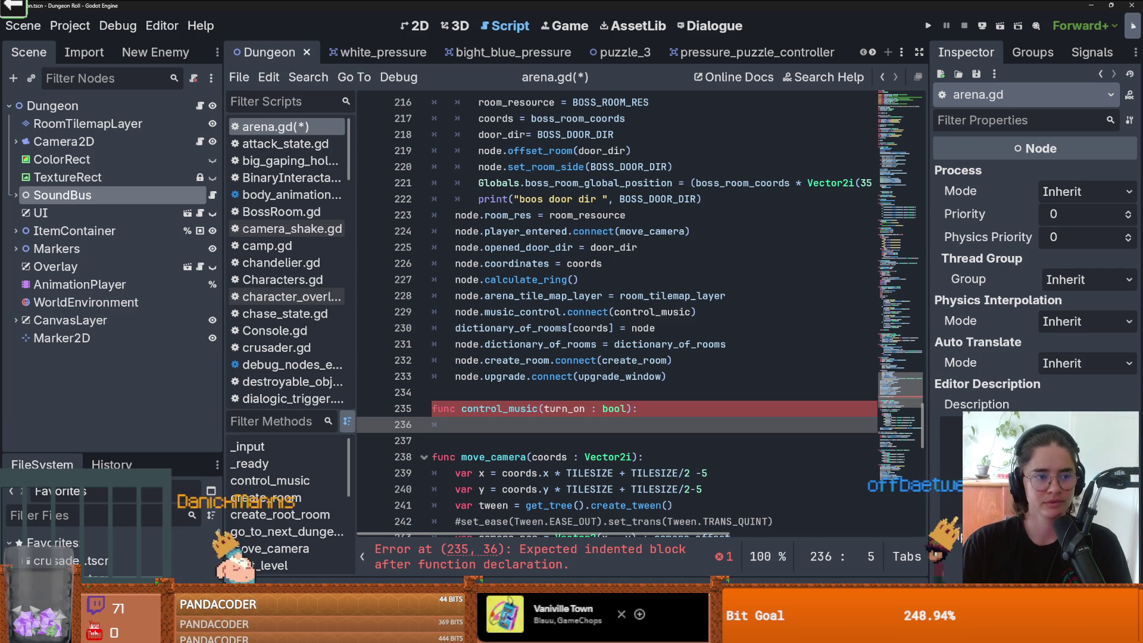
pyautogui.click(16, 196)
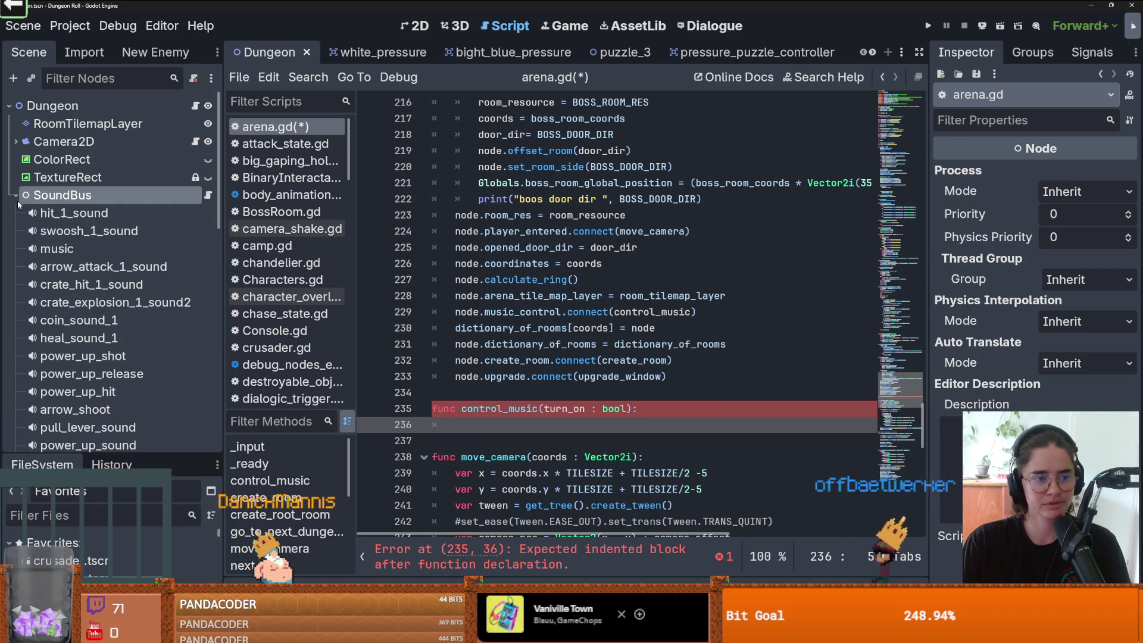
pyautogui.moveTo(922, 426); pyautogui.dragTo(924, 107)
pyautogui.scroll(-9, 452, 278)
pyautogui.click(452, 279)
pyautogui.press('Return')
pyautogui.moveTo(57, 249); pyautogui.dragTo(365, 288)
pyautogui.hotkey('ctrl', 'z')
pyautogui.hotkey('ctrl', 'z')
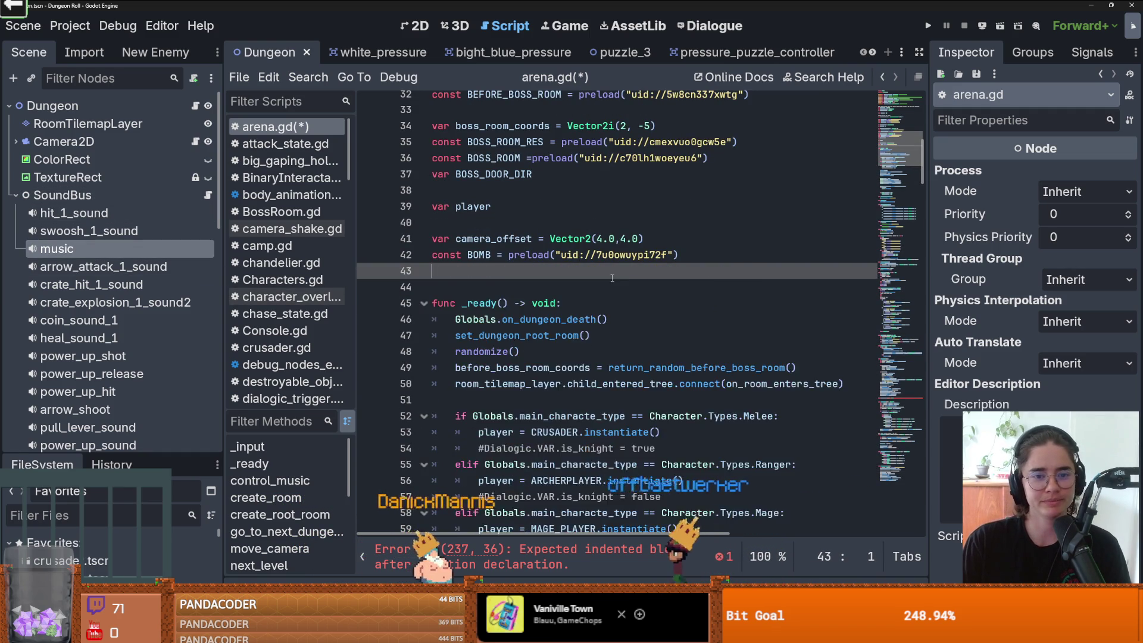
pyautogui.scroll(10, 612, 278)
pyautogui.moveTo(57, 249)
pyautogui.mouseDown()
pyautogui.moveTo(417, 295)
pyautogui.moveTo(464, 279)
pyautogui.mouseUp()
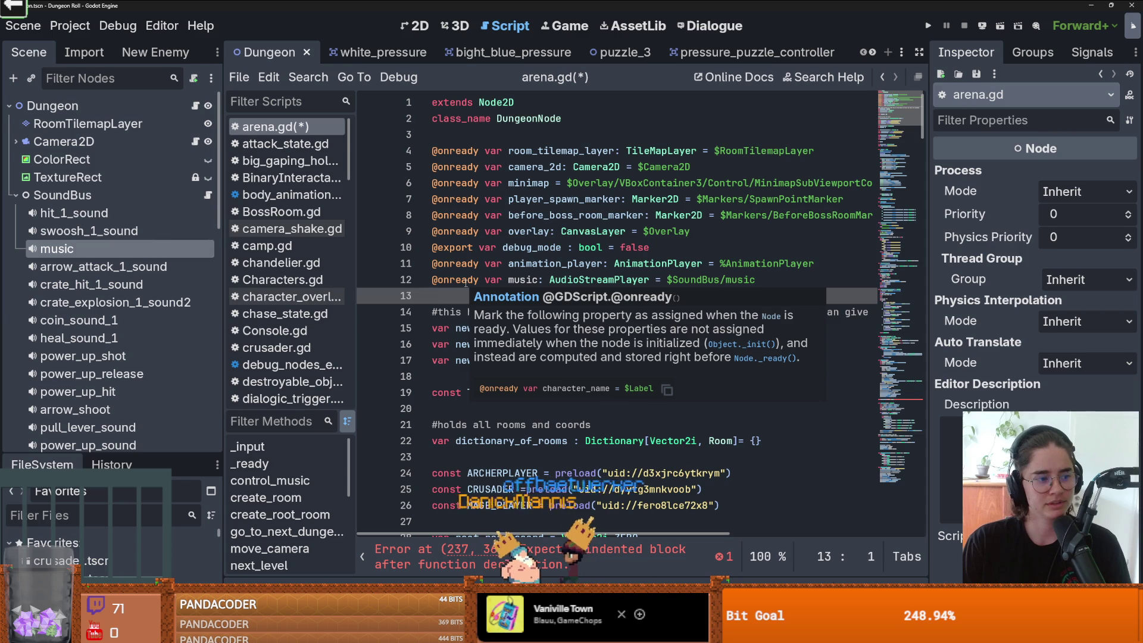
pyautogui.doubleClick(521, 279)
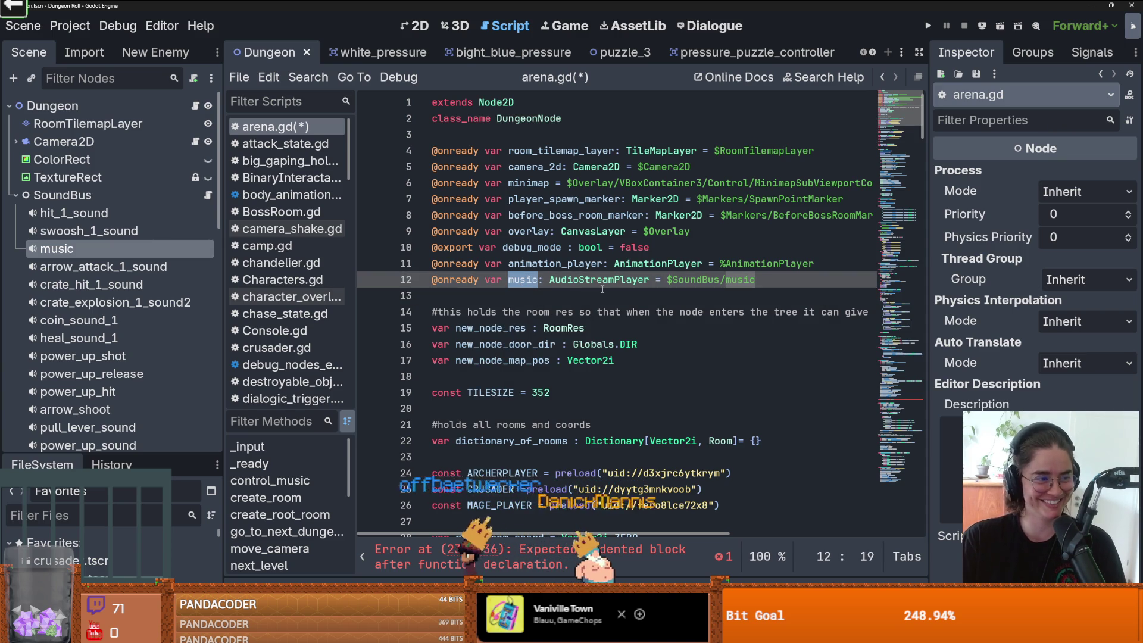
pyautogui.scroll(-20, 602, 289)
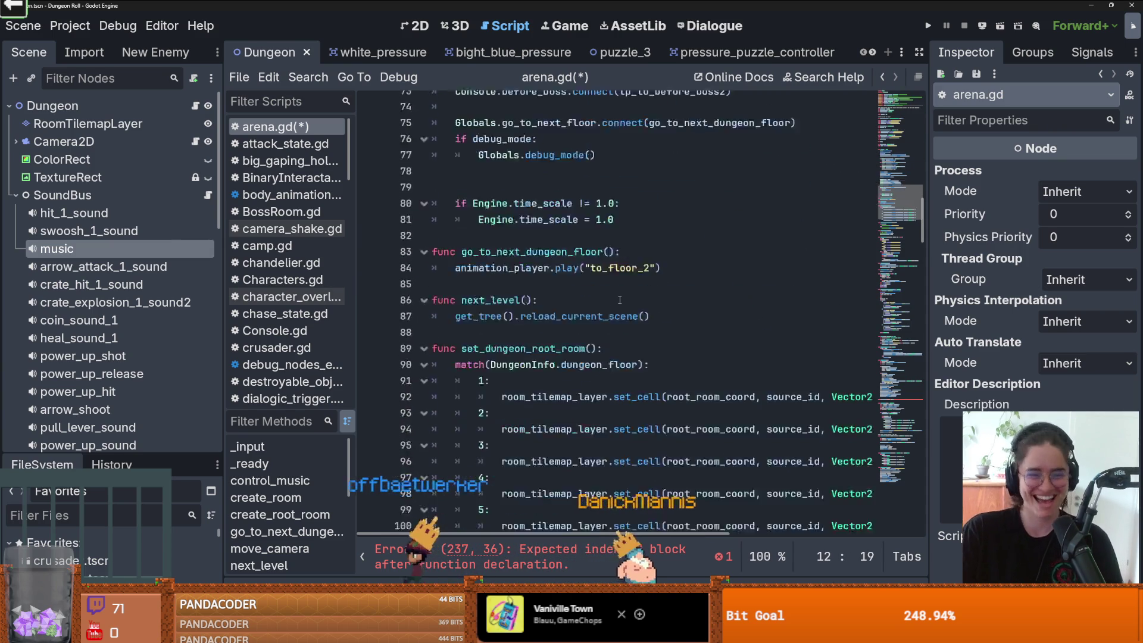
pyautogui.scroll(-13, 619, 299)
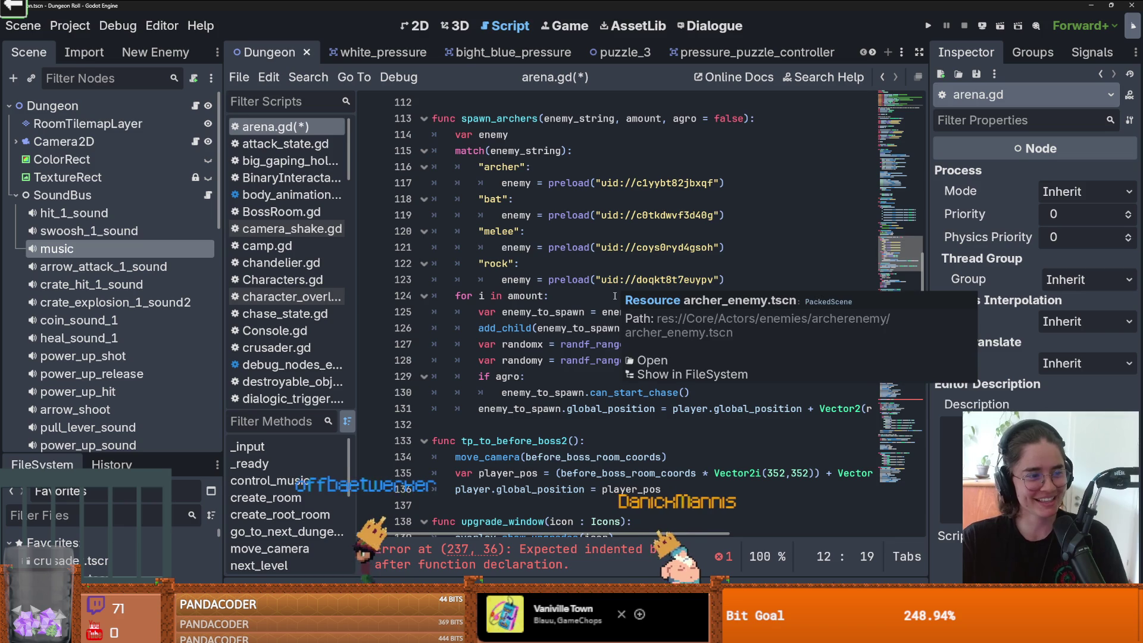
pyautogui.scroll(-15, 613, 283)
pyautogui.scroll(-13, 613, 272)
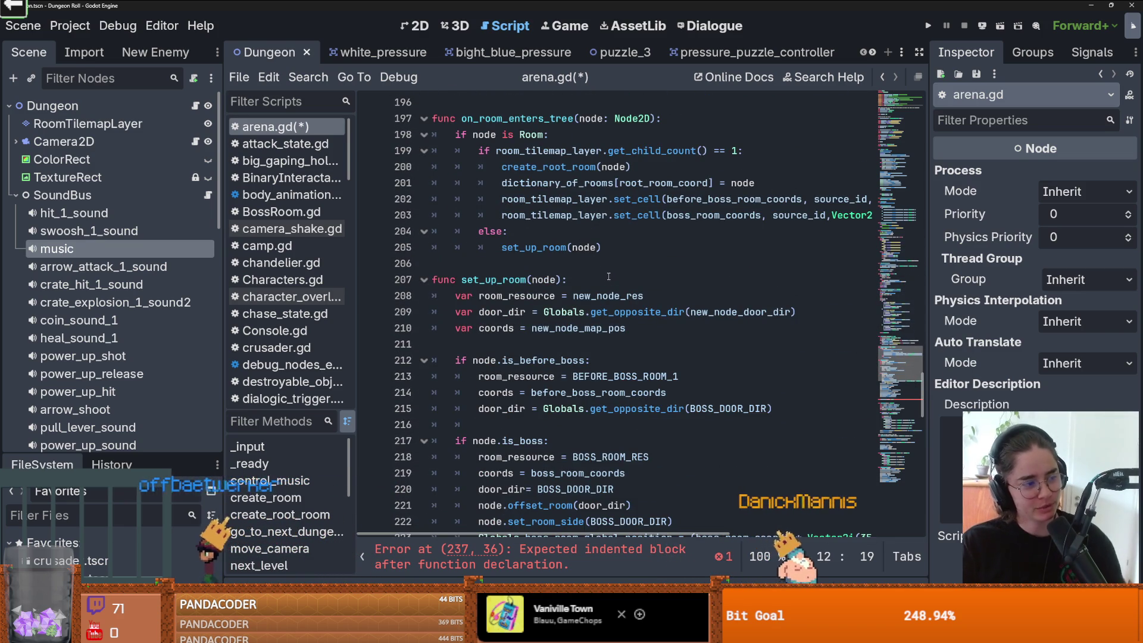
pyautogui.scroll(-10, 563, 379)
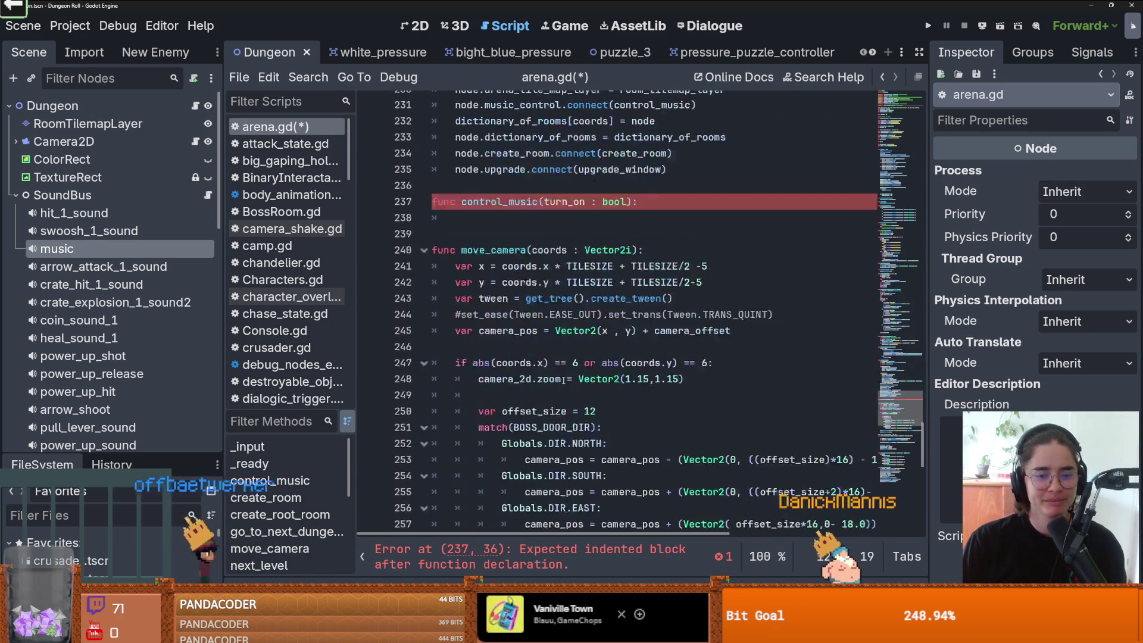
# Step: Open control_music's body with 'if turn_on:' and place the caret inside the empty branch
pyautogui.press('Return')
pyautogui.press('Delete')
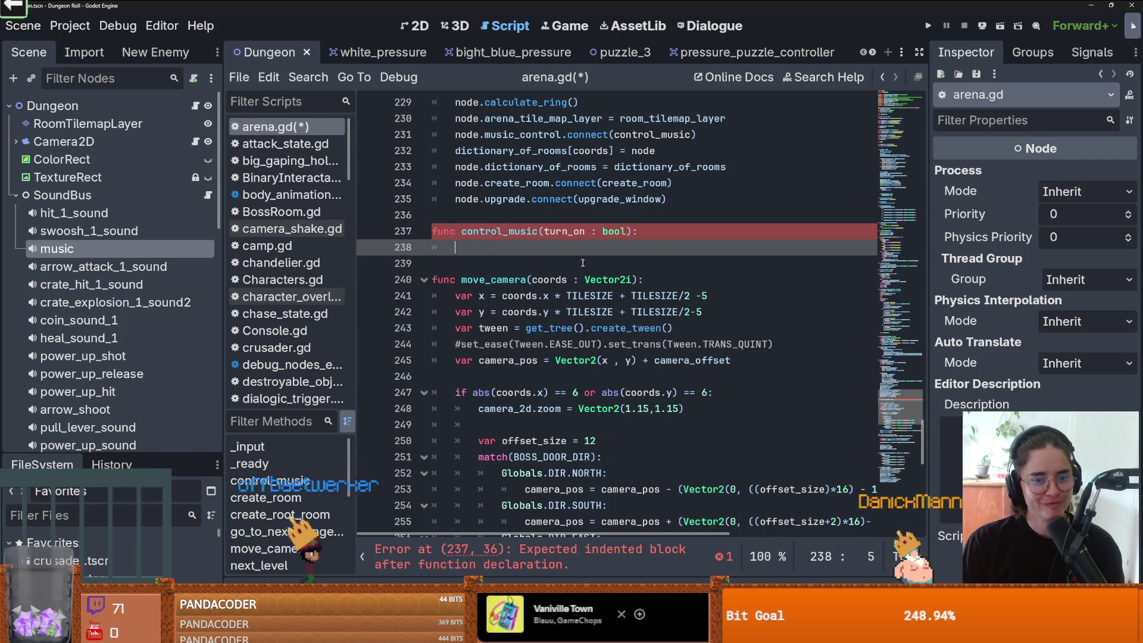
pyautogui.write('music.pl')
pyautogui.press('Return')
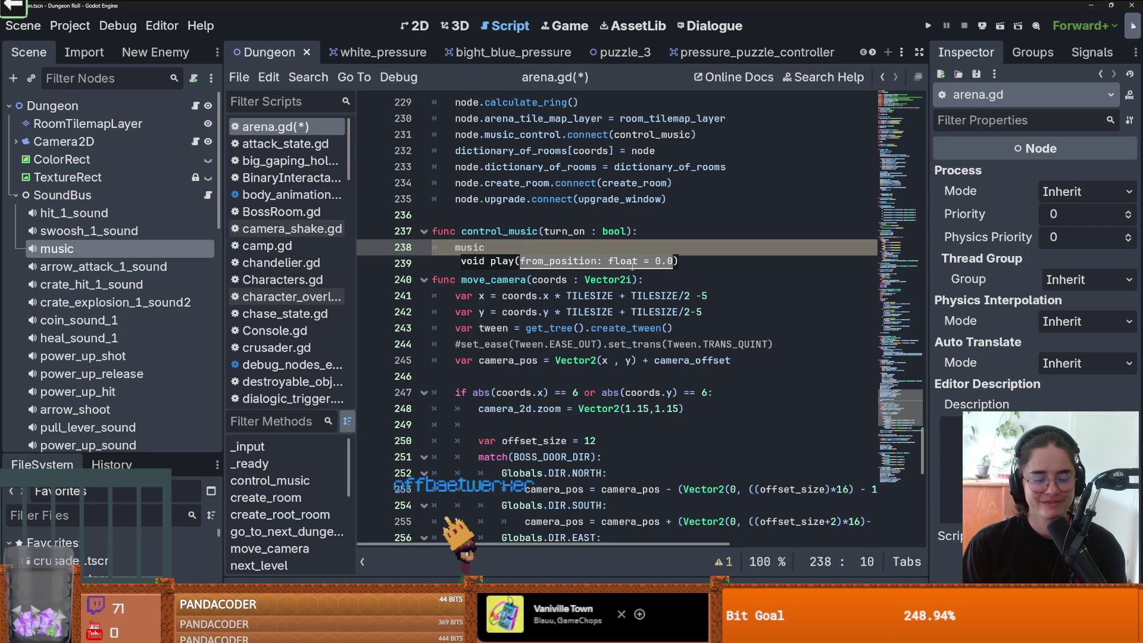
pyautogui.write('turn_on:')
pyautogui.press('Return')
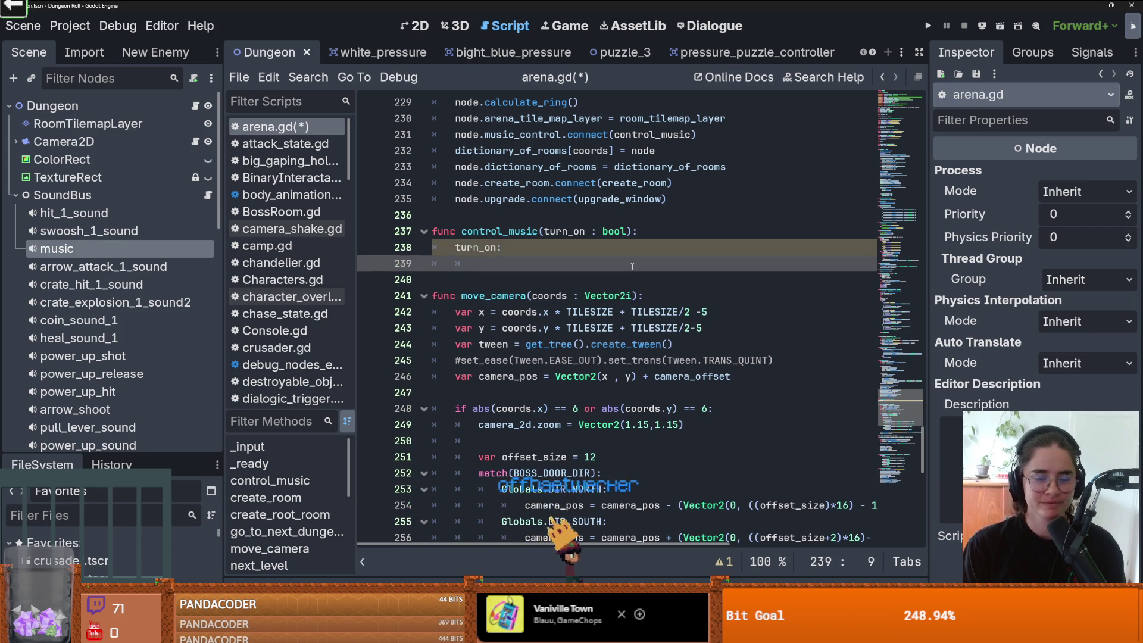
pyautogui.press('Up')
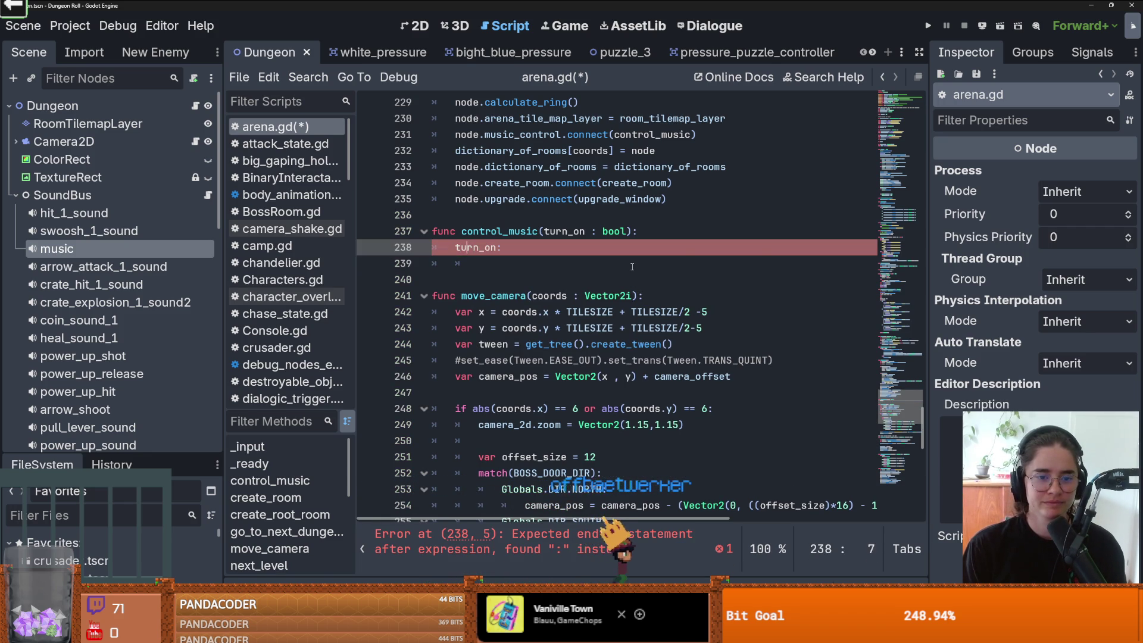
pyautogui.write('if')
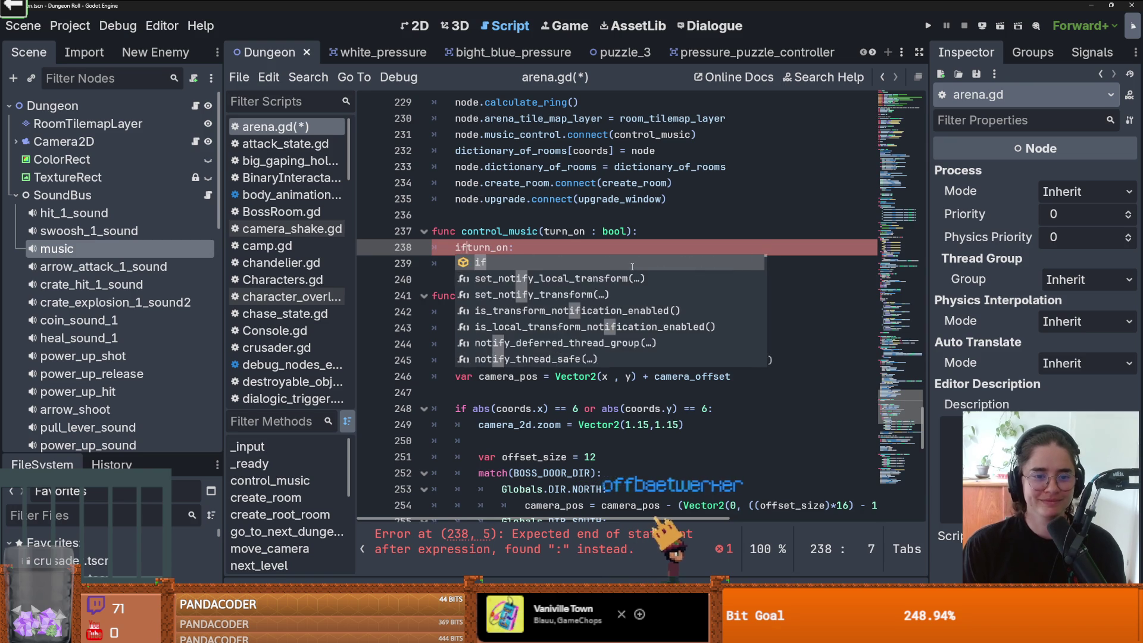
pyautogui.press('Escape')
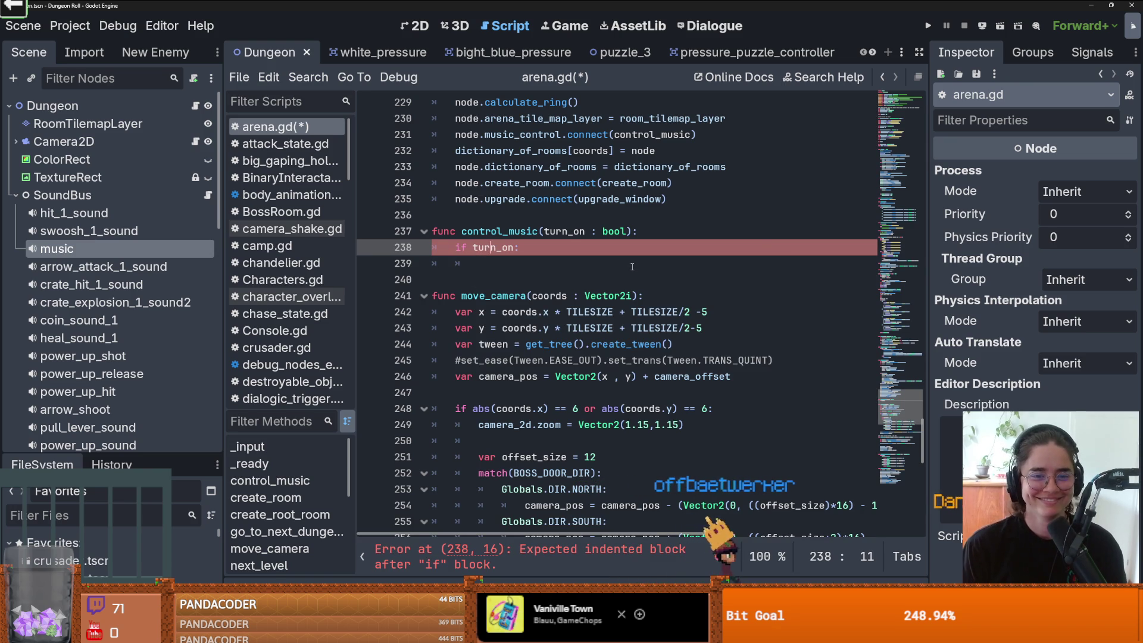
pyautogui.press('Down')
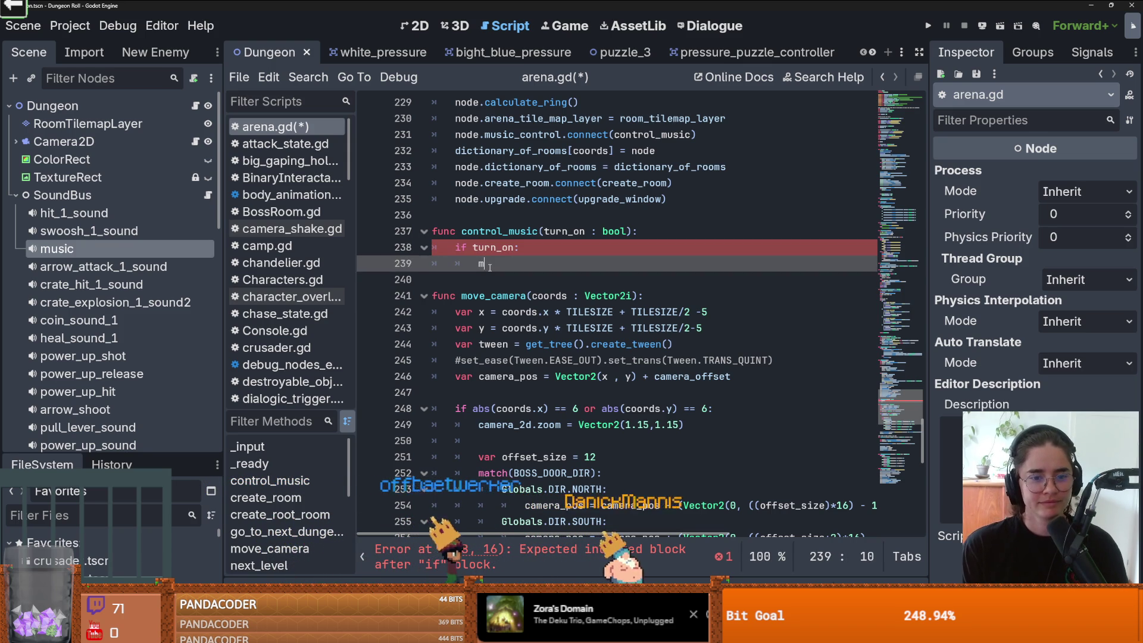
# Step: Make control_music call music.play() when turn_on is true, else music.stop(), and save
pyautogui.write('mus')
pyautogui.press('Return')
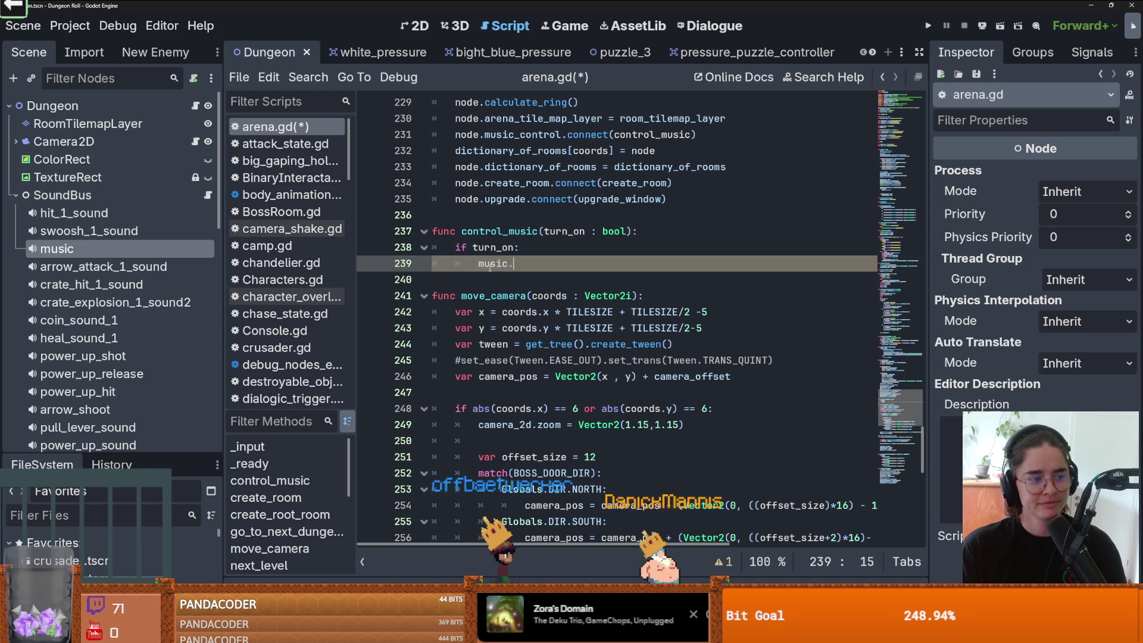
pyautogui.write('.')
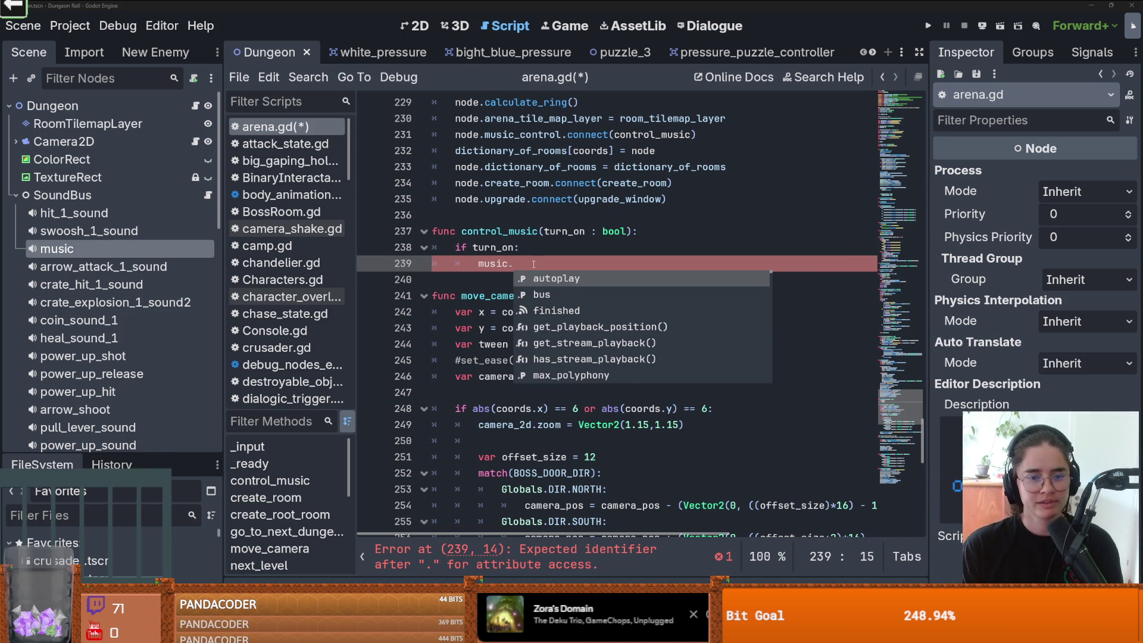
pyautogui.press('Escape')
pyautogui.write('pla')
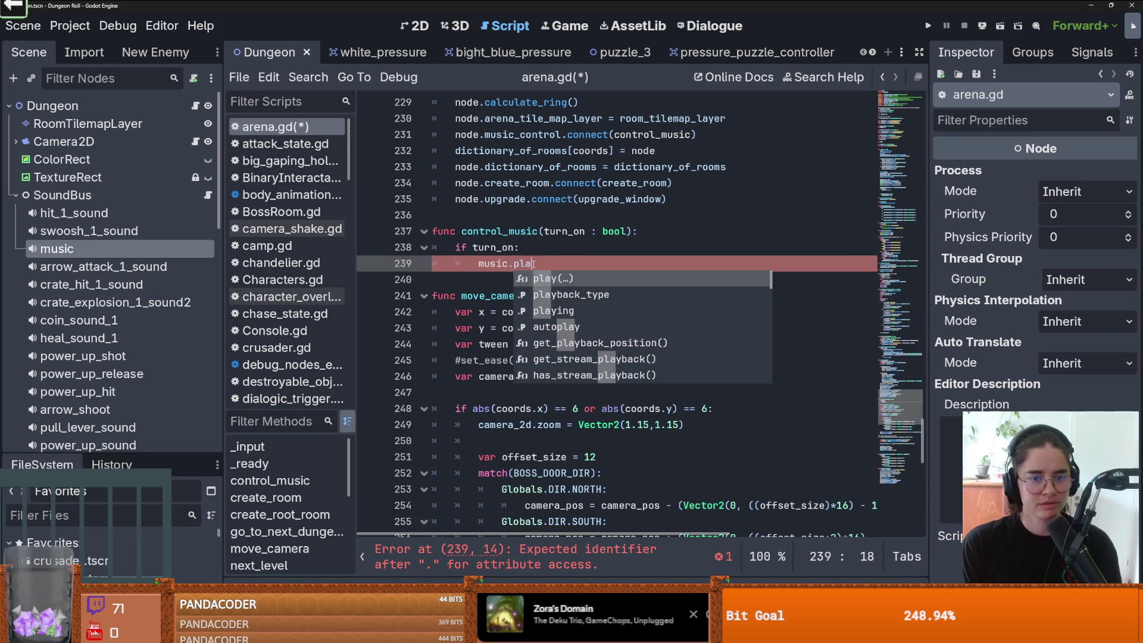
pyautogui.press('Return')
pyautogui.press('Return')
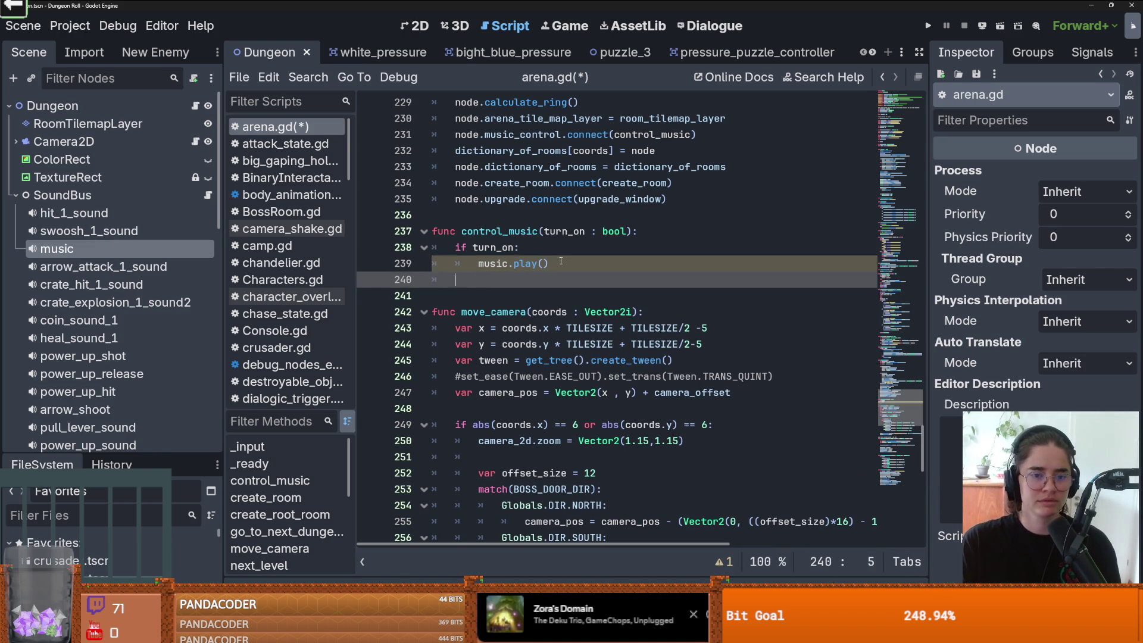
pyautogui.write('else:')
pyautogui.press('Return')
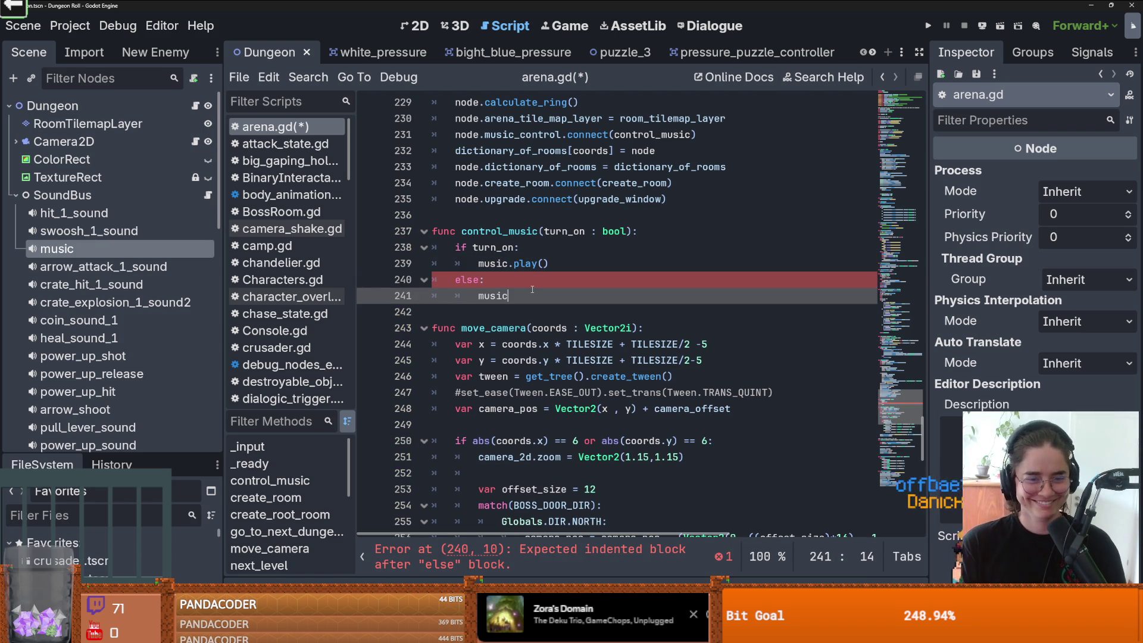
pyautogui.write('.stop()')
pyautogui.hotkey('ctrl', 's')
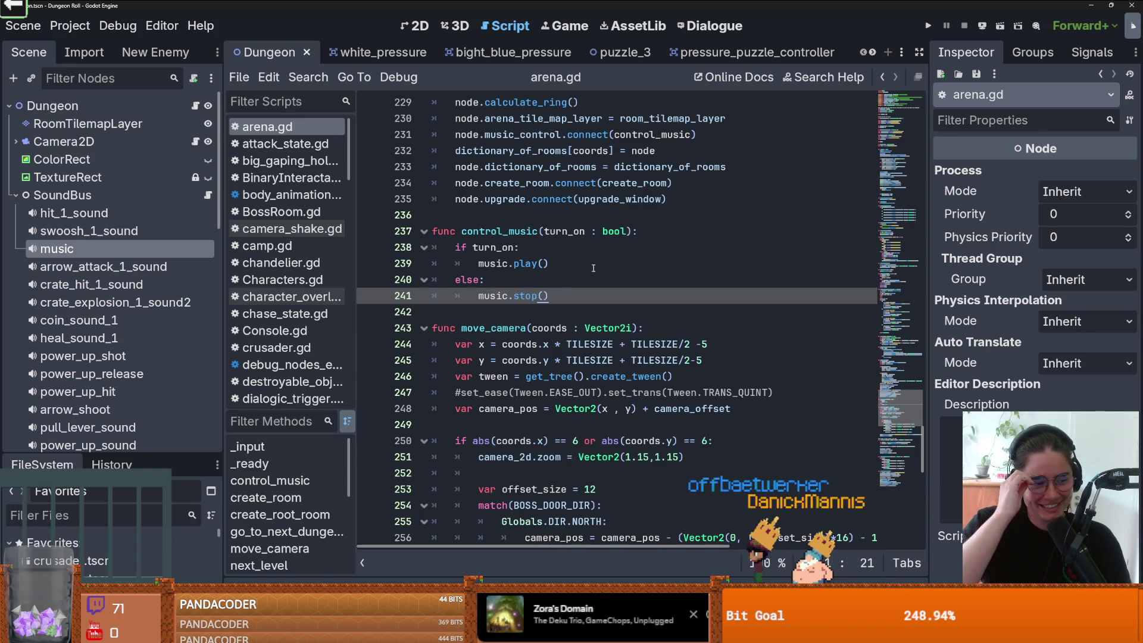
pyautogui.click(507, 247)
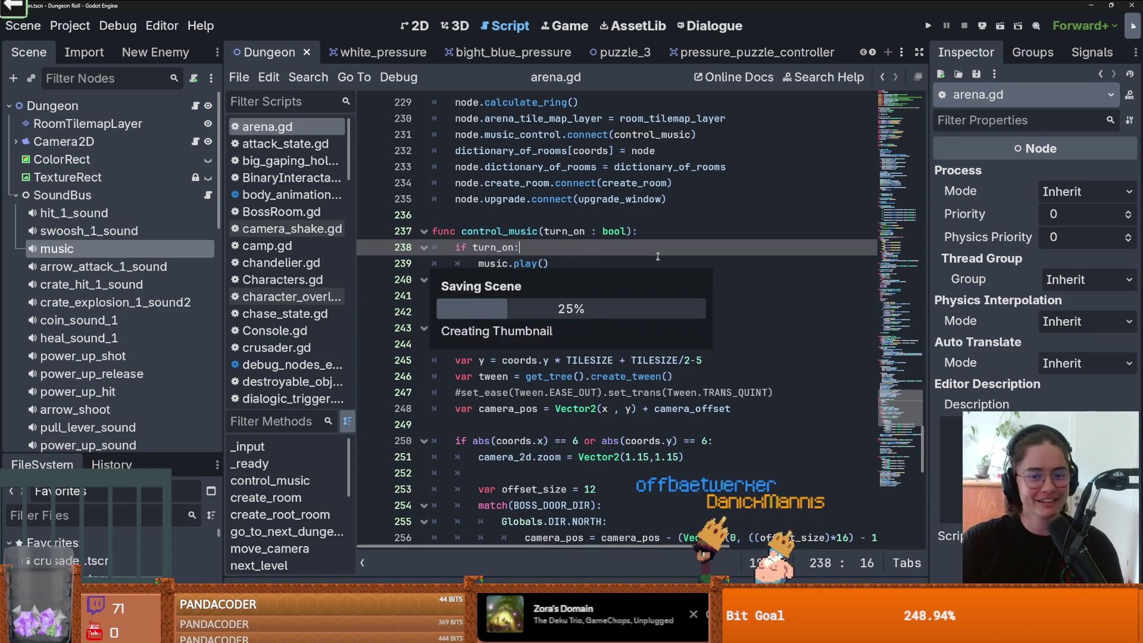
# Step: Run Dungeon Roll with F5 to test the music toggle, then close the game window
pyautogui.scroll(7, 507, 247)
pyautogui.scroll(-8, 891, 89)
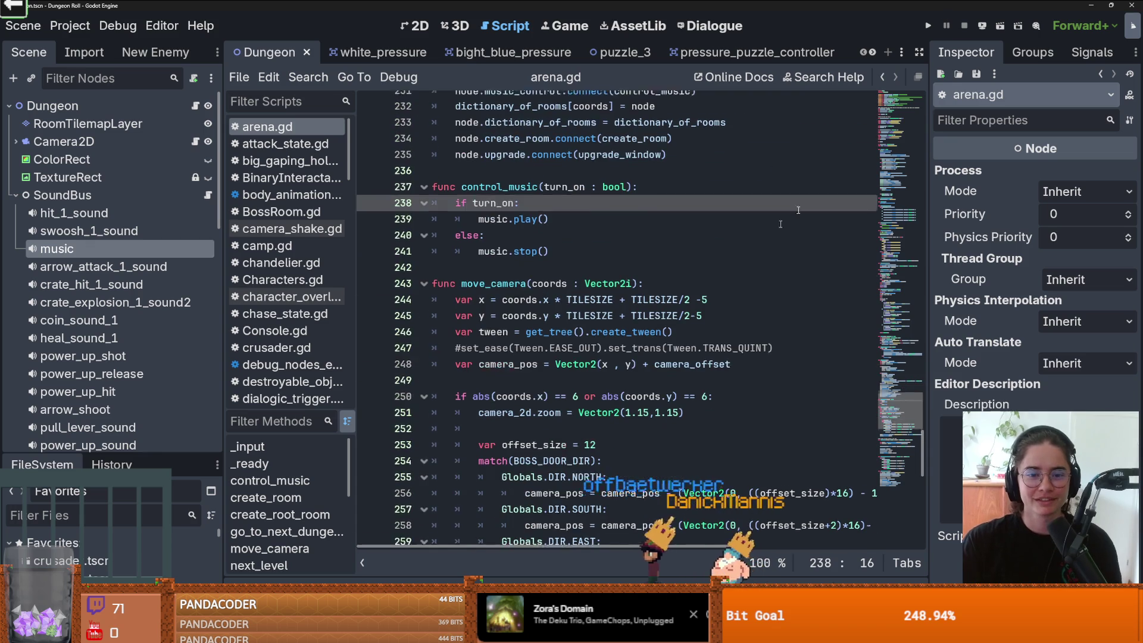
pyautogui.press('F5')
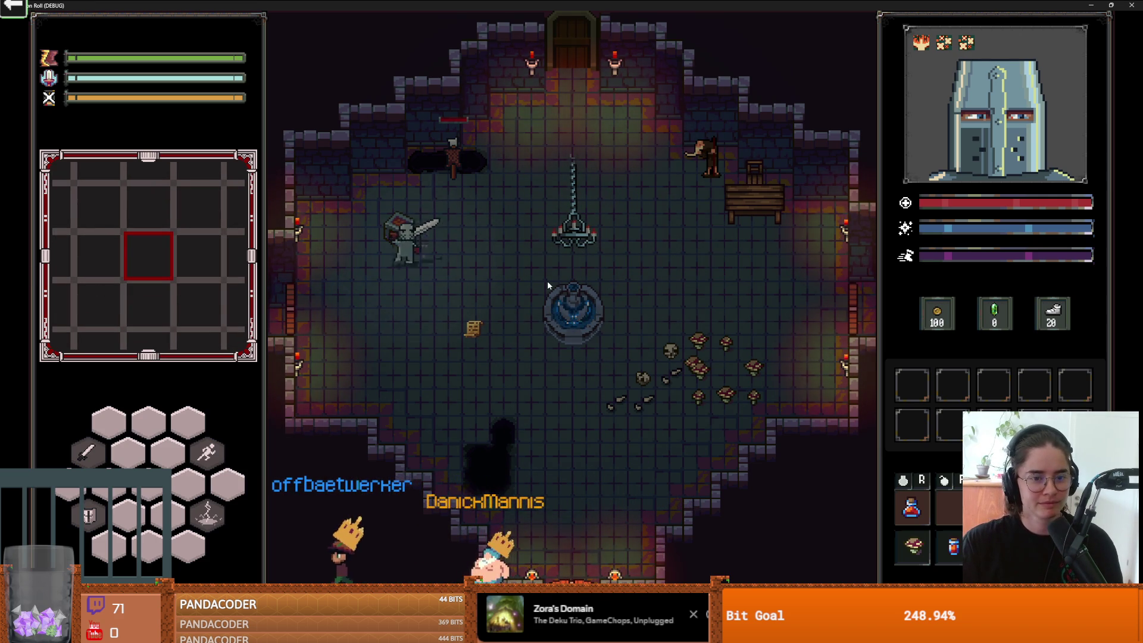
pyautogui.press('super+Down')
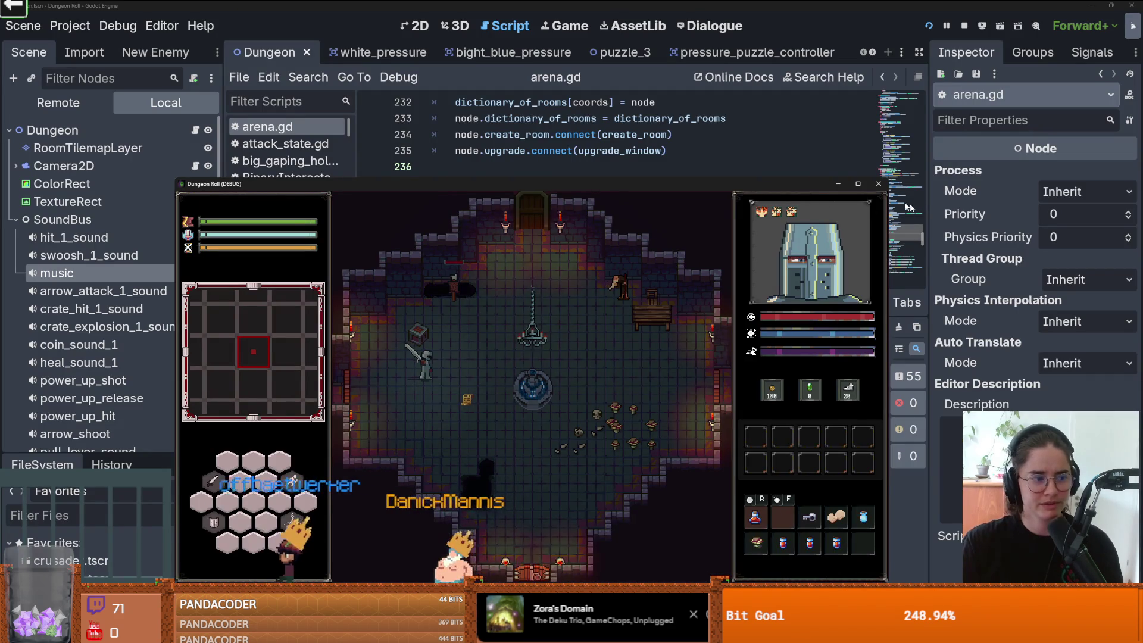
pyautogui.click(884, 187)
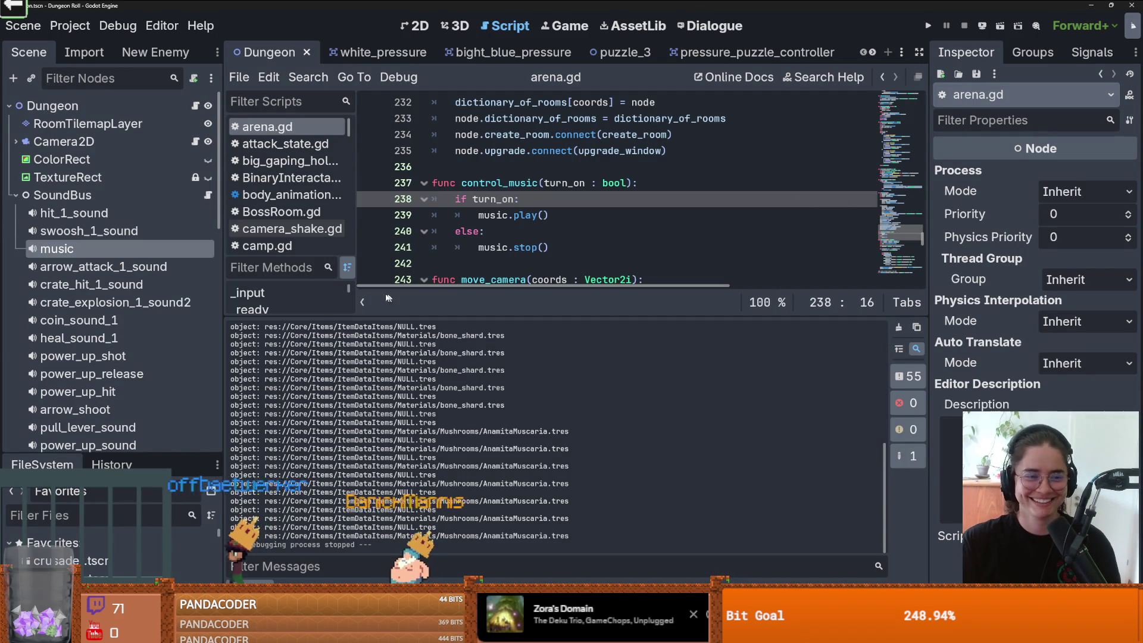
# Step: Collapse the SoundBus node and enlarge the audio bus mixer panel
pyautogui.moveTo(145, 459)
pyautogui.mouseDown()
pyautogui.moveTo(145, 313)
pyautogui.moveTo(145, 403)
pyautogui.mouseUp()
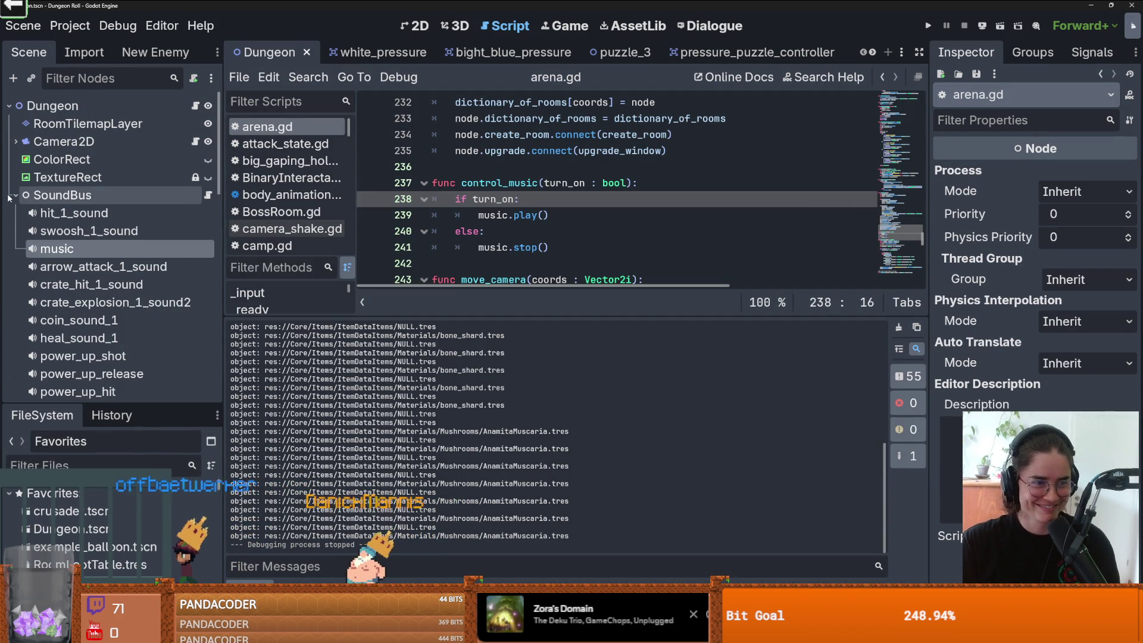
pyautogui.click(15, 194)
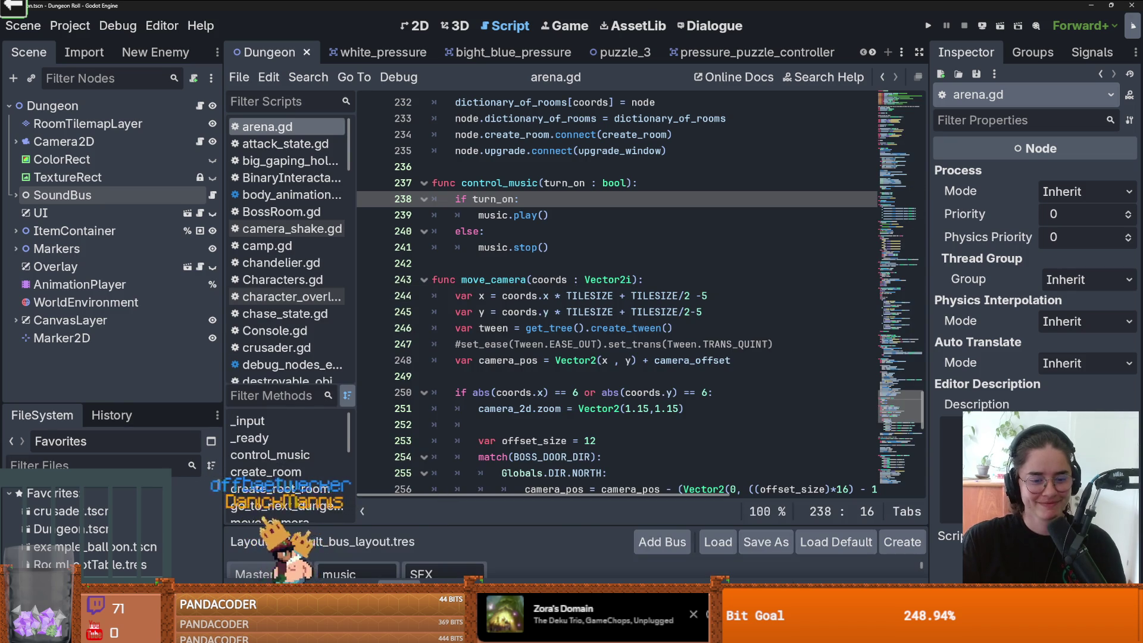
pyautogui.moveTo(426, 527); pyautogui.dragTo(458, 240)
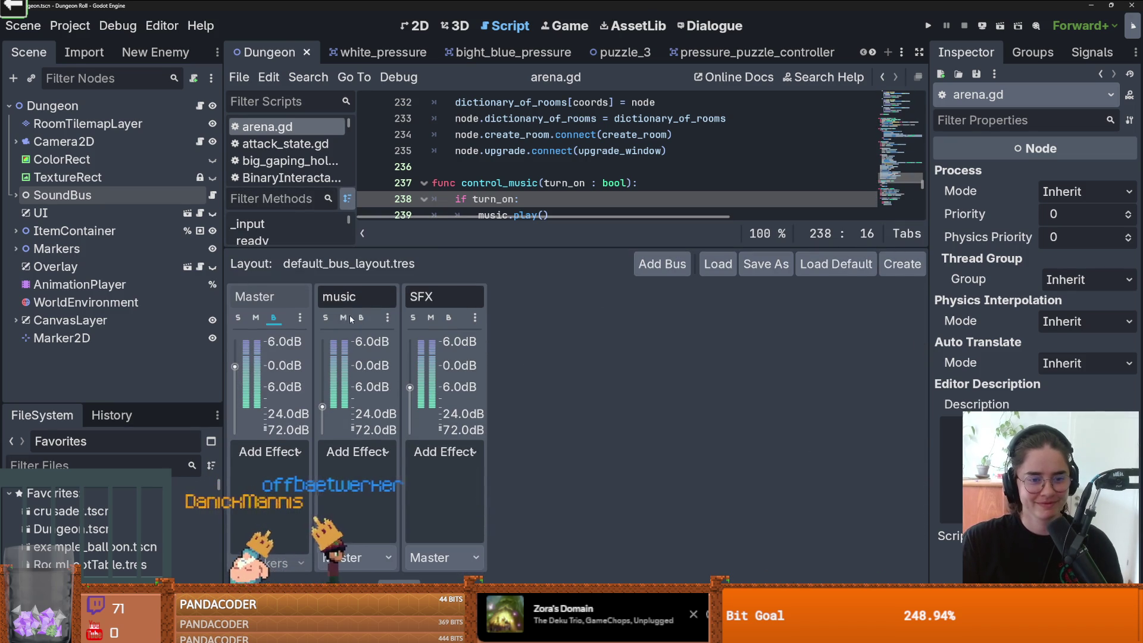
# Step: Run the game maximized, enter Puzzle Room 4, step left, then restore the window
pyautogui.click(930, 26)
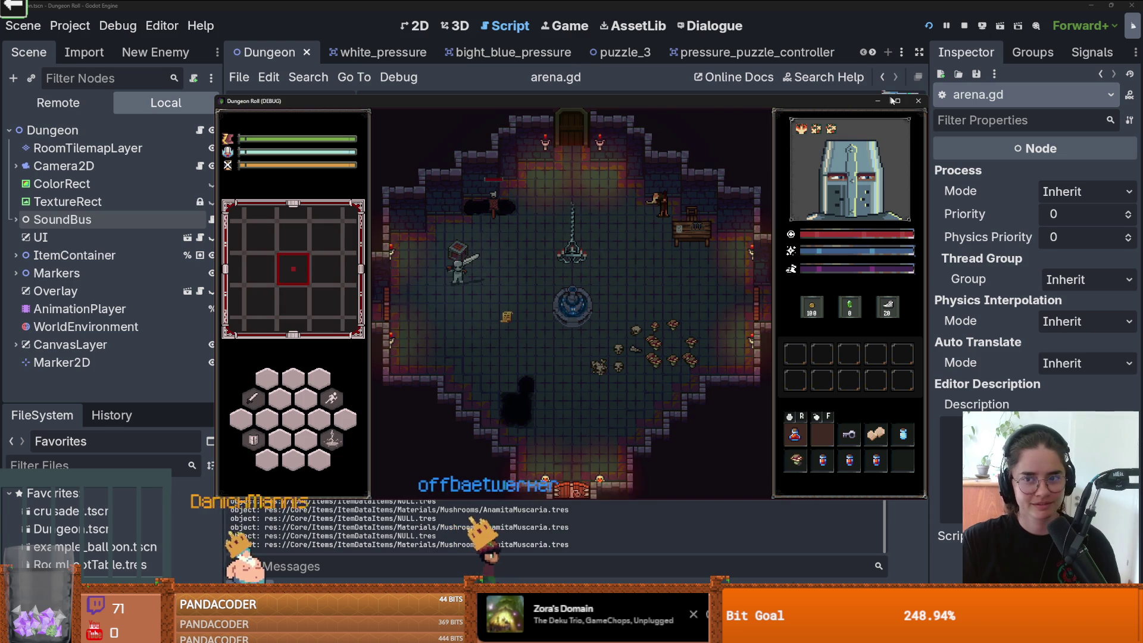
pyautogui.click(897, 101)
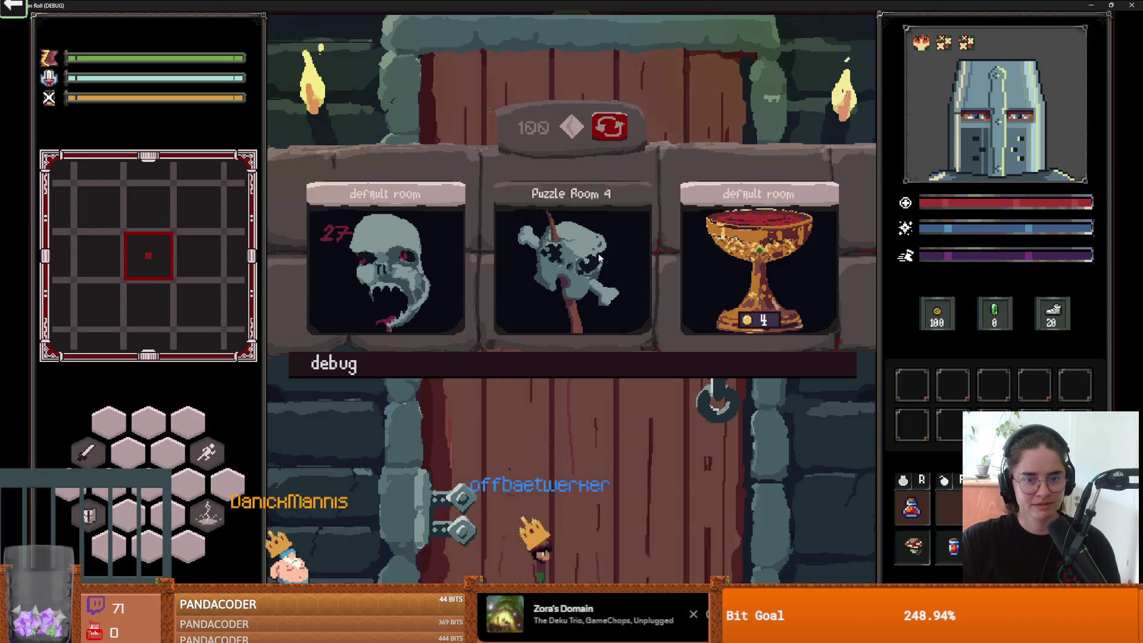
pyautogui.click(599, 257)
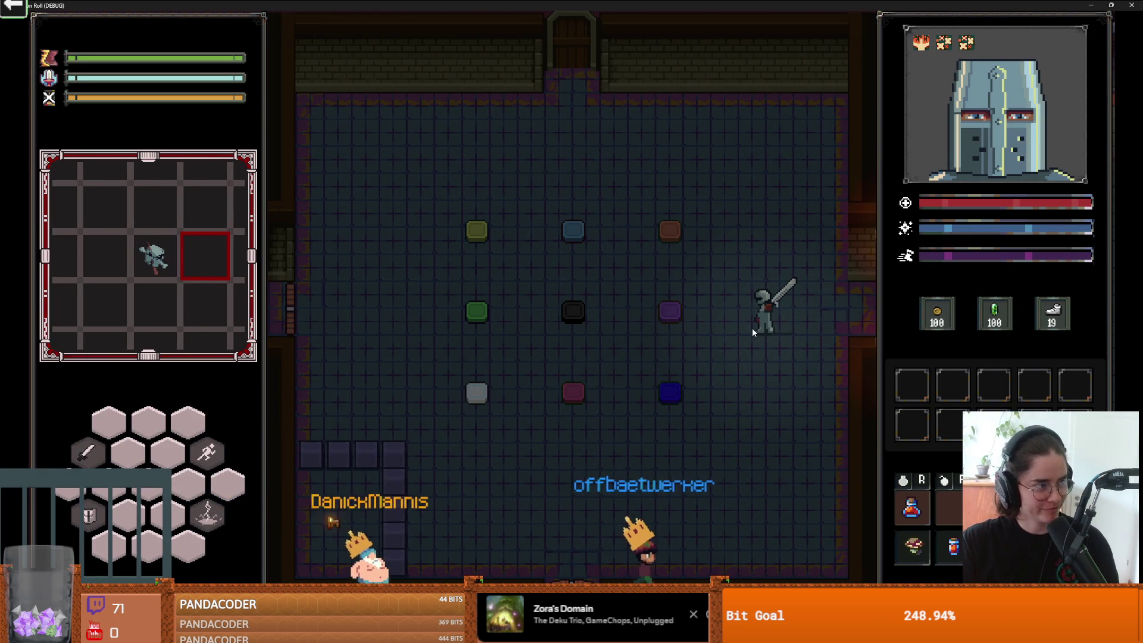
pyautogui.press('a')
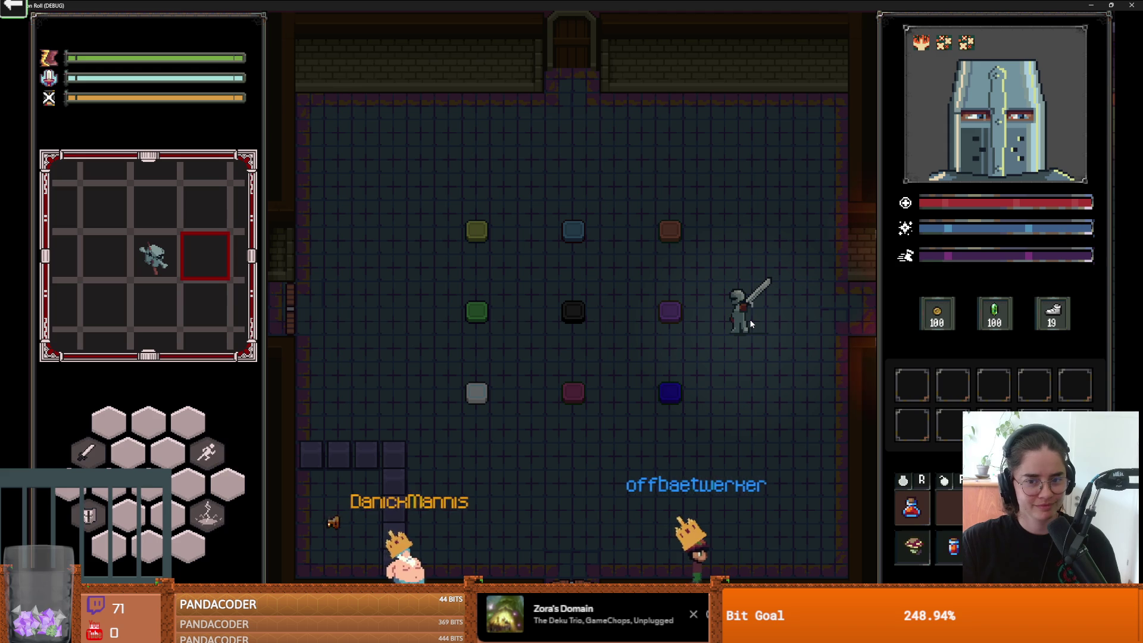
pyautogui.press('Print')
pyautogui.doubleClick(689, 11)
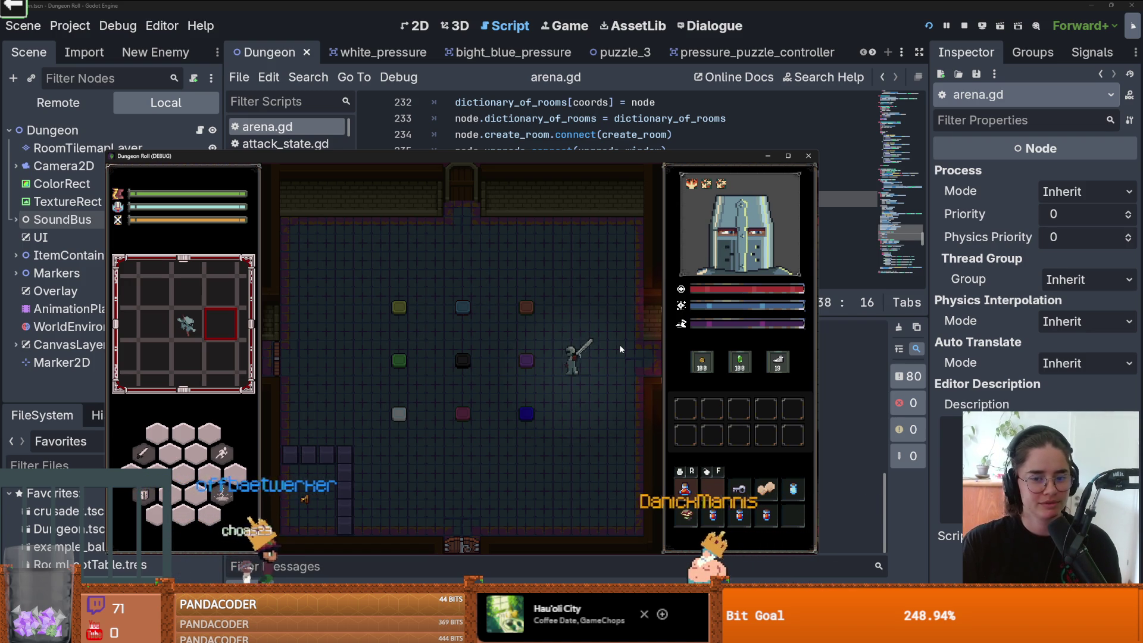
# Step: Walk the knight right from the puzzle room into the arena, then stop the game
pyautogui.press('d')
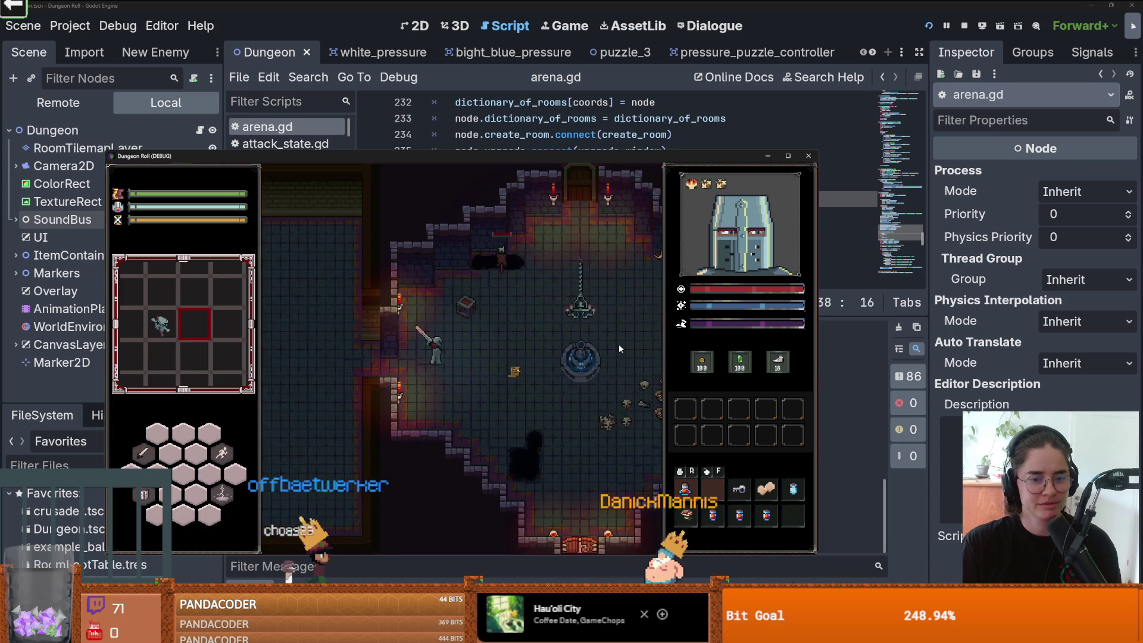
pyautogui.press('d')
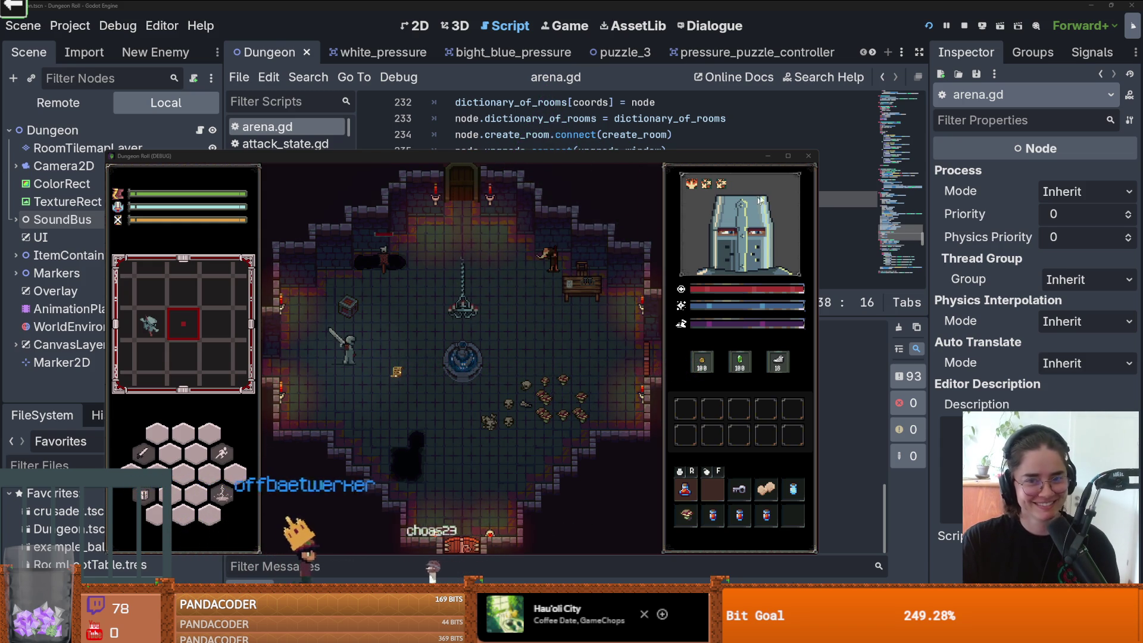
pyautogui.click(807, 156)
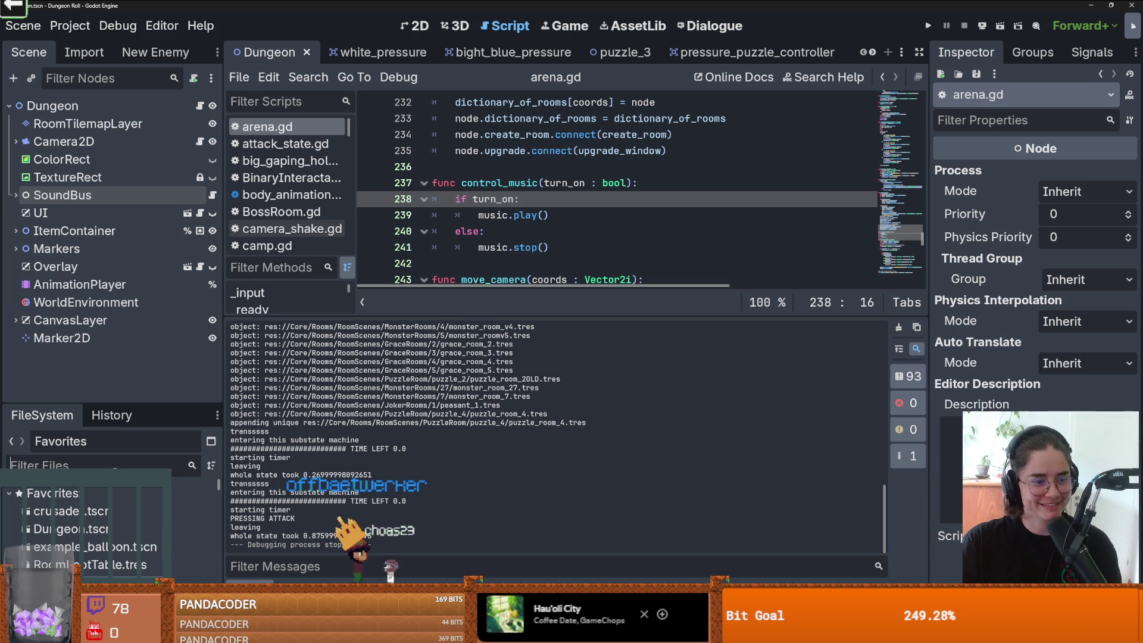
# Step: Filter FileSystem for 'torc', open up_torch, and review UpTorch's torch_right, torch_left and torch_down animations
pyautogui.write('torc')
pyautogui.moveTo(157, 403)
pyautogui.mouseDown()
pyautogui.moveTo(149, 117)
pyautogui.moveTo(113, 403)
pyautogui.mouseUp()
pyautogui.doubleClick(81, 419)
pyautogui.click(50, 105)
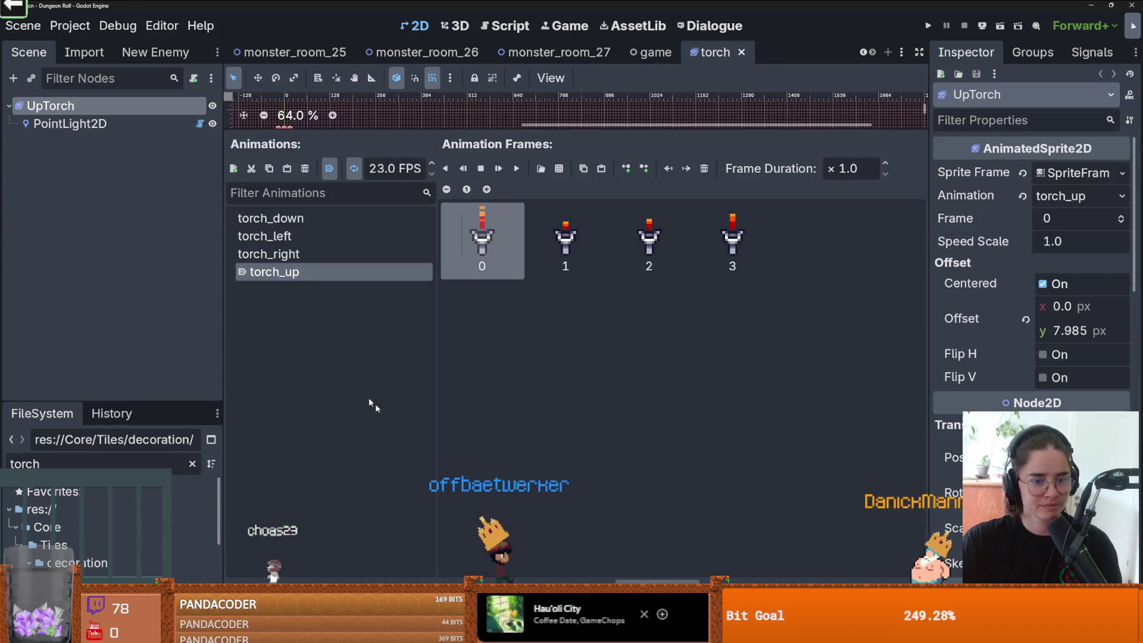
pyautogui.click(362, 258)
pyautogui.click(342, 235)
pyautogui.click(337, 218)
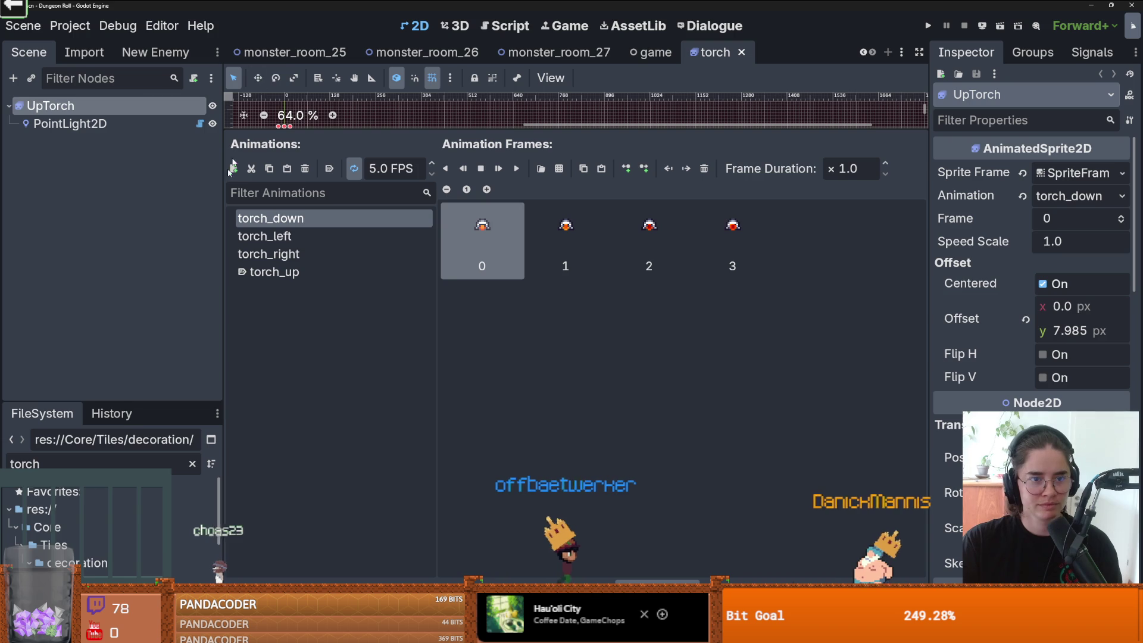
pyautogui.scroll(-5, 107, 529)
# Step: In right_torch, try 50 FPS on torch_right, then undo it back to 23
pyautogui.doubleClick(102, 536)
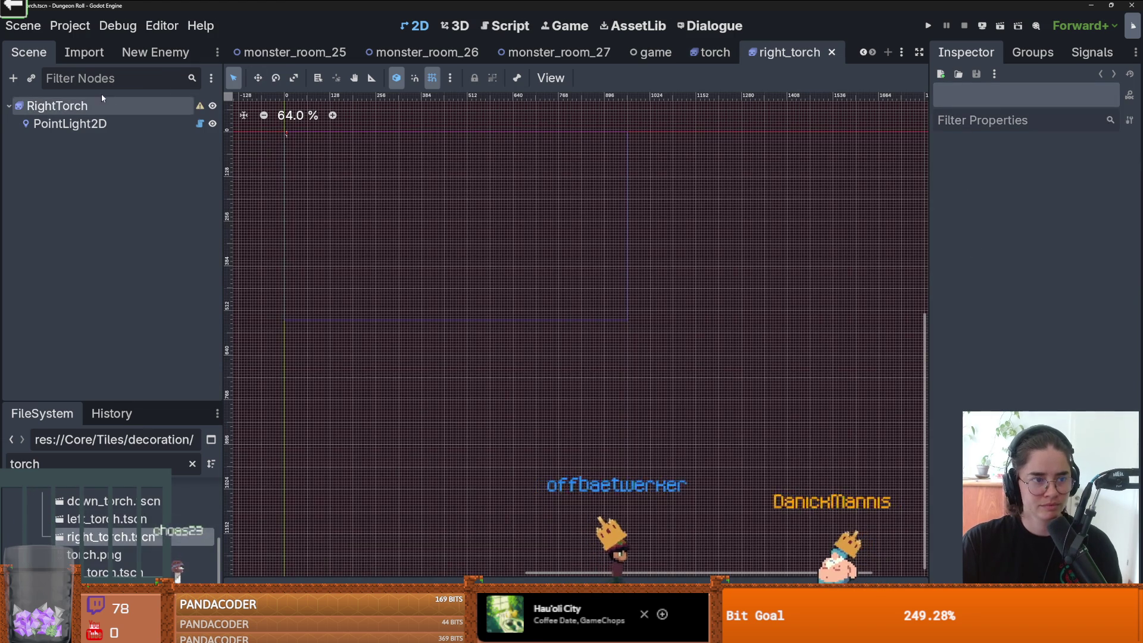
pyautogui.click(57, 106)
pyautogui.click(271, 218)
pyautogui.click(280, 236)
pyautogui.click(309, 260)
pyautogui.moveTo(384, 168); pyautogui.dragTo(351, 169)
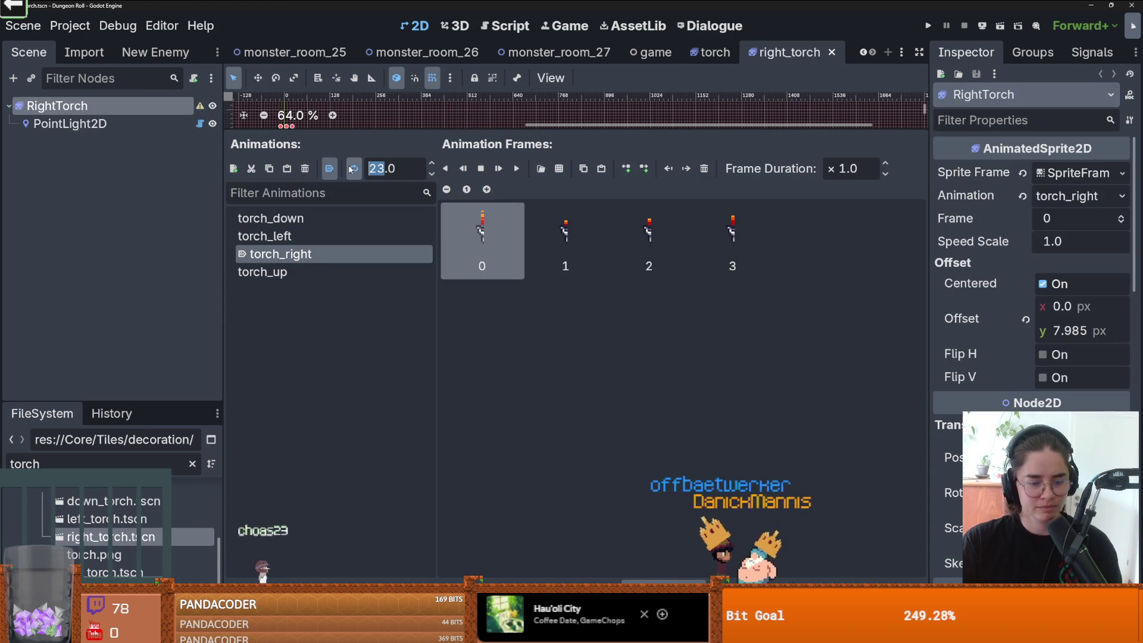
pyautogui.write('50')
pyautogui.press('Return')
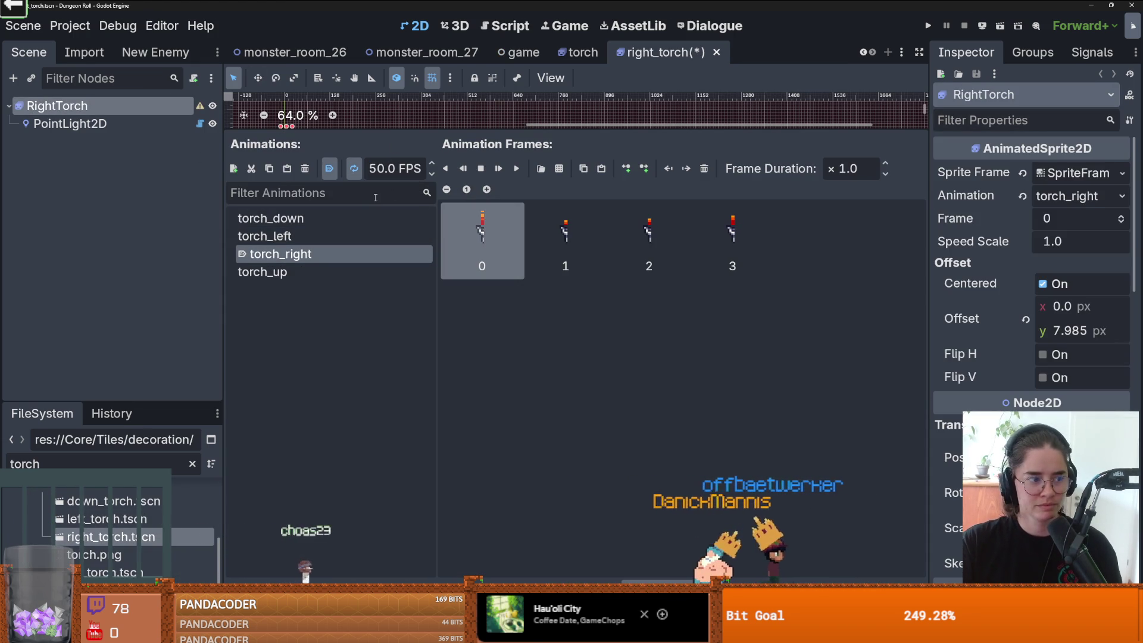
pyautogui.hotkey('ctrl', 'z')
# Step: Return to the up_torch scene's UpTorch animations and run the game to test the torches
pyautogui.click(116, 571)
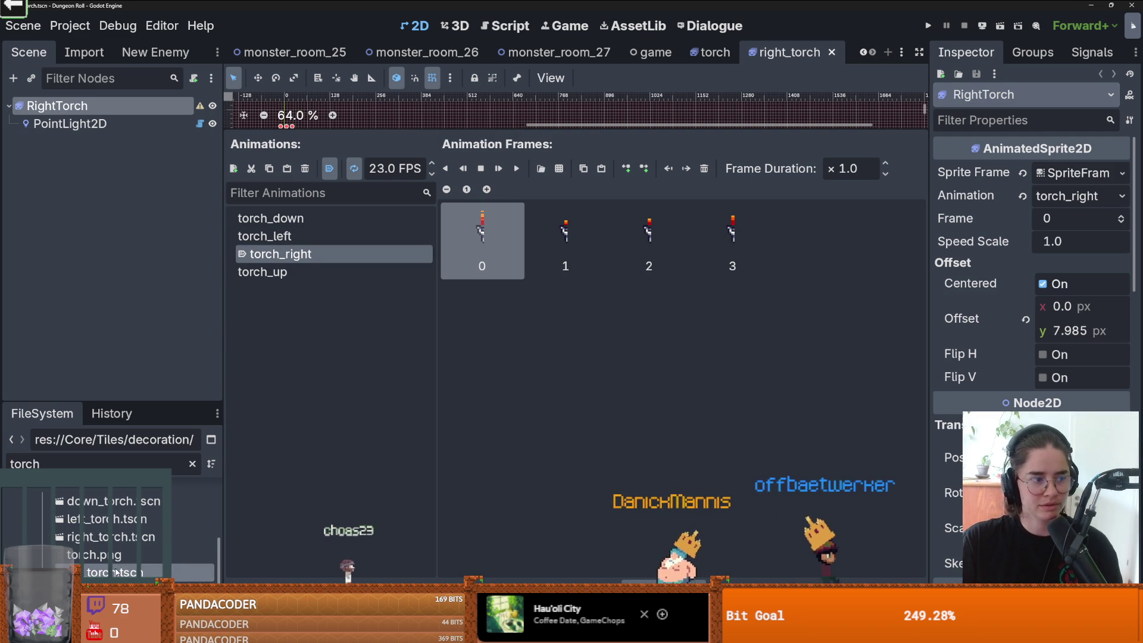
pyautogui.doubleClick(116, 572)
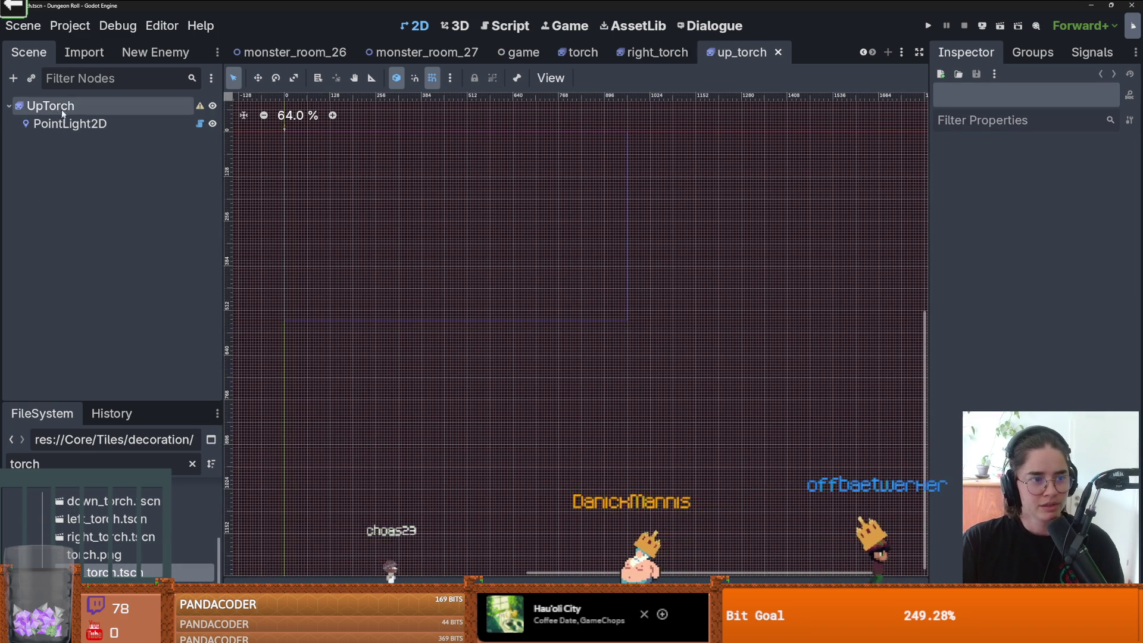
pyautogui.click(50, 105)
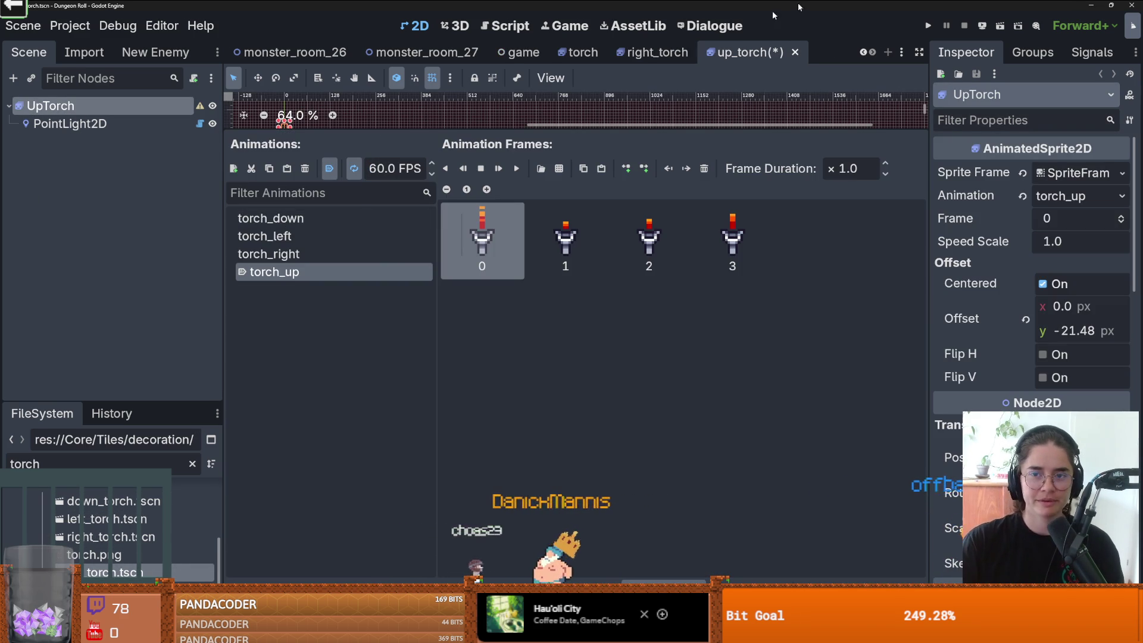
pyautogui.click(929, 26)
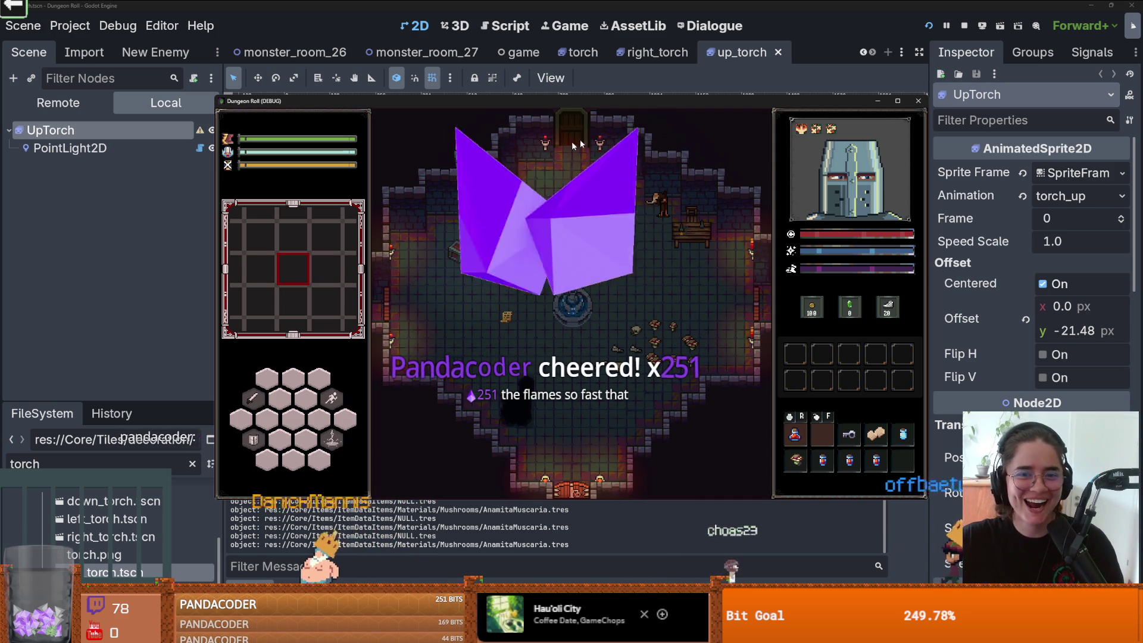
# Step: Play maximized, walk the knight to the north door, then close the game with F8
pyautogui.click(896, 100)
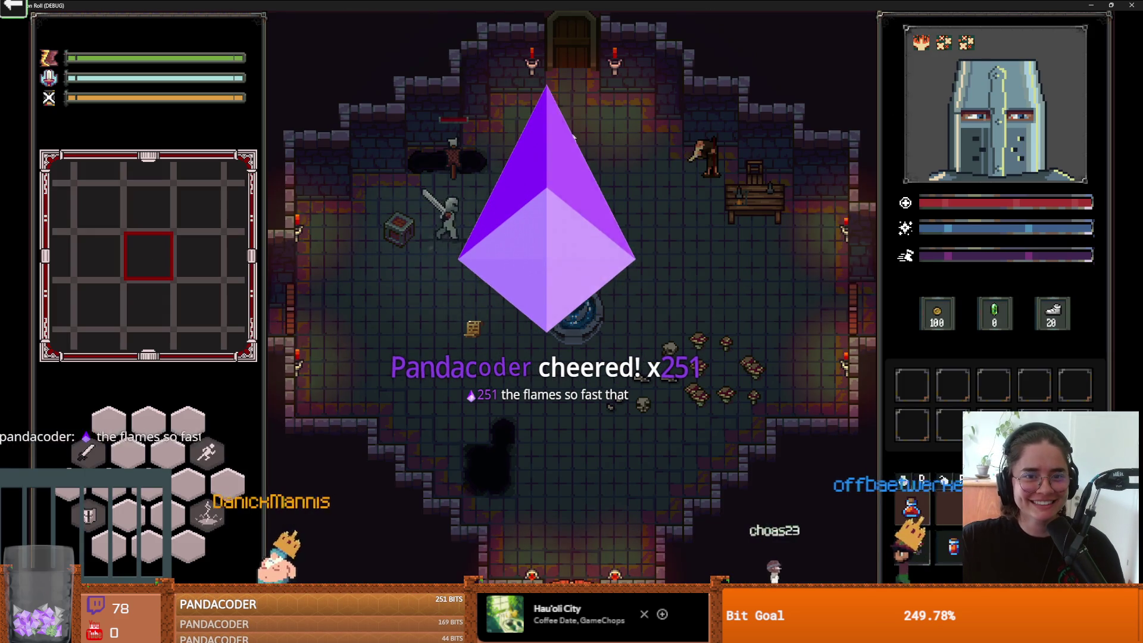
pyautogui.press('w')
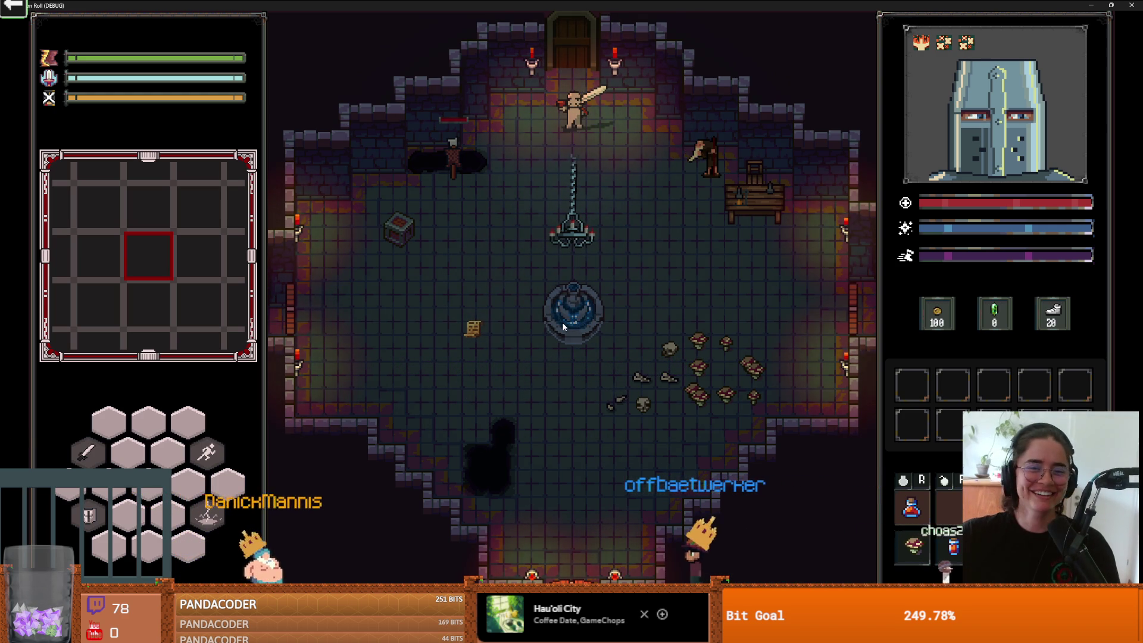
pyautogui.press('F8')
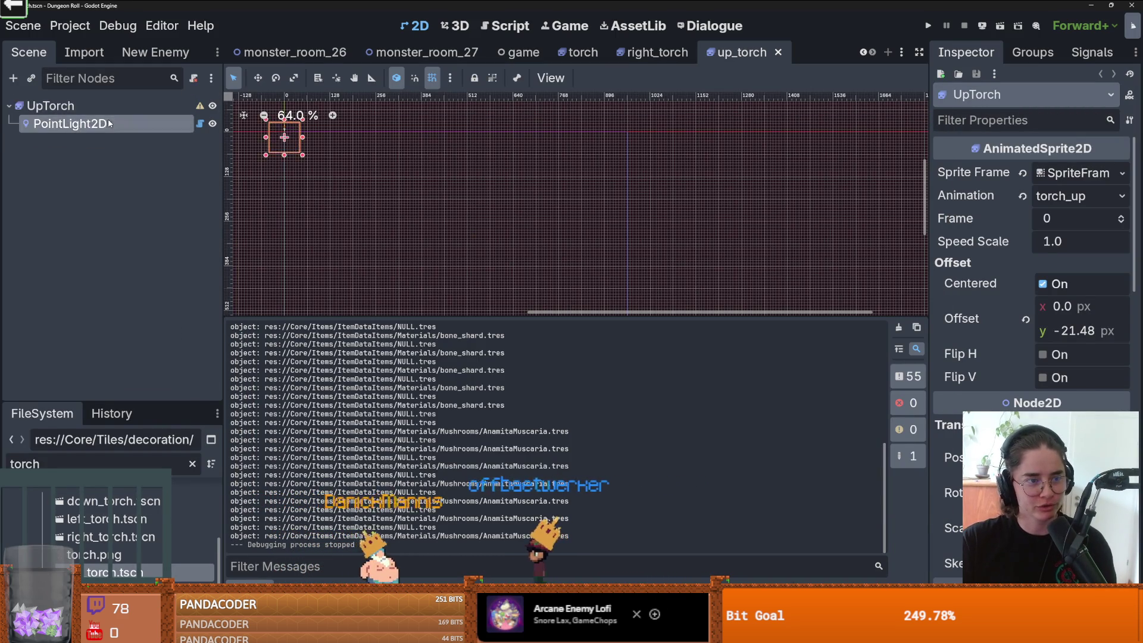
# Step: Set torch_up to 120 FPS, run the game to test it, then close the game window
pyautogui.click(53, 106)
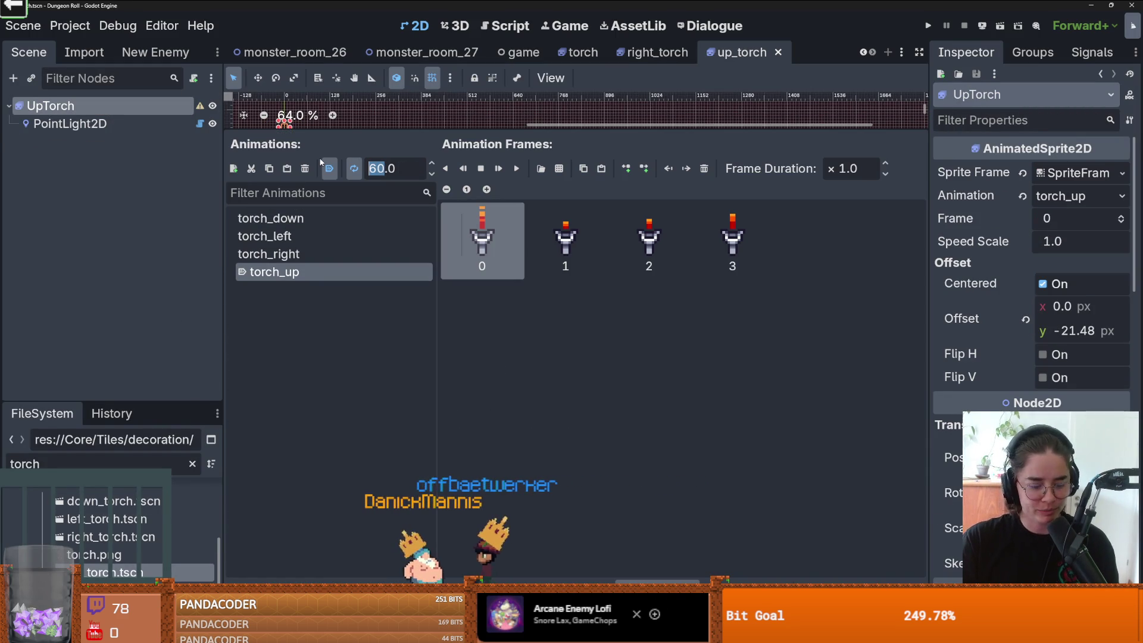
pyautogui.press('Return')
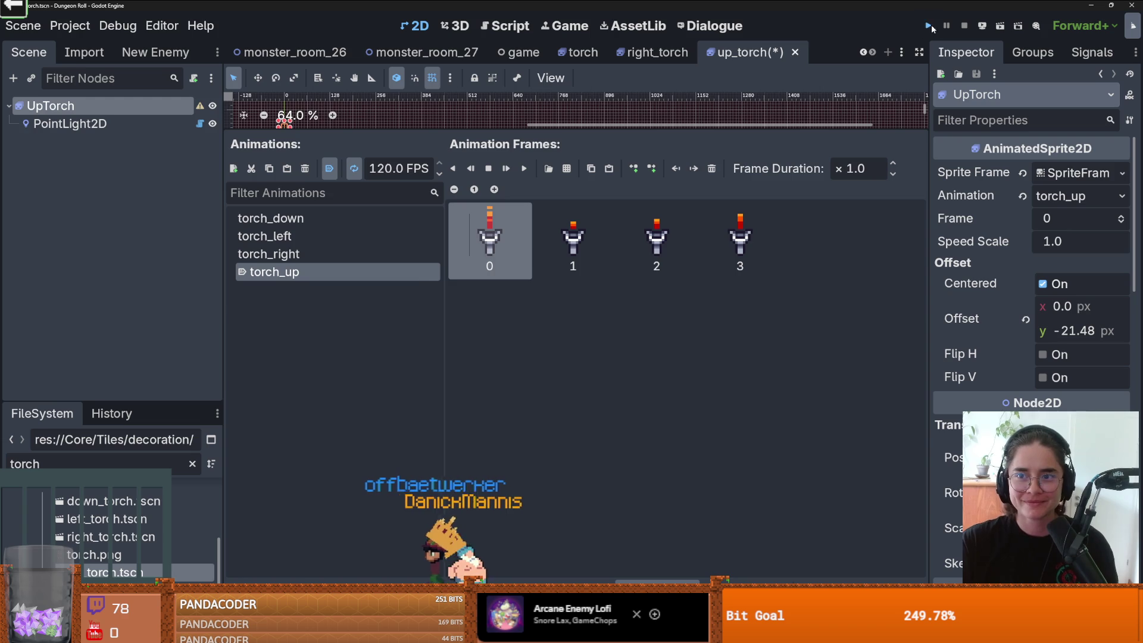
pyautogui.click(928, 26)
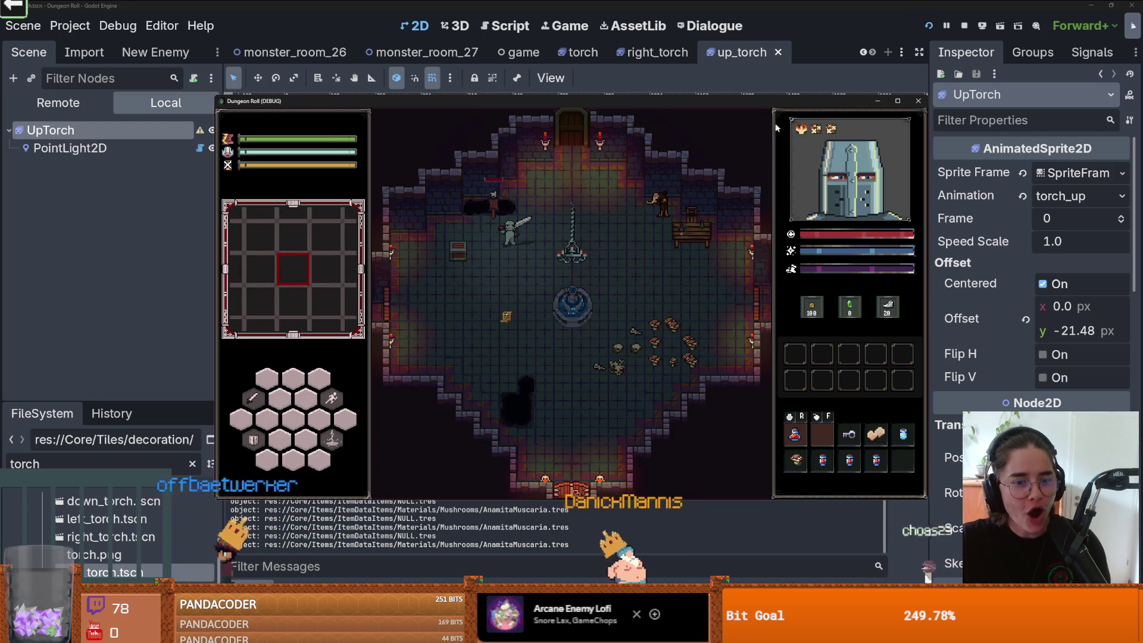
pyautogui.click(916, 100)
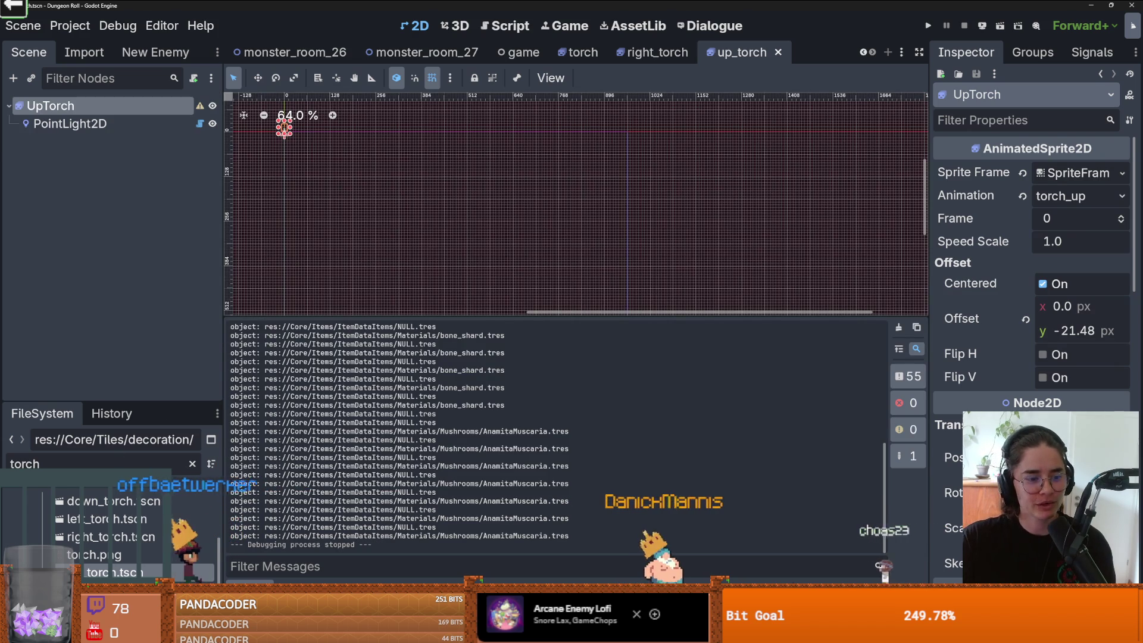
# Step: Set the up_torch scene's torch_up animation to 10 FPS and frame the torch in the canvas
pyautogui.rightClick(104, 572)
pyautogui.press('Escape')
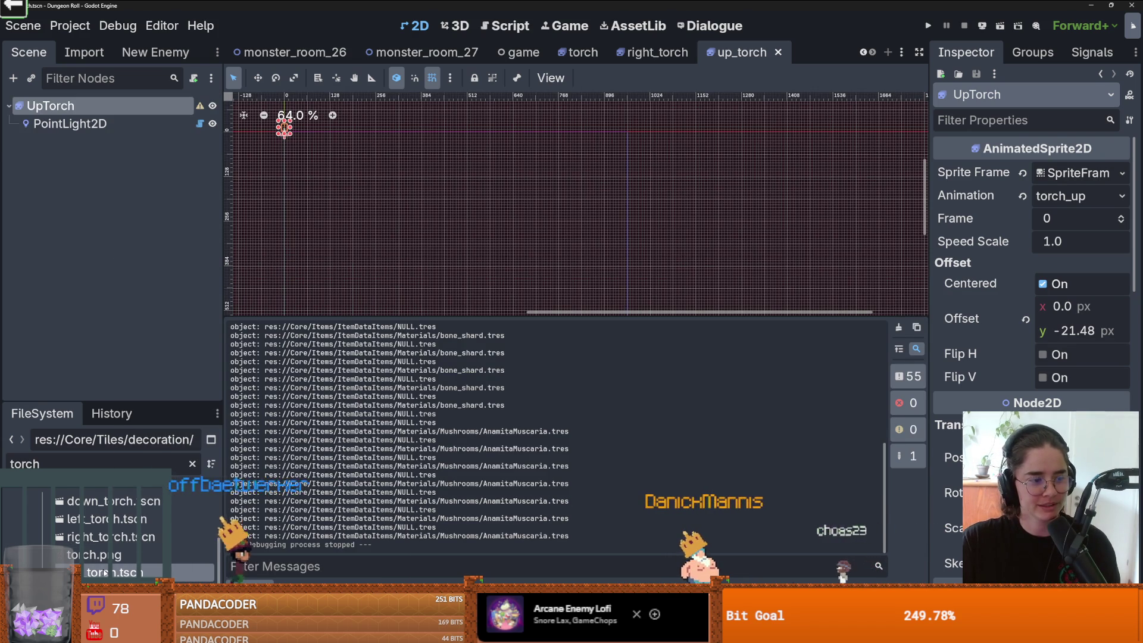
pyautogui.click(50, 105)
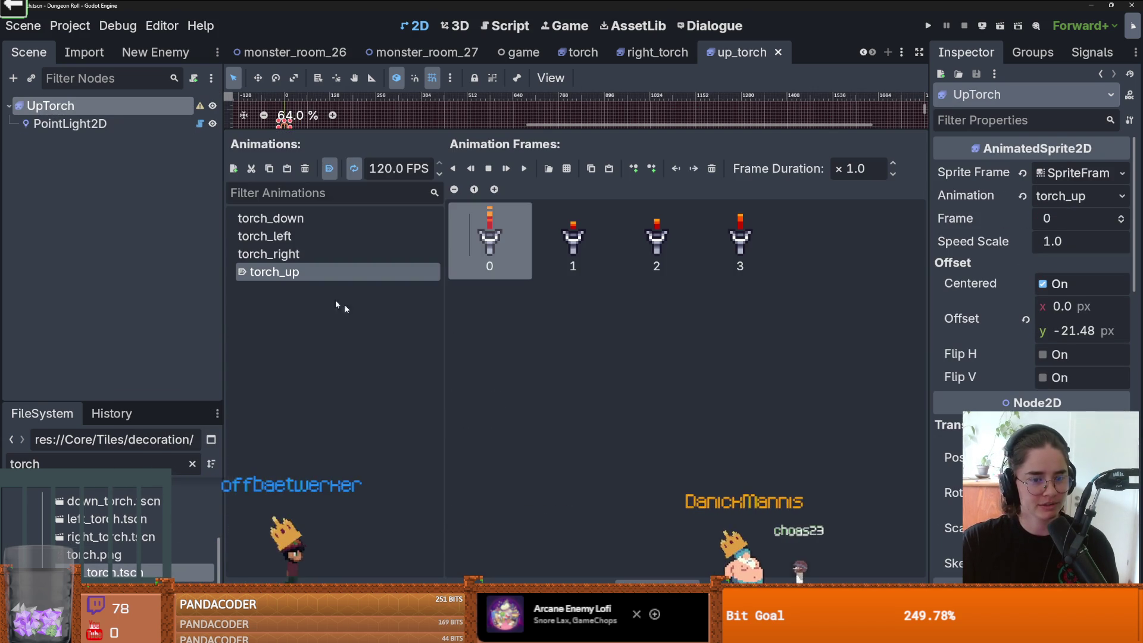
pyautogui.click(396, 169)
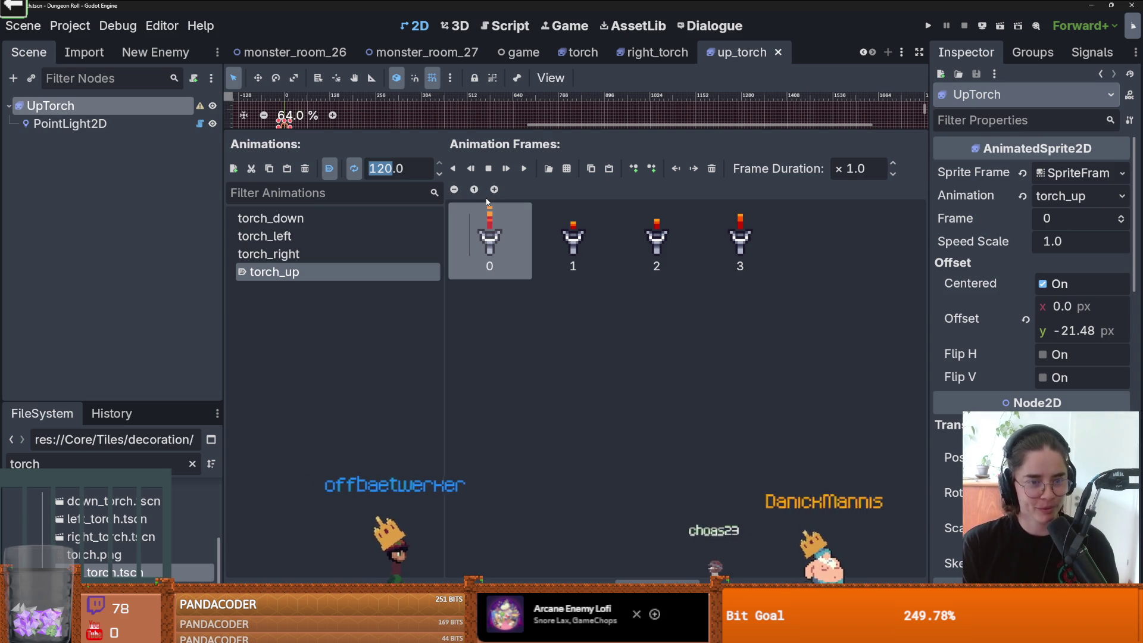
pyautogui.write('10')
pyautogui.press('Return')
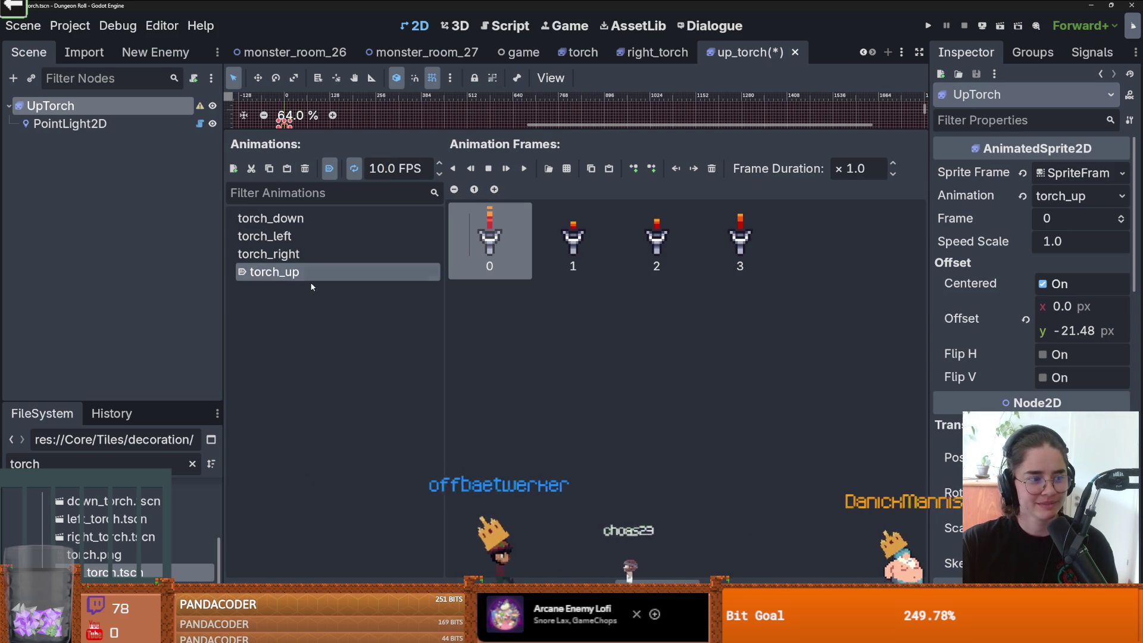
pyautogui.moveTo(362, 136)
pyautogui.mouseDown()
pyautogui.moveTo(387, 306)
pyautogui.moveTo(419, 244)
pyautogui.mouseUp()
pyautogui.press('f')
pyautogui.scroll(8, 454, 198)
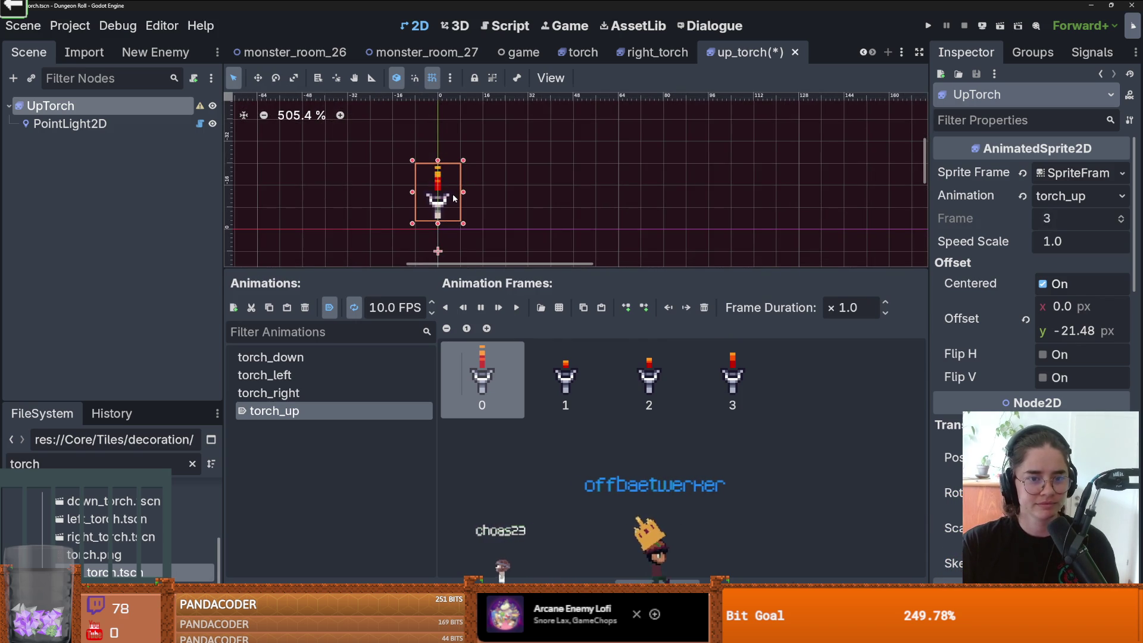
# Step: Set left_torch's torch_left to 10 FPS, edit down_torch's torch_down speed, then save and run
pyautogui.doubleClick(107, 536)
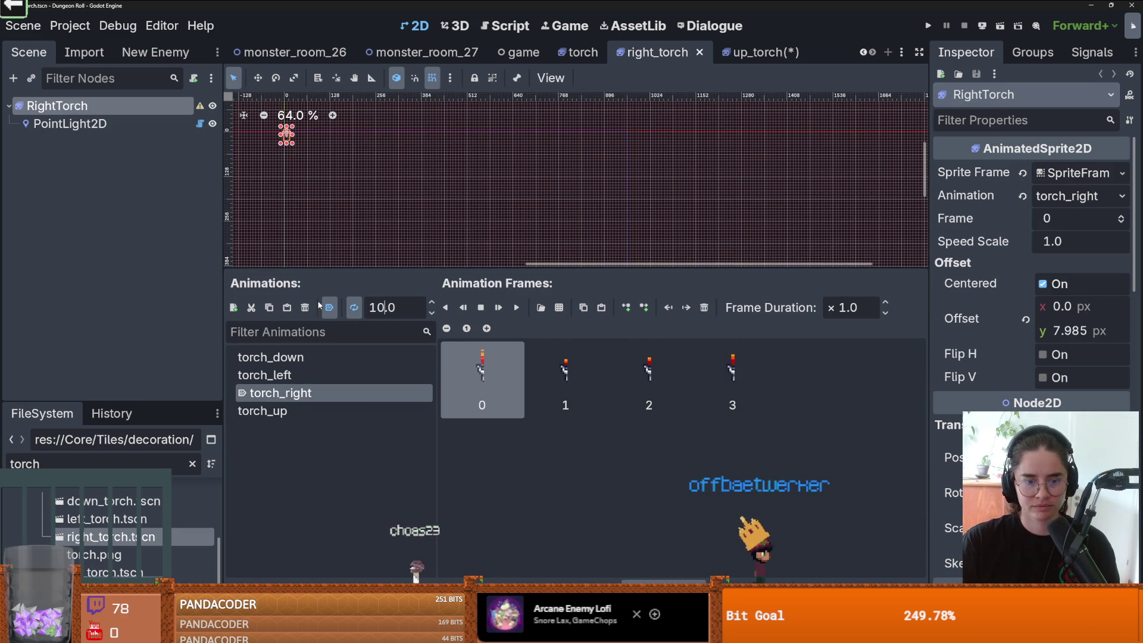
pyautogui.doubleClick(107, 518)
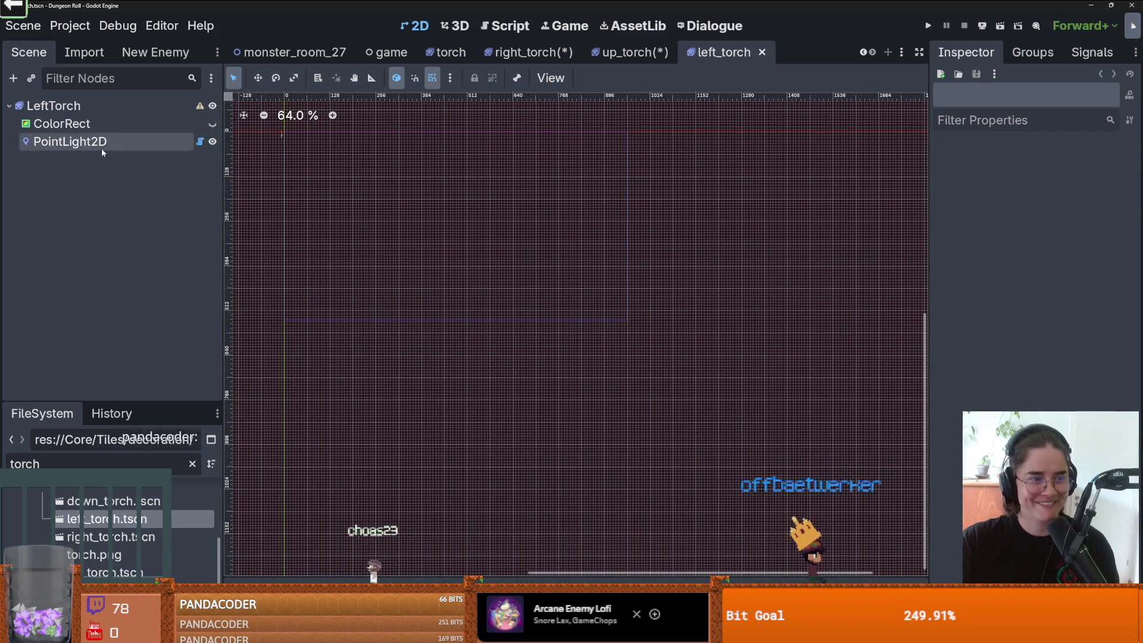
pyautogui.click(54, 105)
pyautogui.write('10')
pyautogui.press('Return')
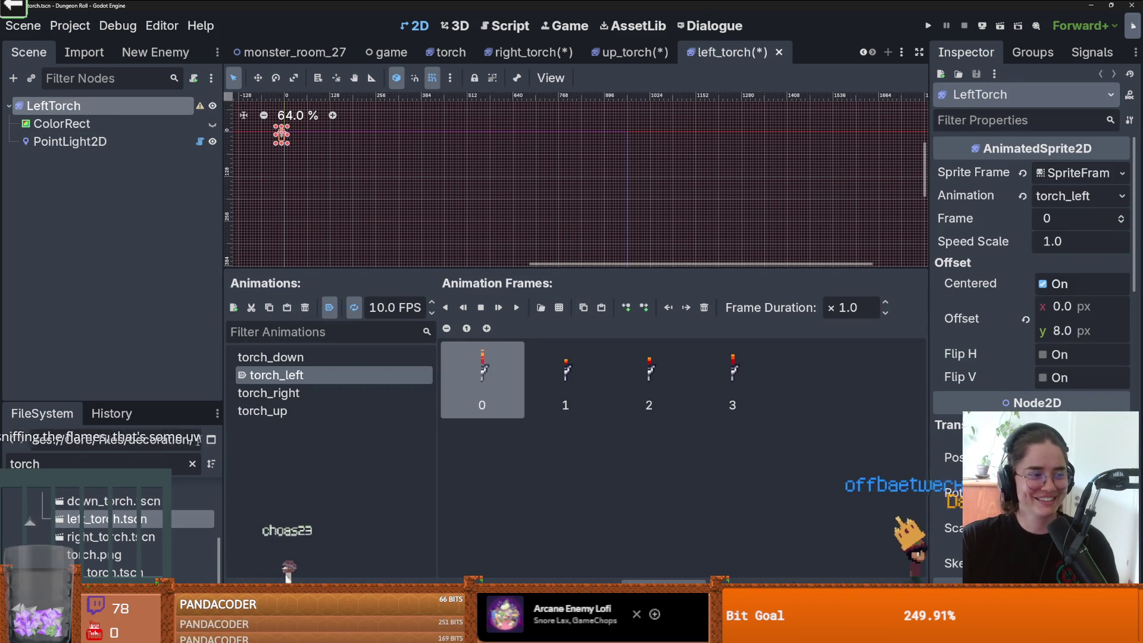
pyautogui.doubleClick(107, 500)
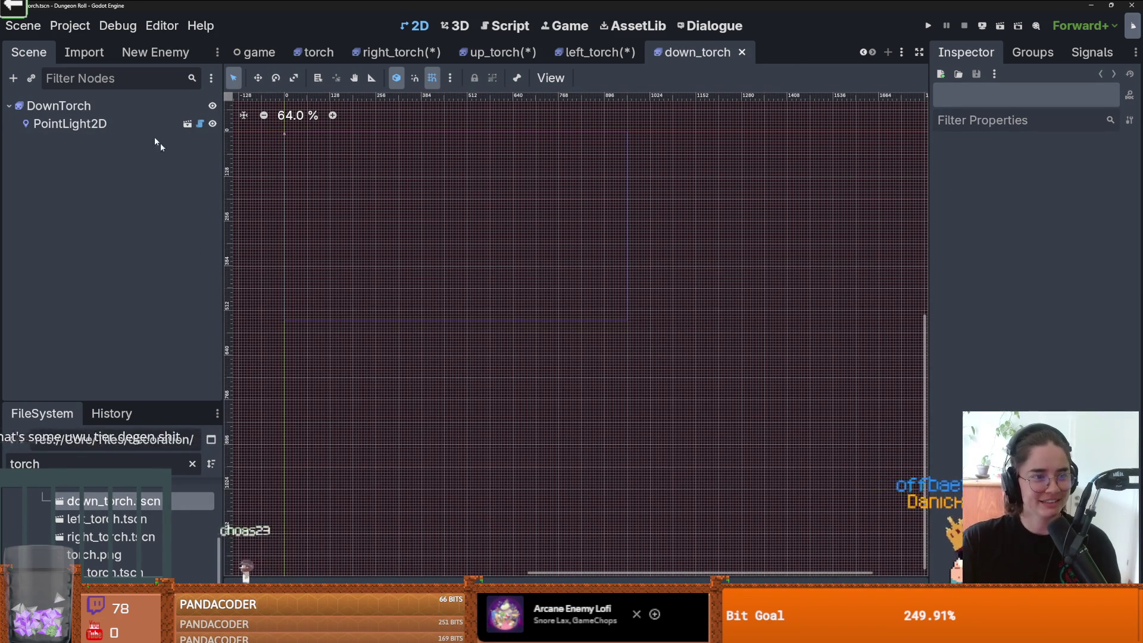
pyautogui.doubleClick(385, 313)
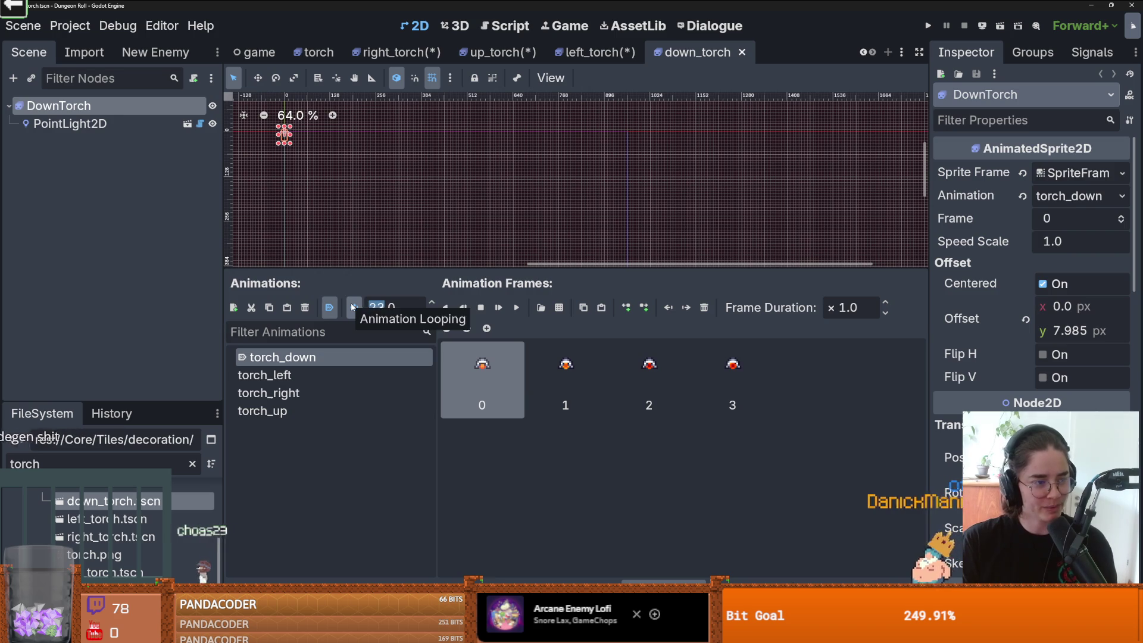
pyautogui.click(923, 26)
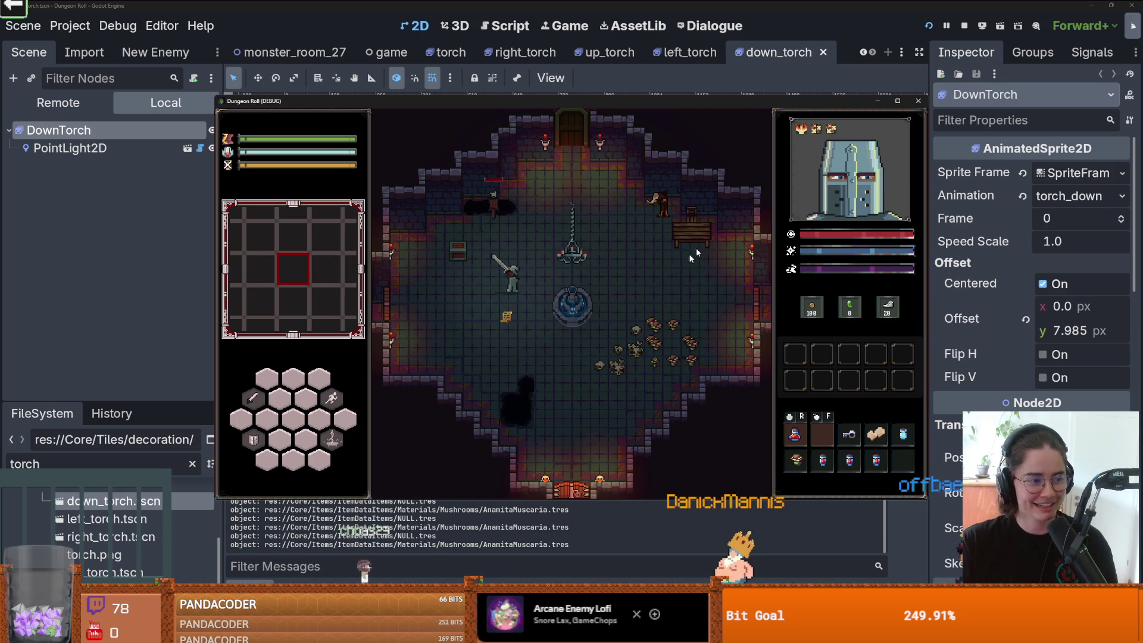
# Step: In fullscreen, walk the knight up-right and down-left to watch the torch flames, then exit fullscreen
pyautogui.click(896, 101)
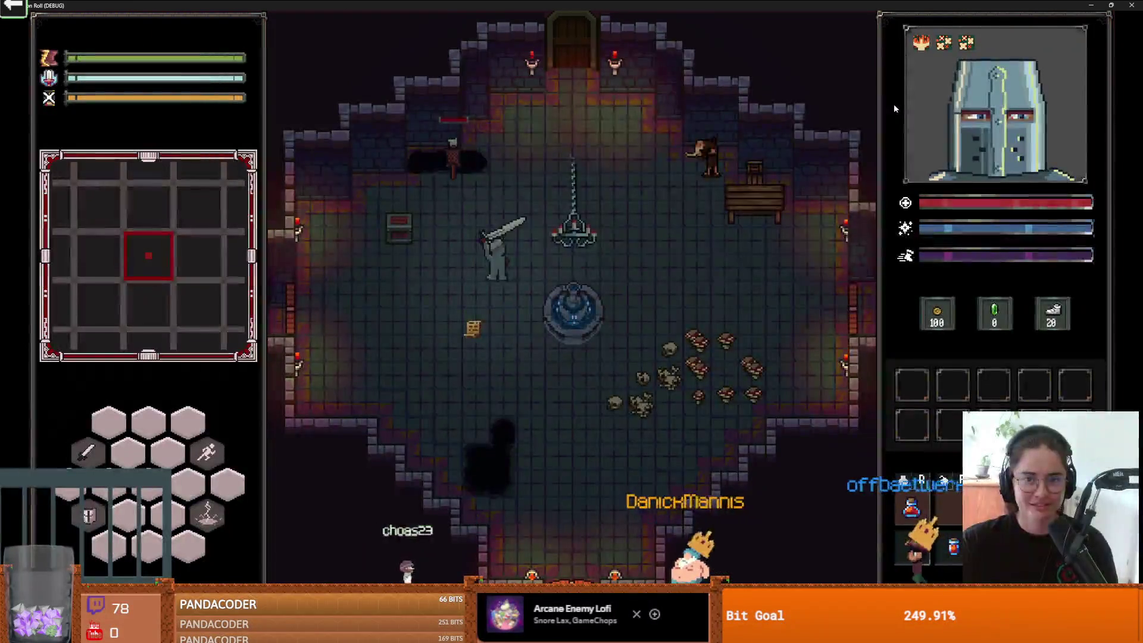
pyautogui.press('w')
pyautogui.press('d')
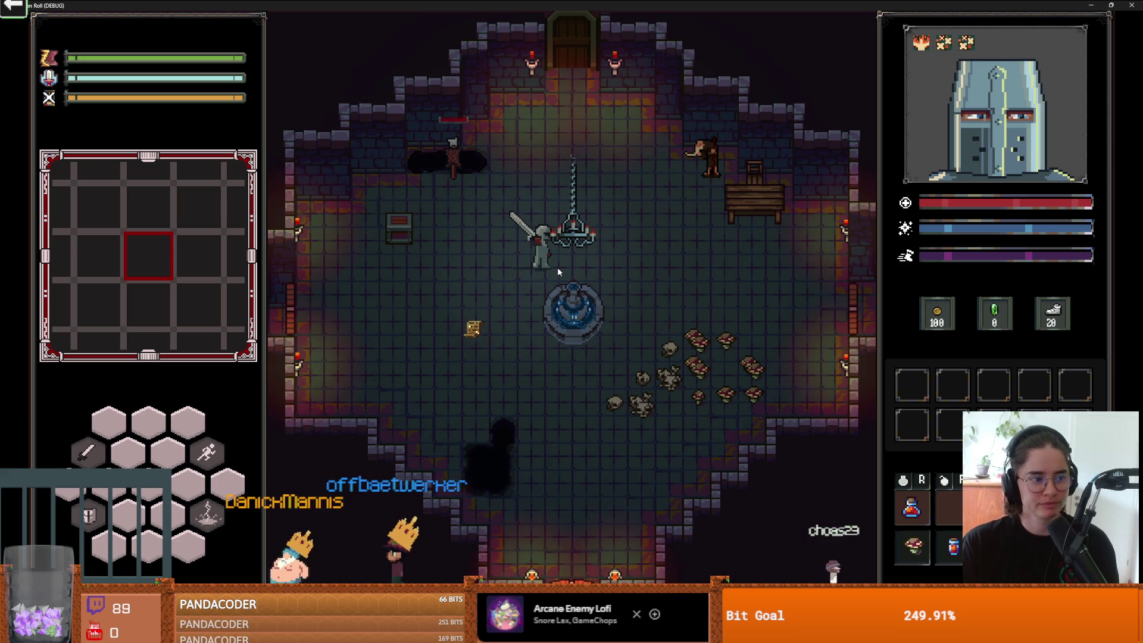
pyautogui.press('a')
pyautogui.press('s')
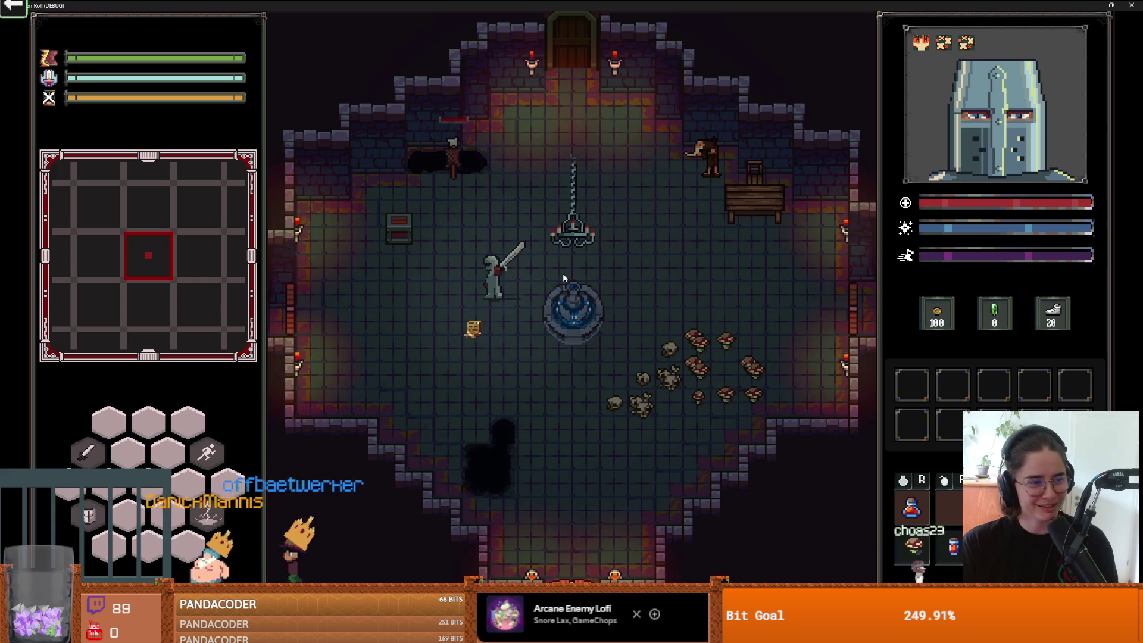
pyautogui.press('F11')
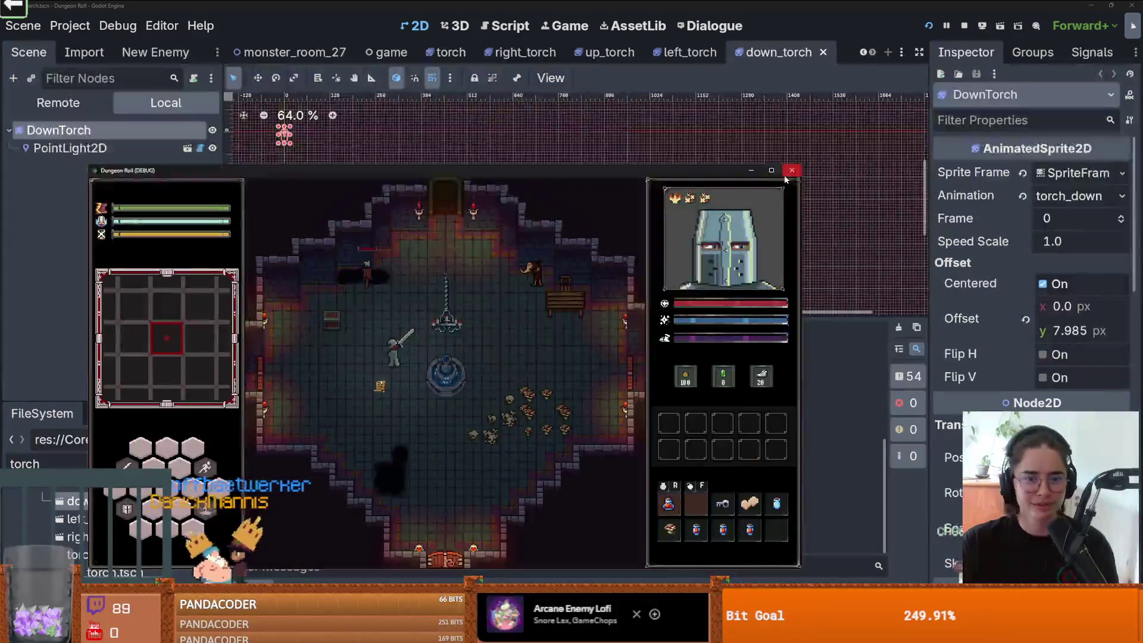
# Step: Close the game, switch to the up_torch scene, and set torch_up to 23 FPS
pyautogui.click(791, 170)
pyautogui.scroll(4, 491, 237)
pyautogui.scroll(5, 496, 214)
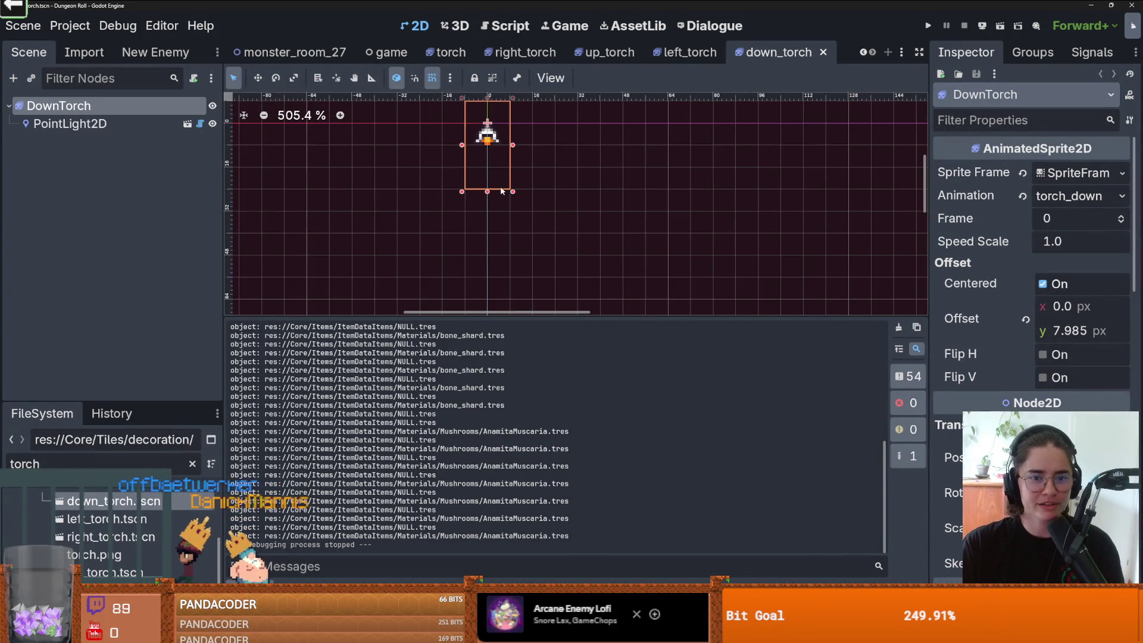
pyautogui.click(691, 53)
pyautogui.click(609, 53)
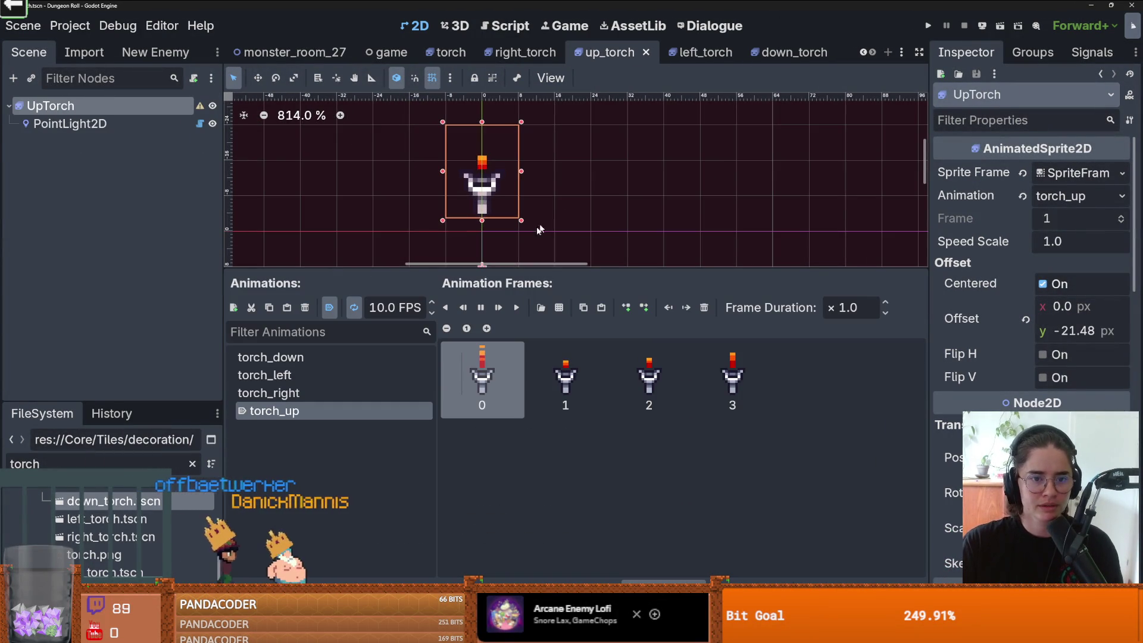
pyautogui.click(382, 308)
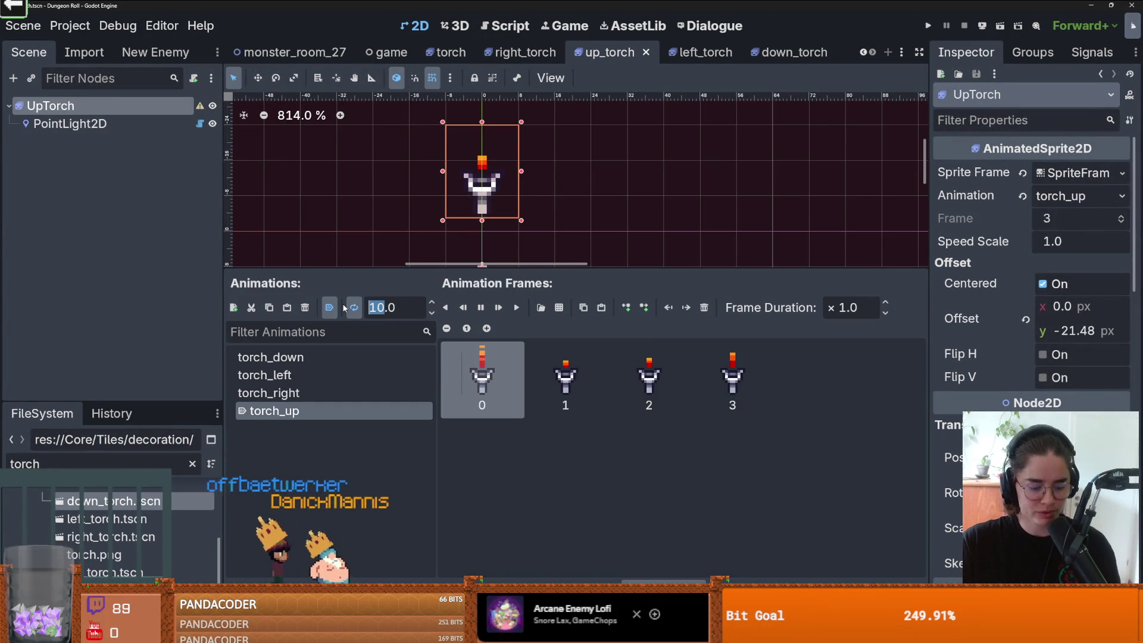
pyautogui.write('2')
pyautogui.press('Return')
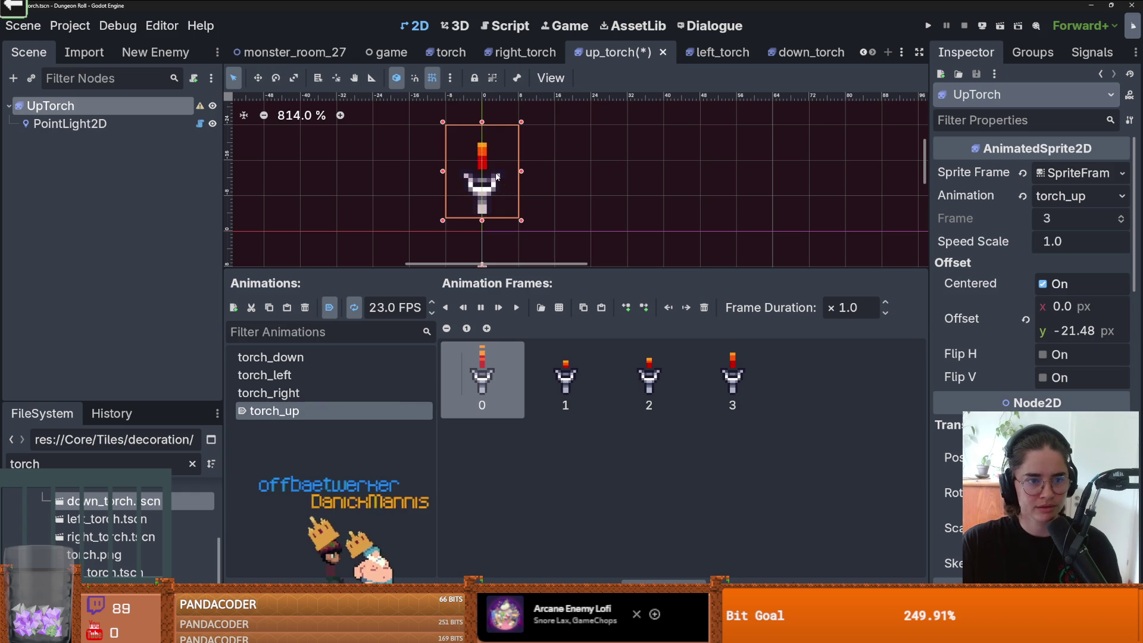
# Step: Change torch_up's speed to 10 FPS, then settle on 15 FPS
pyautogui.doubleClick(376, 307)
pyautogui.write('10')
pyautogui.press('Return')
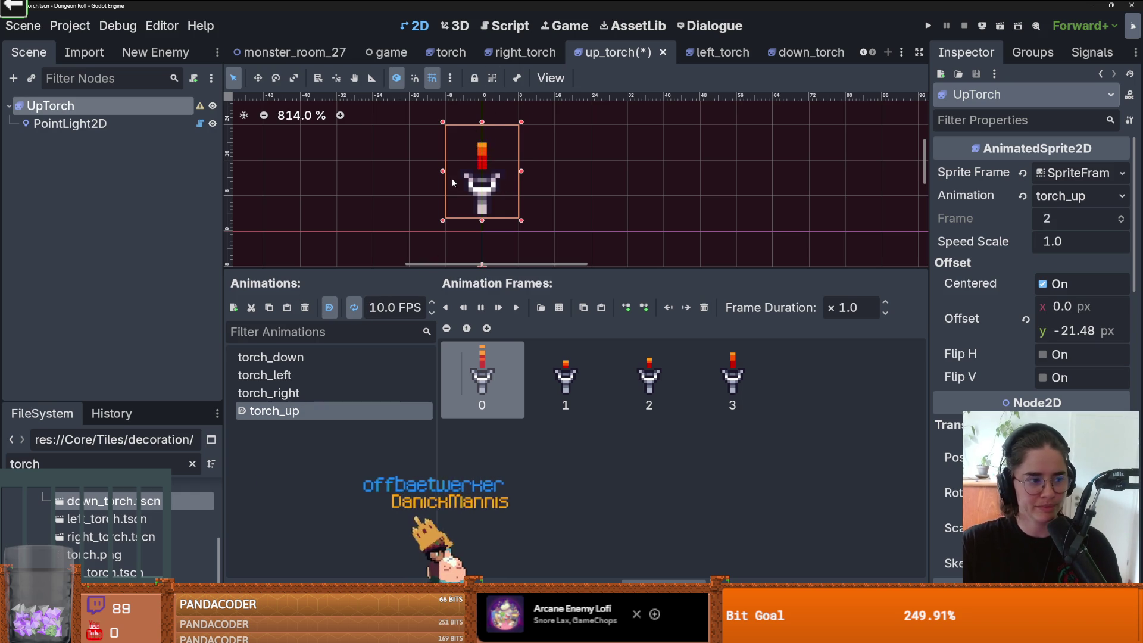
pyautogui.click(384, 307)
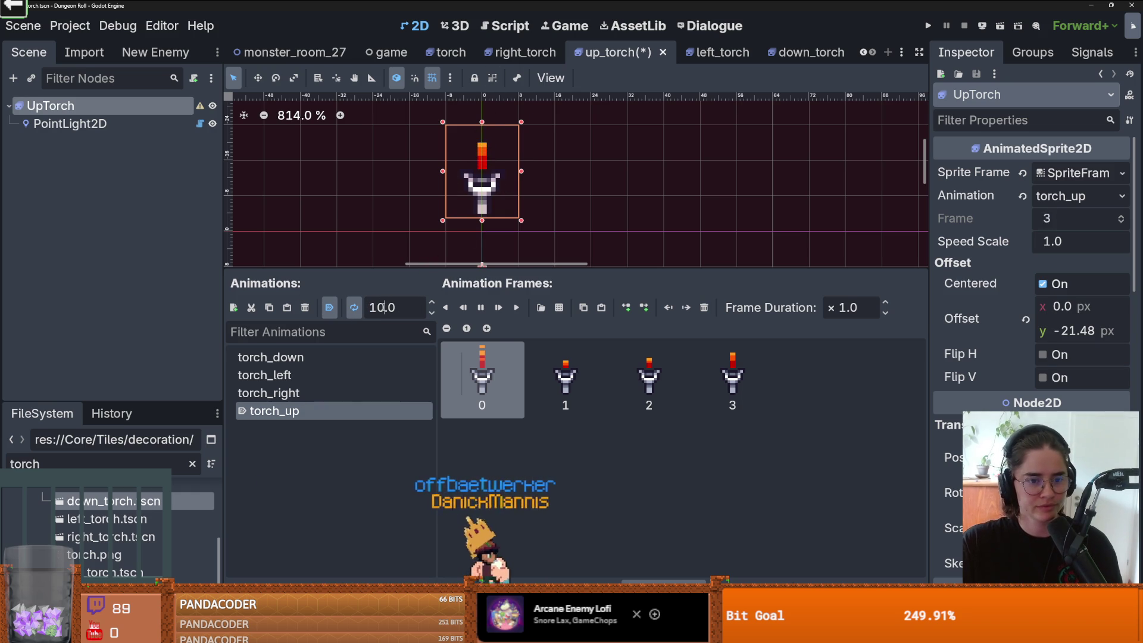
pyautogui.press('BackSpace')
pyautogui.write('5')
pyautogui.press('Return')
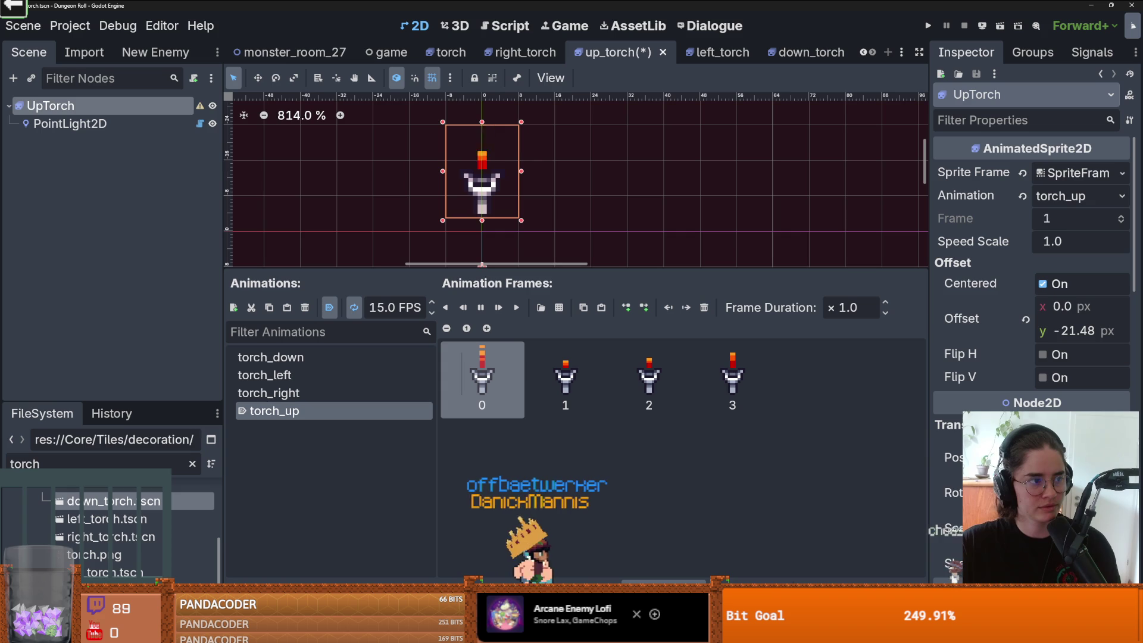
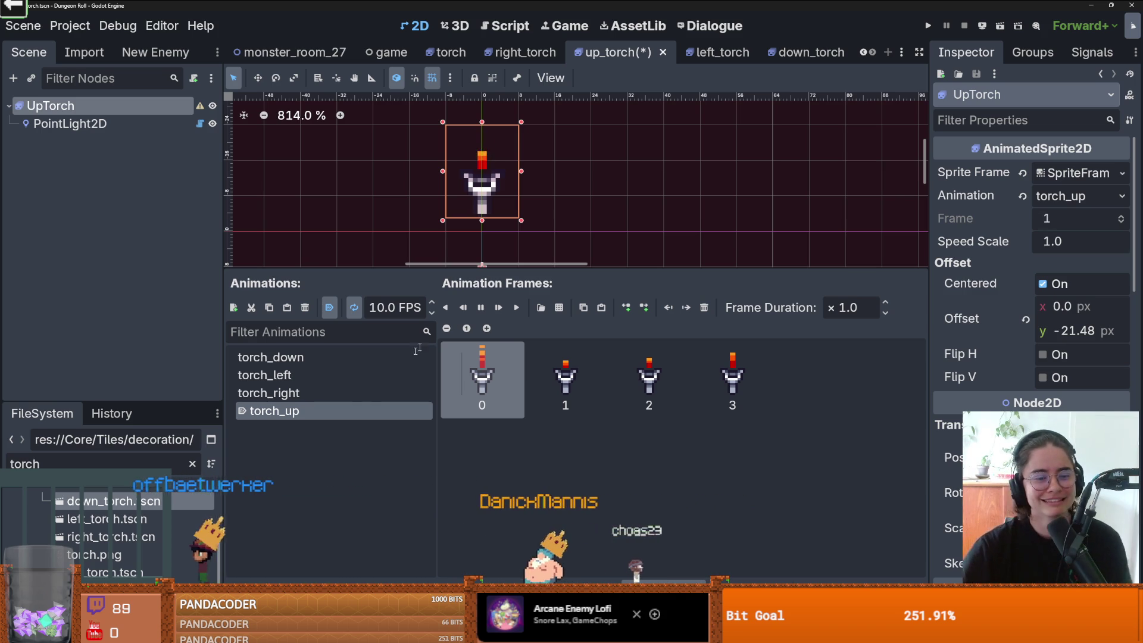
# Step: Open the left_torch and right_torch scenes, then save right_torch and up_torch
pyautogui.doubleClick(136, 520)
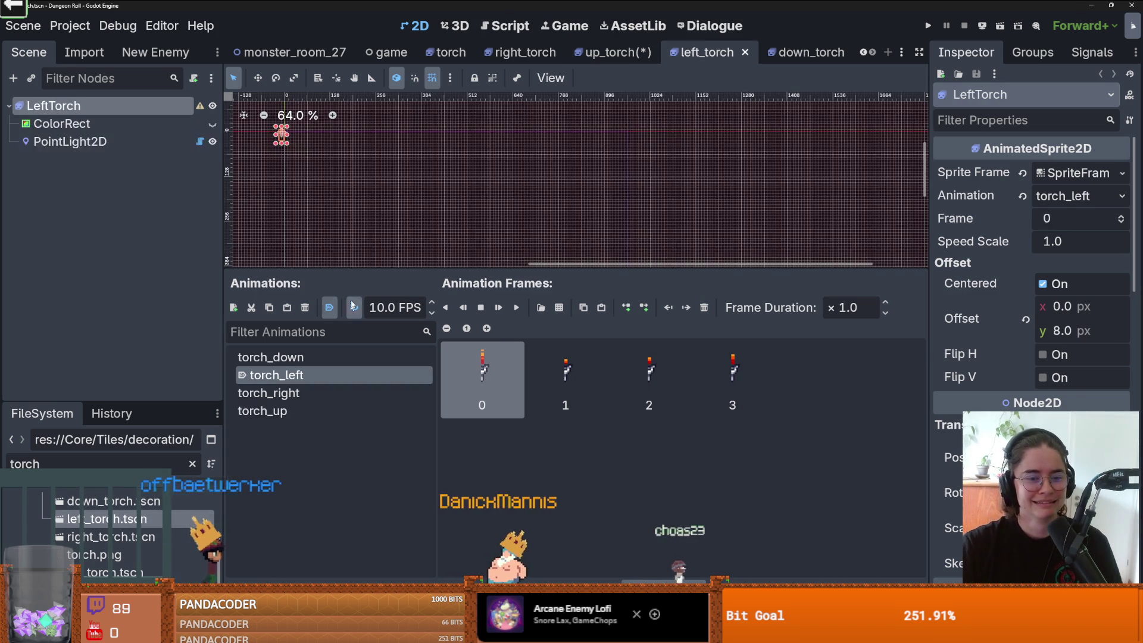
pyautogui.doubleClick(128, 536)
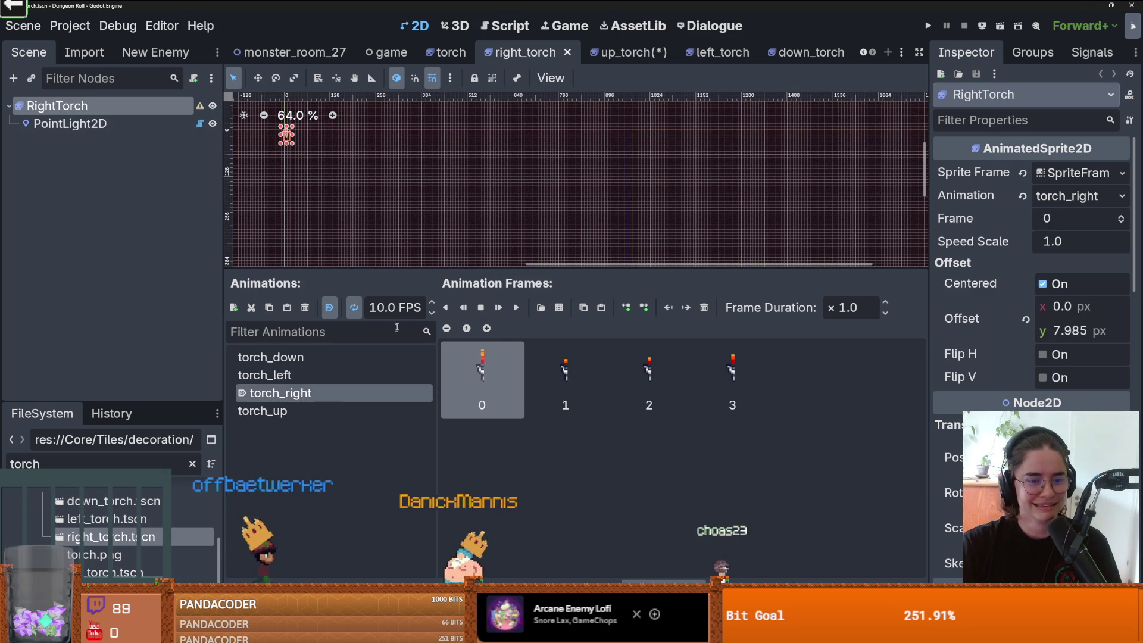
pyautogui.hotkey('ctrl', 's')
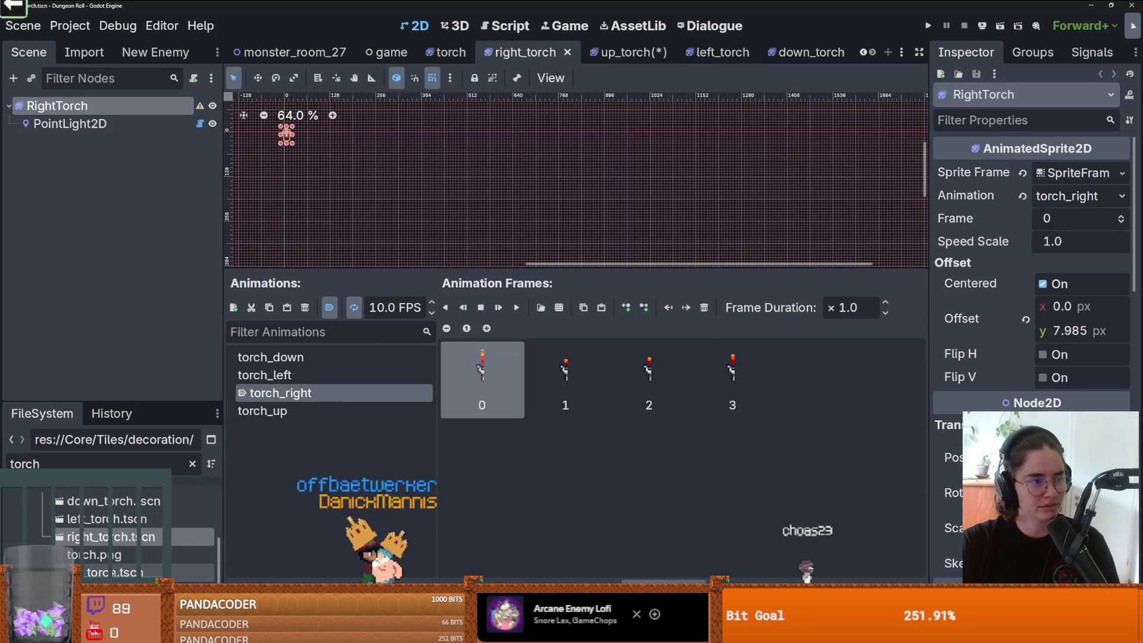
pyautogui.hotkey('ctrl', 'Tab')
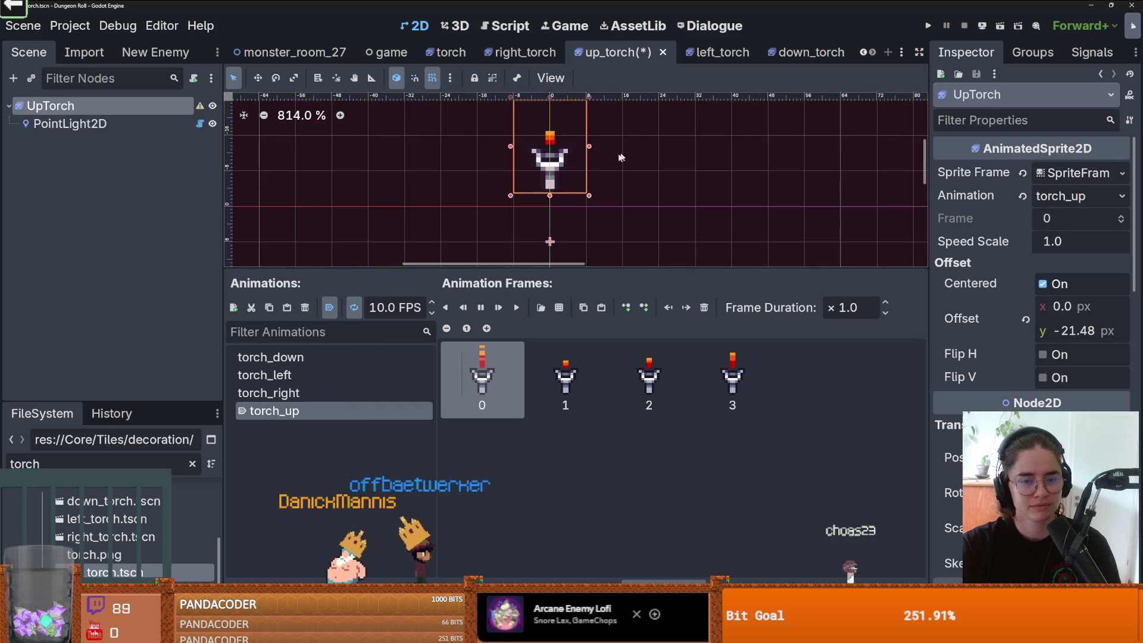
pyautogui.hotkey('ctrl', 's')
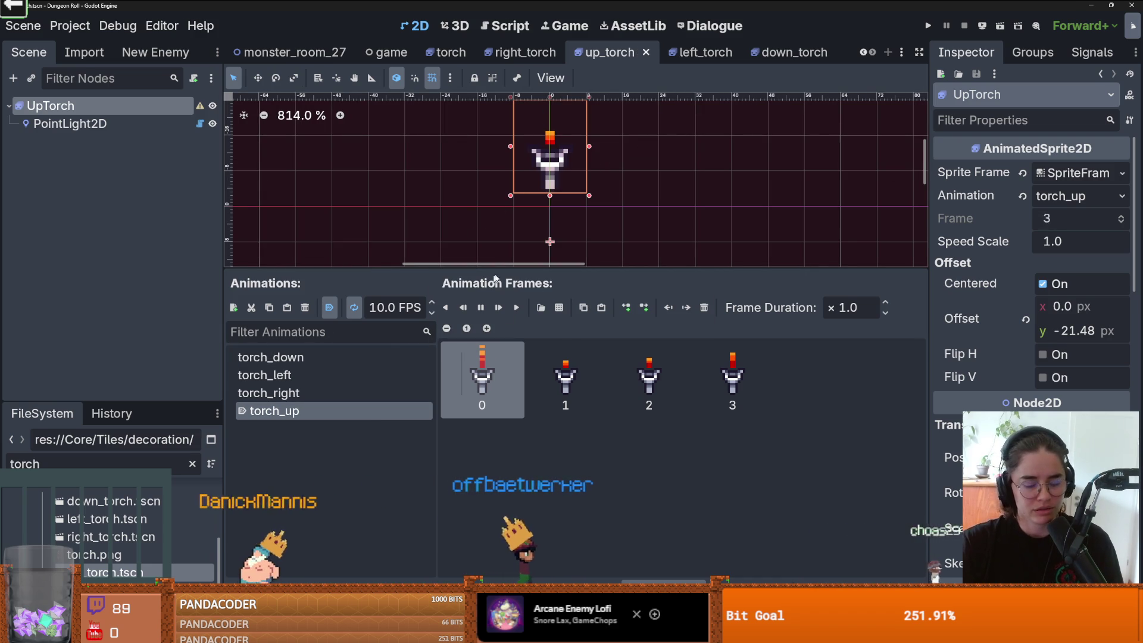
pyautogui.hotkey('ctrl', 's')
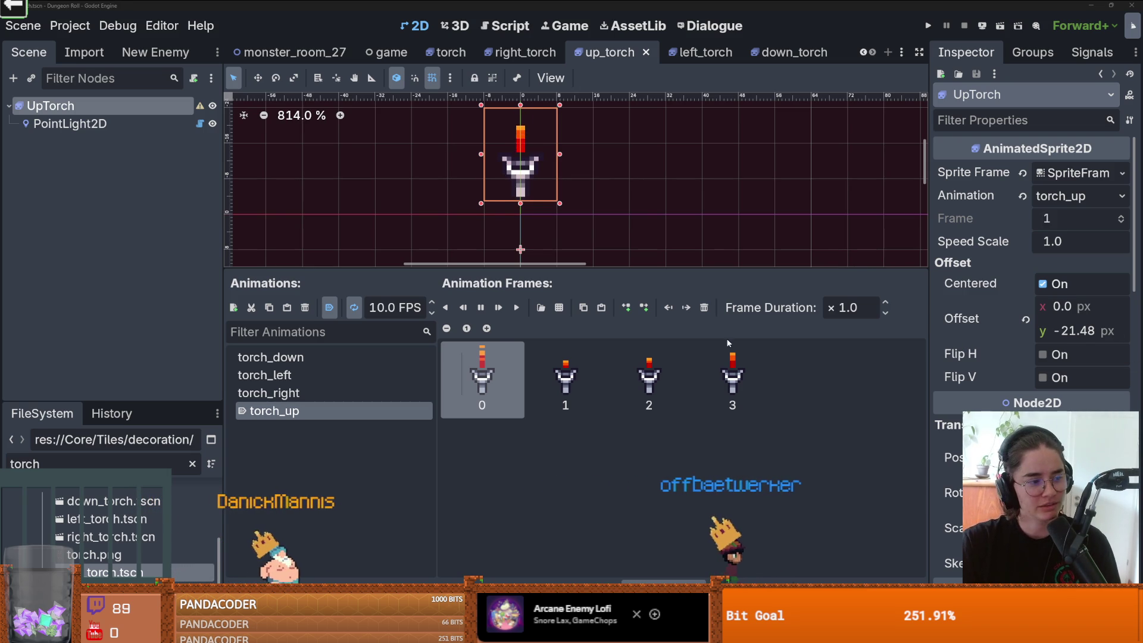
# Step: Give the 2D canvas more room, save up_torch again, and run the game with F5
pyautogui.scroll(1, 706, 198)
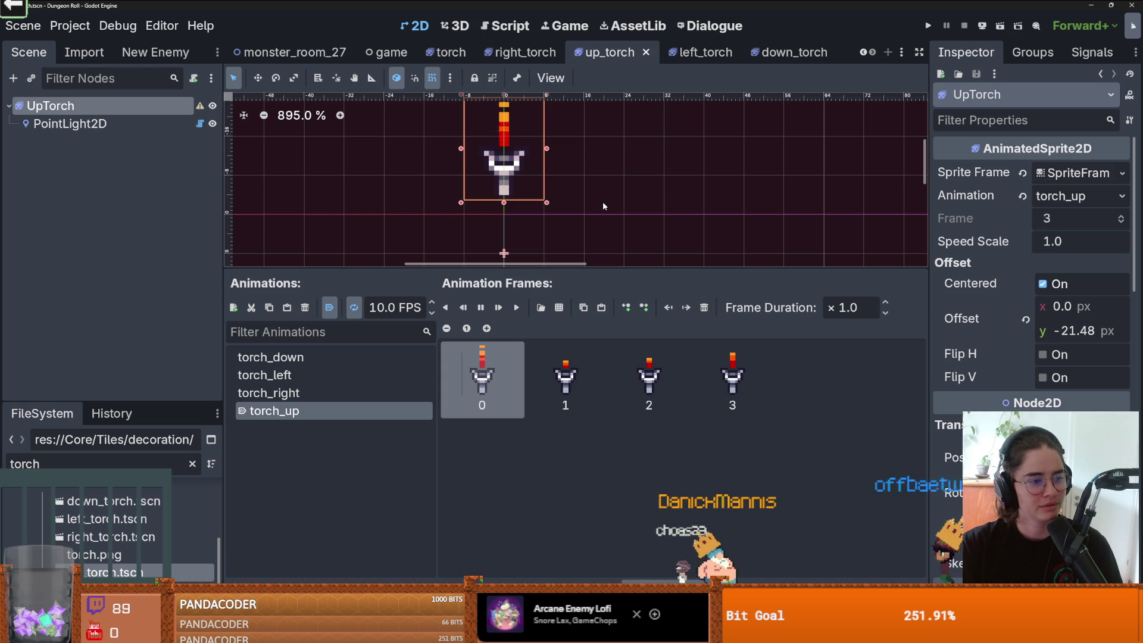
pyautogui.scroll(1, 602, 201)
pyautogui.hotkey('ctrl', 's')
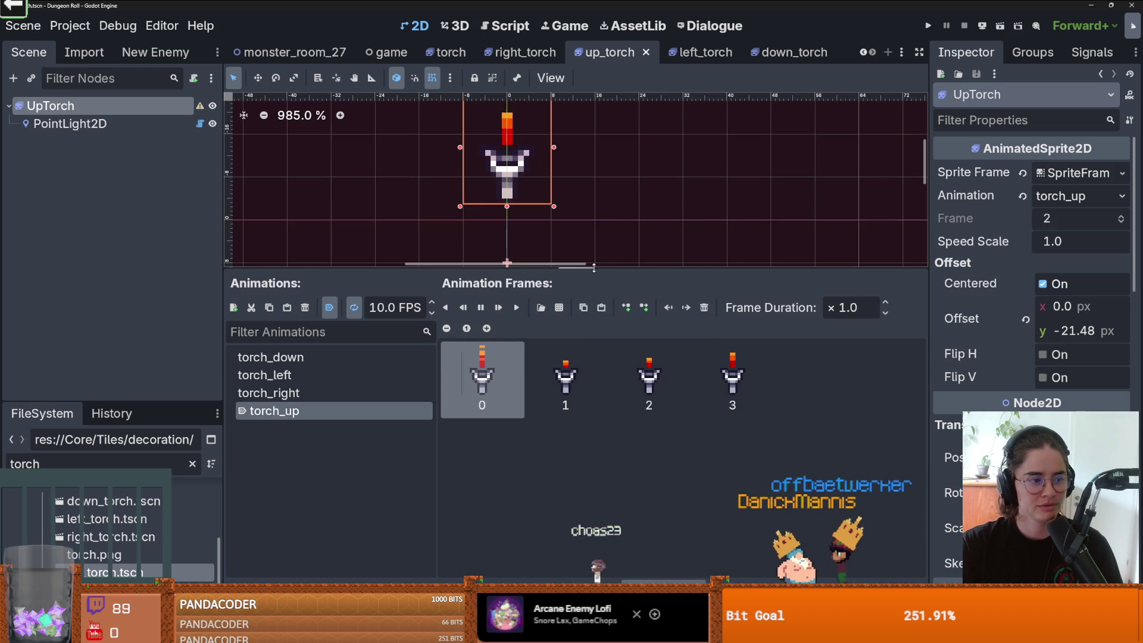
pyautogui.moveTo(594, 269); pyautogui.dragTo(593, 352)
pyautogui.scroll(-1, 625, 262)
pyautogui.hotkey('ctrl', 's')
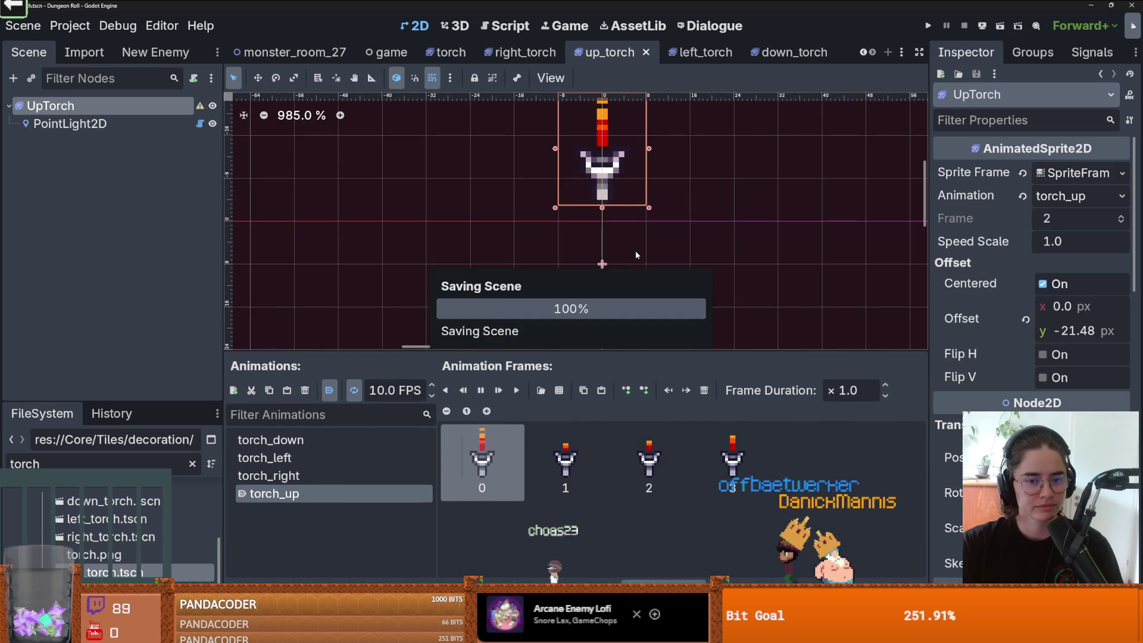
pyautogui.scroll(3, 617, 267)
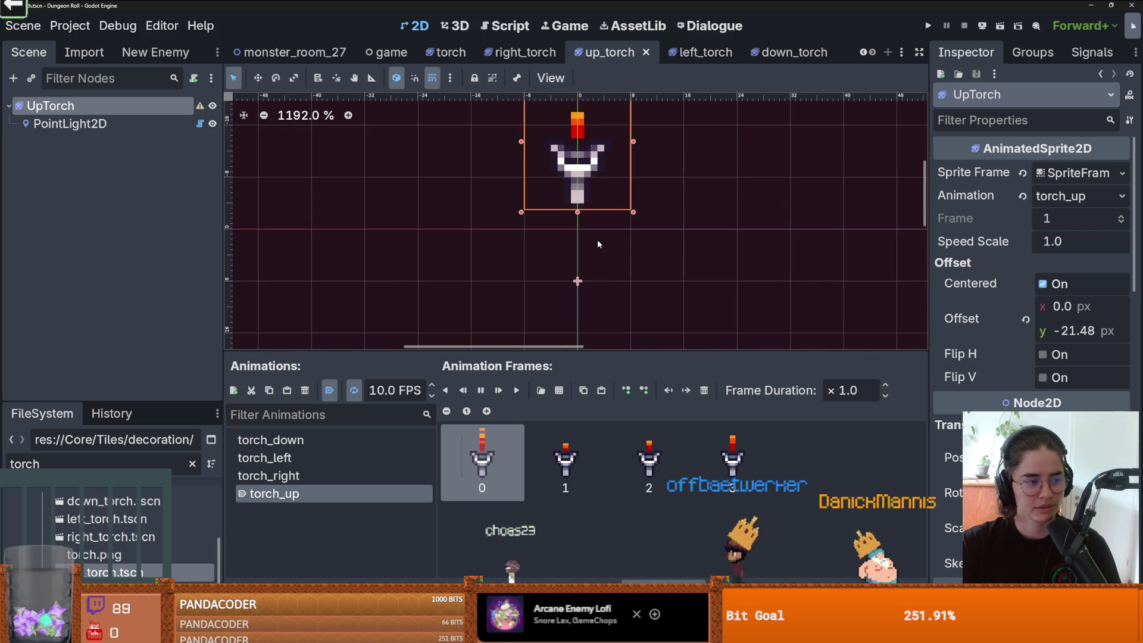
pyautogui.scroll(1, 600, 238)
pyautogui.hotkey('ctrl', 's')
pyautogui.press('F5')
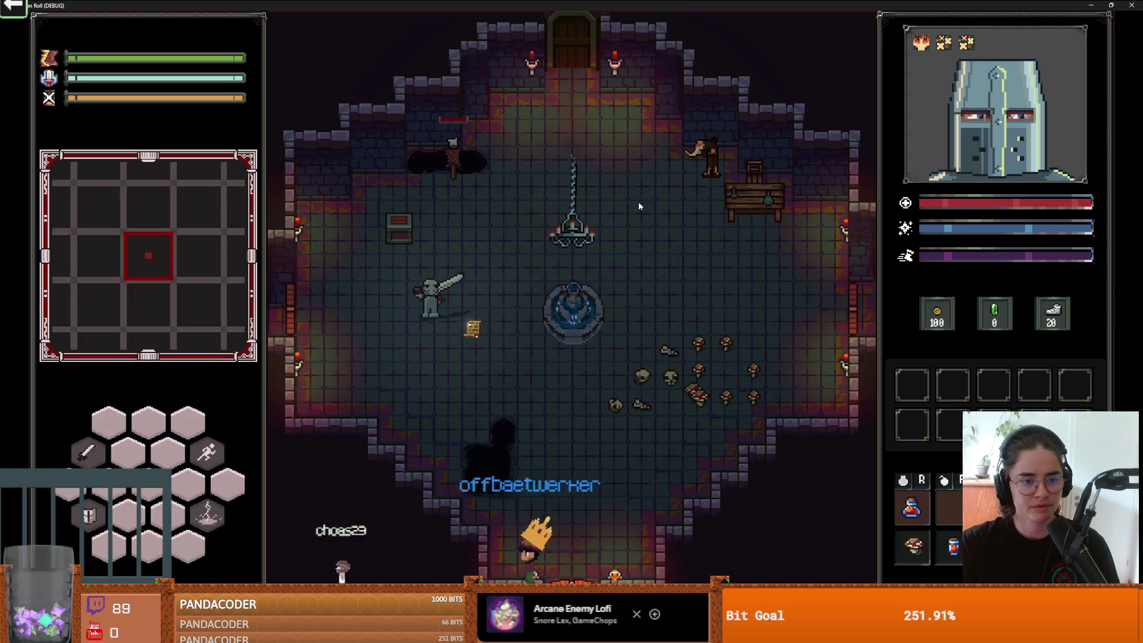
# Step: Walk the character to the door, pick a room, then close the running game
pyautogui.press('a')
pyautogui.click(587, 256)
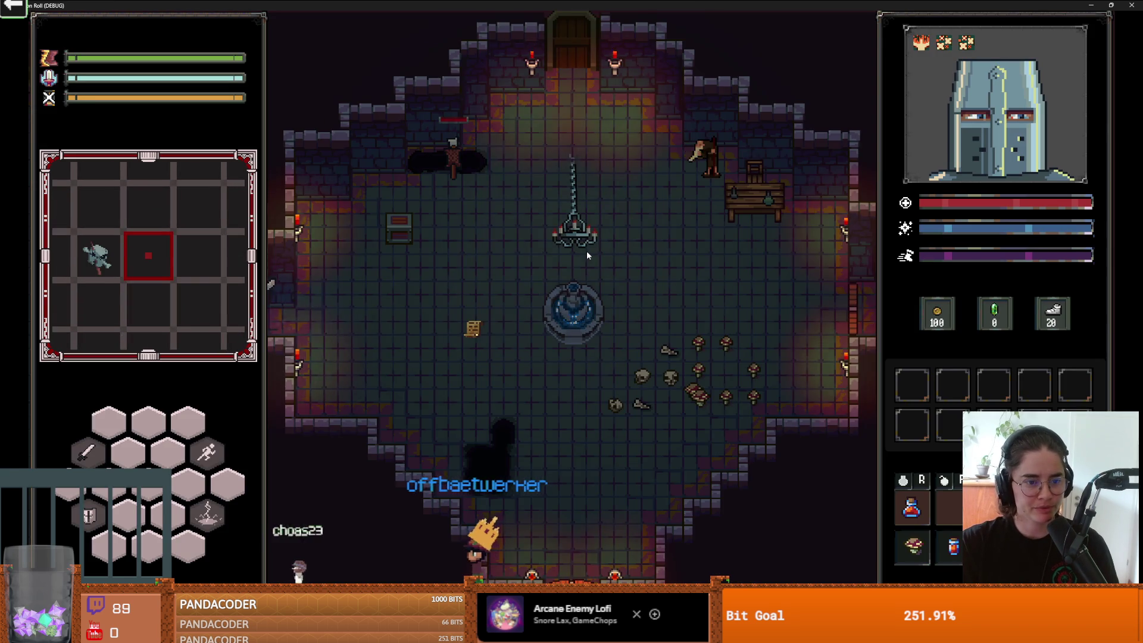
pyautogui.moveTo(1095, 5); pyautogui.dragTo(830, 182)
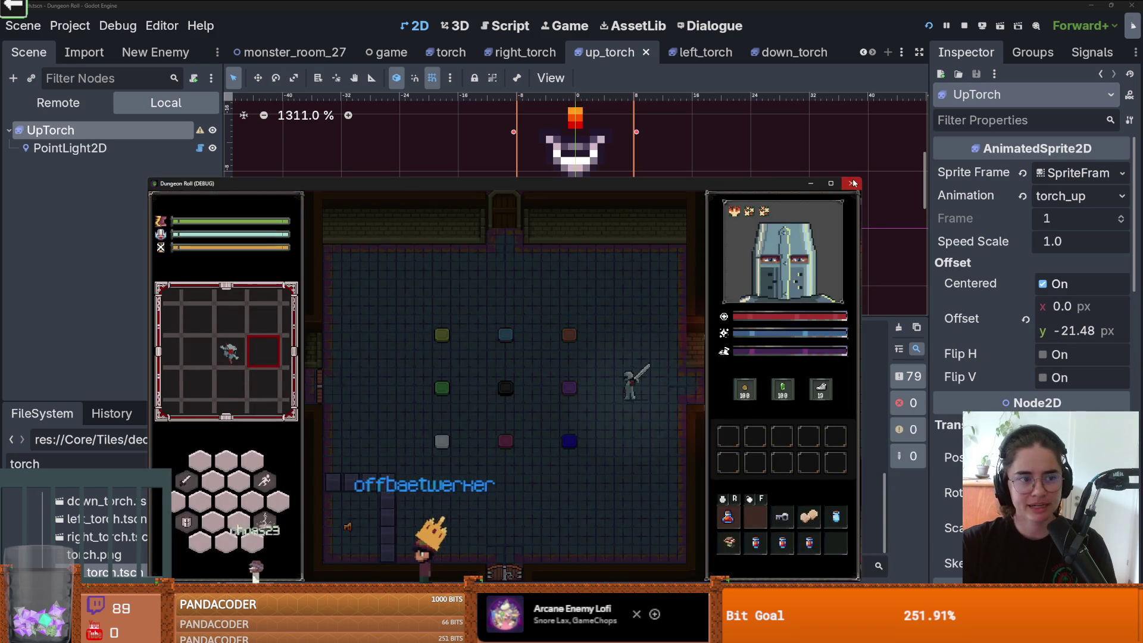
pyautogui.click(852, 182)
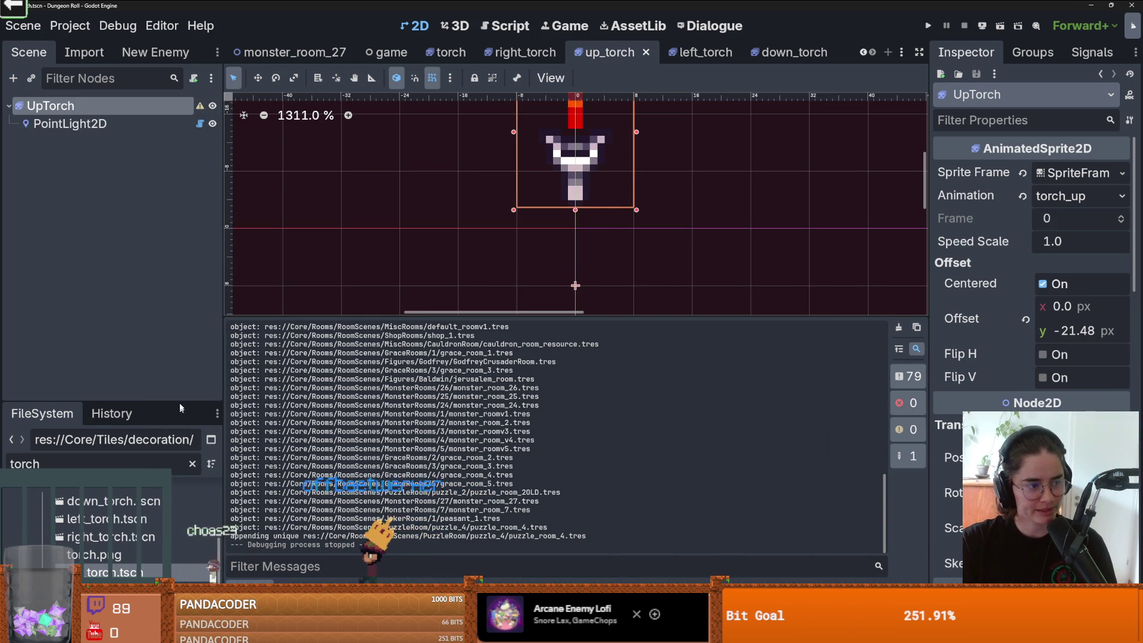
# Step: Widen the left dock, heighten the FileSystem dock, and scroll back through the scene tabs
pyautogui.moveTo(224, 386); pyautogui.dragTo(269, 386)
pyautogui.moveTo(173, 405); pyautogui.dragTo(173, 292)
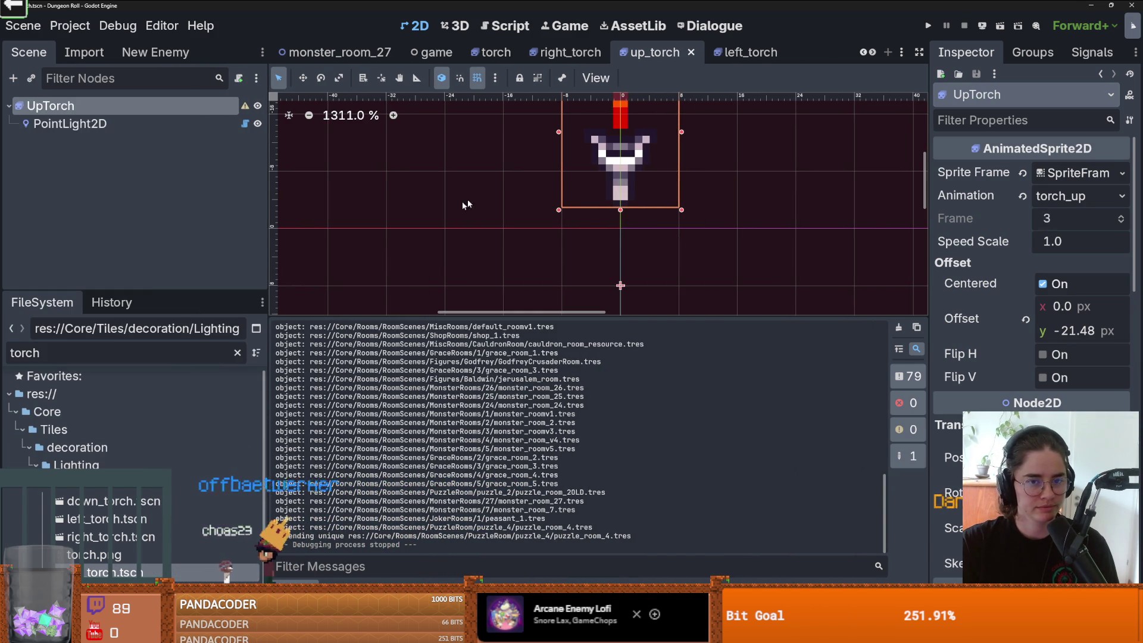
pyautogui.click(864, 54)
pyautogui.click(864, 53)
pyautogui.click(864, 54)
pyautogui.click(864, 54)
pyautogui.click(864, 54)
pyautogui.click(864, 54)
pyautogui.click(864, 53)
# Step: Look over the door scene tree, then switch to the torch scene
pyautogui.click(338, 57)
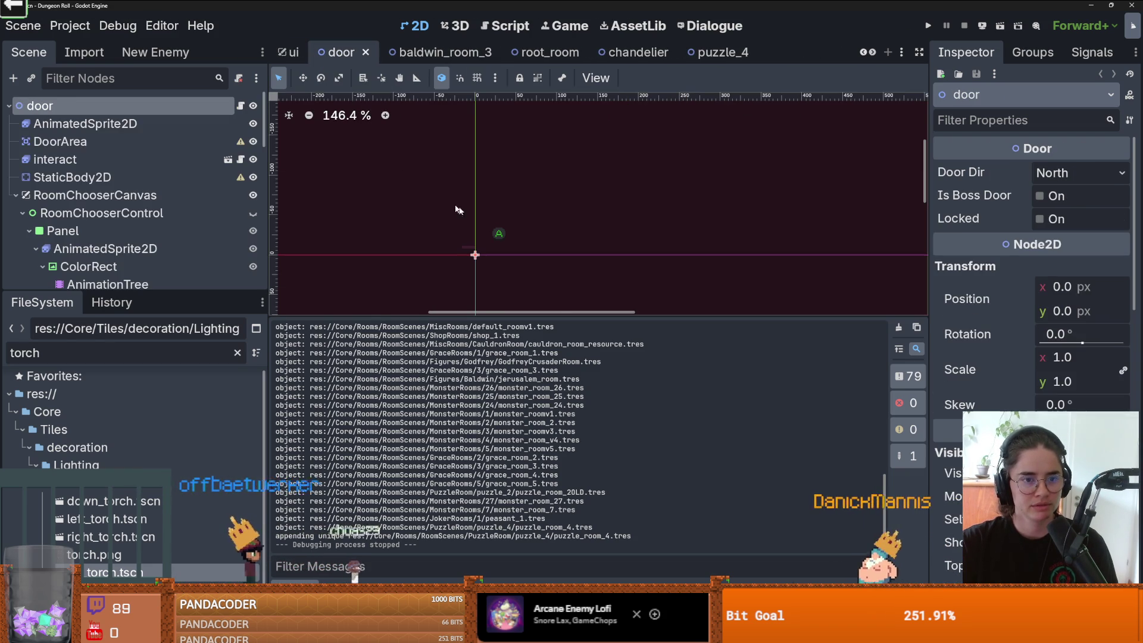
pyautogui.moveTo(169, 292); pyautogui.dragTo(166, 438)
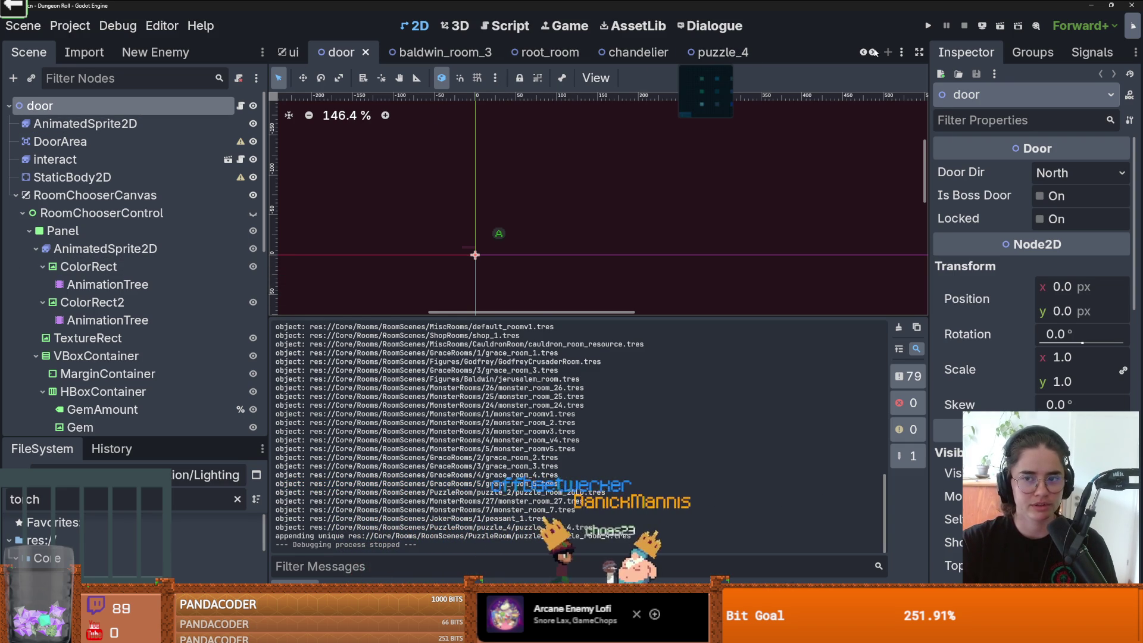
pyautogui.scroll(-3, 773, 53)
pyautogui.scroll(-9, 866, 54)
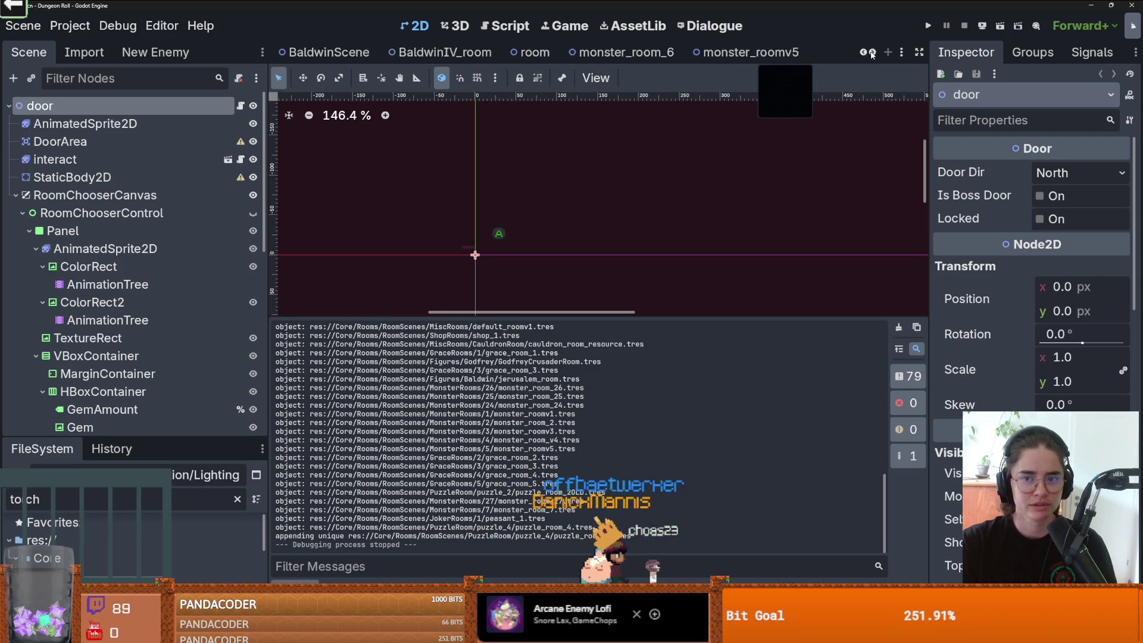
pyautogui.scroll(-9, 870, 53)
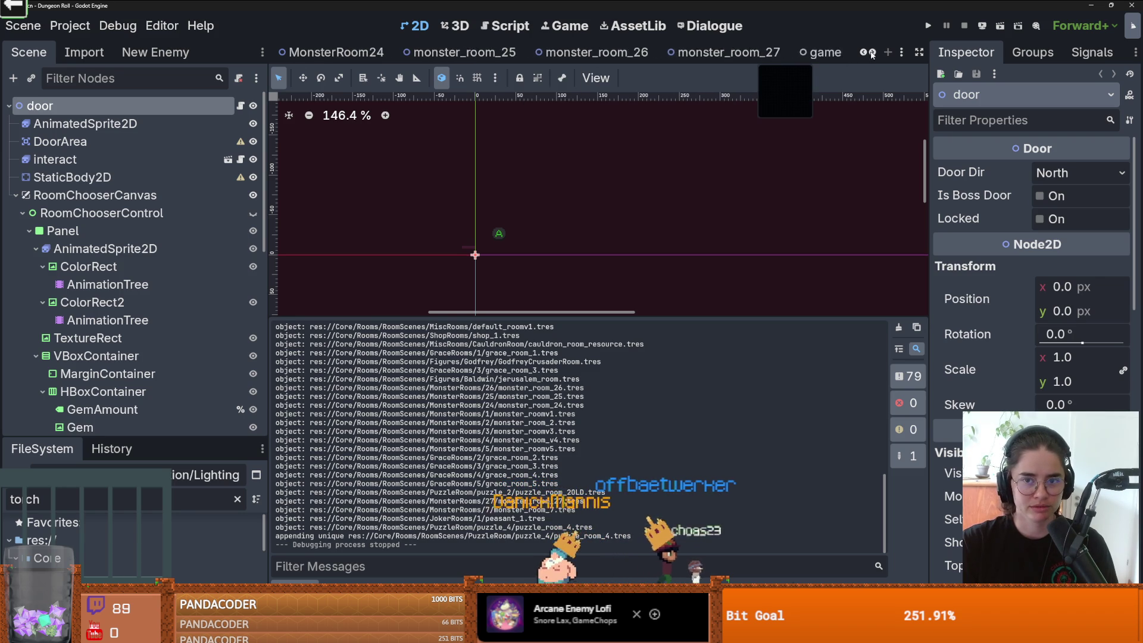
pyautogui.click(492, 52)
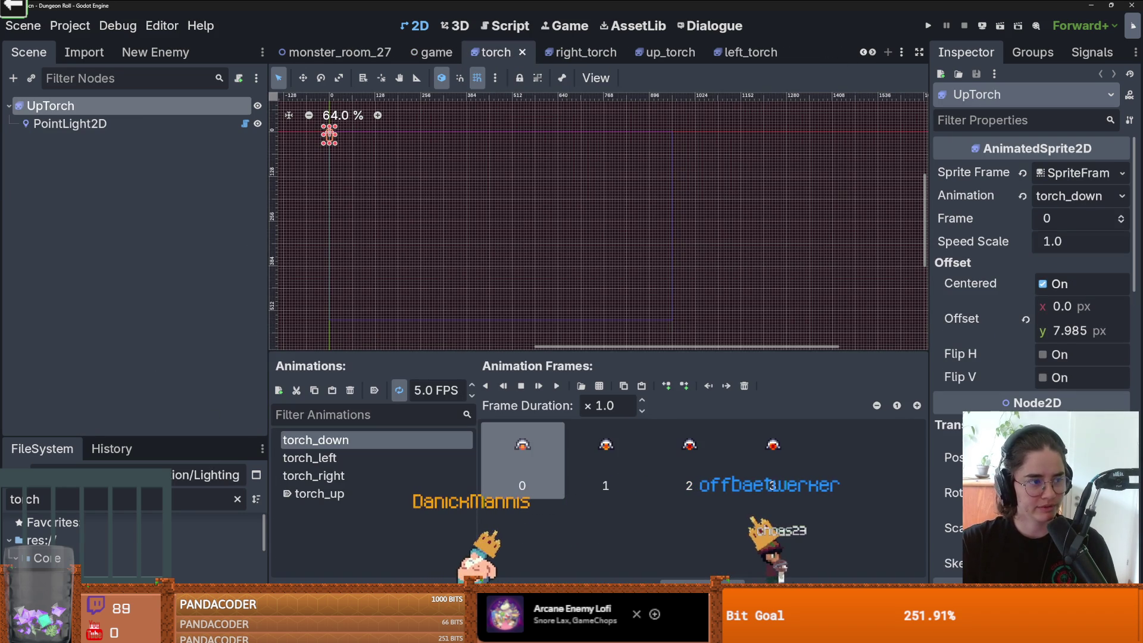
# Step: Set torch_up to Autoplay on Load and save the torch scene
pyautogui.scroll(1, 311, 179)
pyautogui.scroll(5, 455, 216)
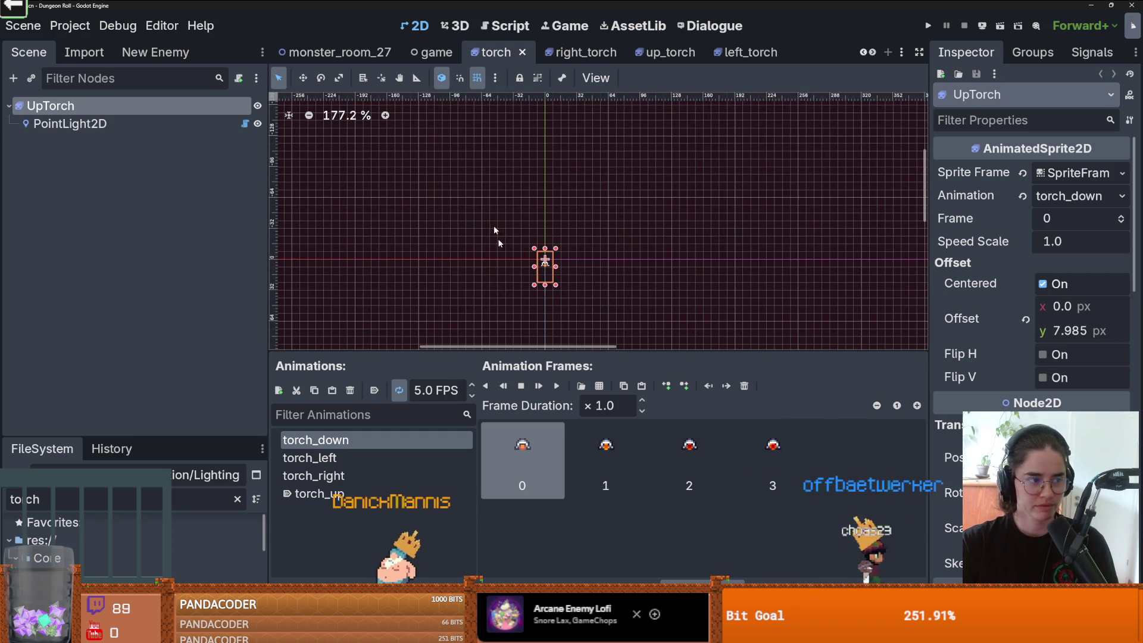
pyautogui.click(319, 493)
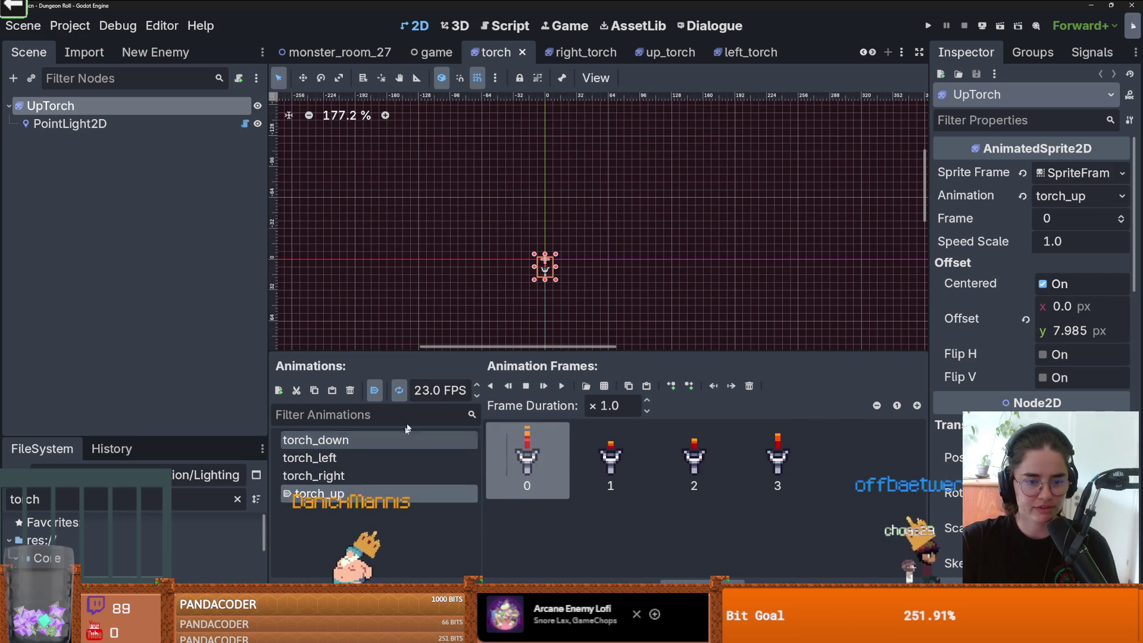
pyautogui.click(373, 387)
pyautogui.write('15')
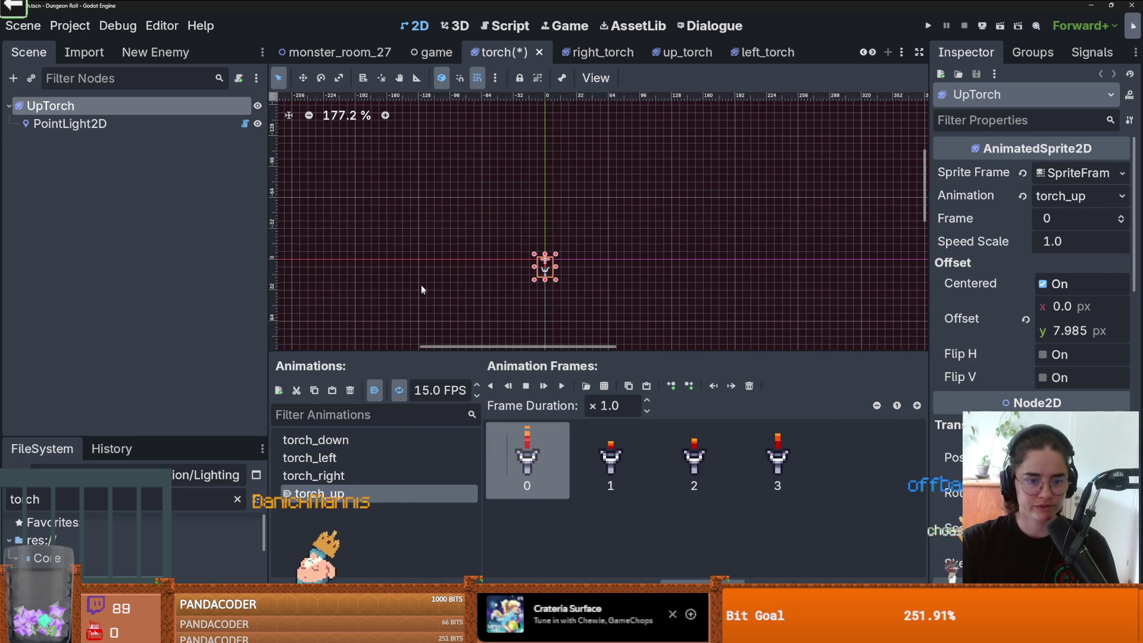
pyautogui.hotkey('ctrl', 's')
# Step: In the up_torch scene, set the torch_up animation speed to 15 FPS
pyautogui.hotkey('ctrl', 'Tab')
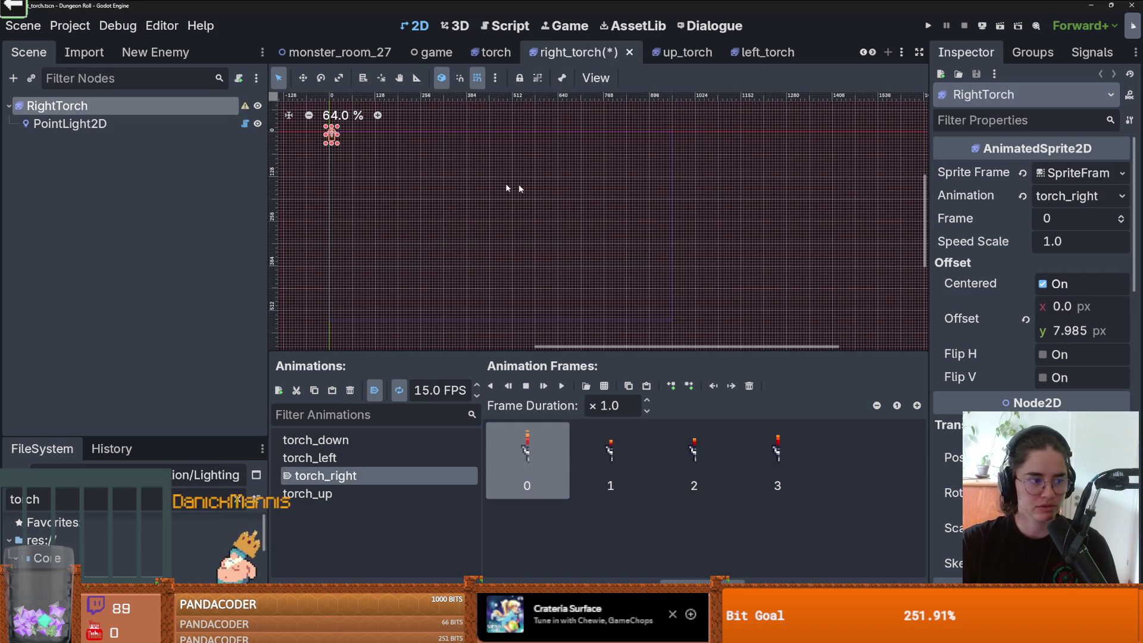
pyautogui.click(683, 53)
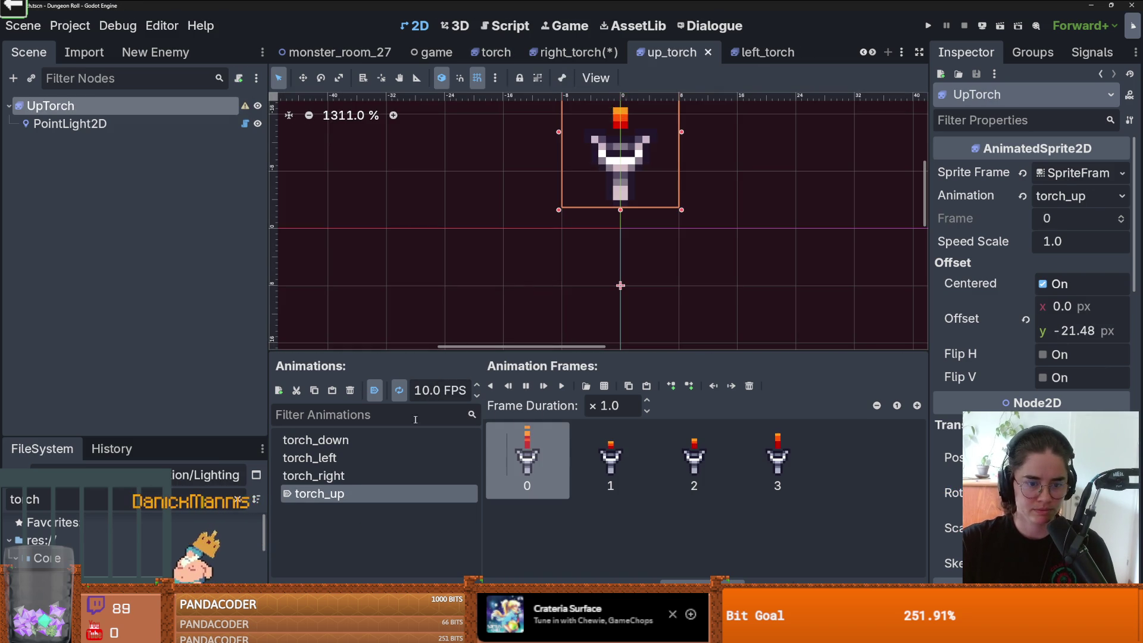
pyautogui.click(429, 390)
pyautogui.write('0')
pyautogui.press('Return')
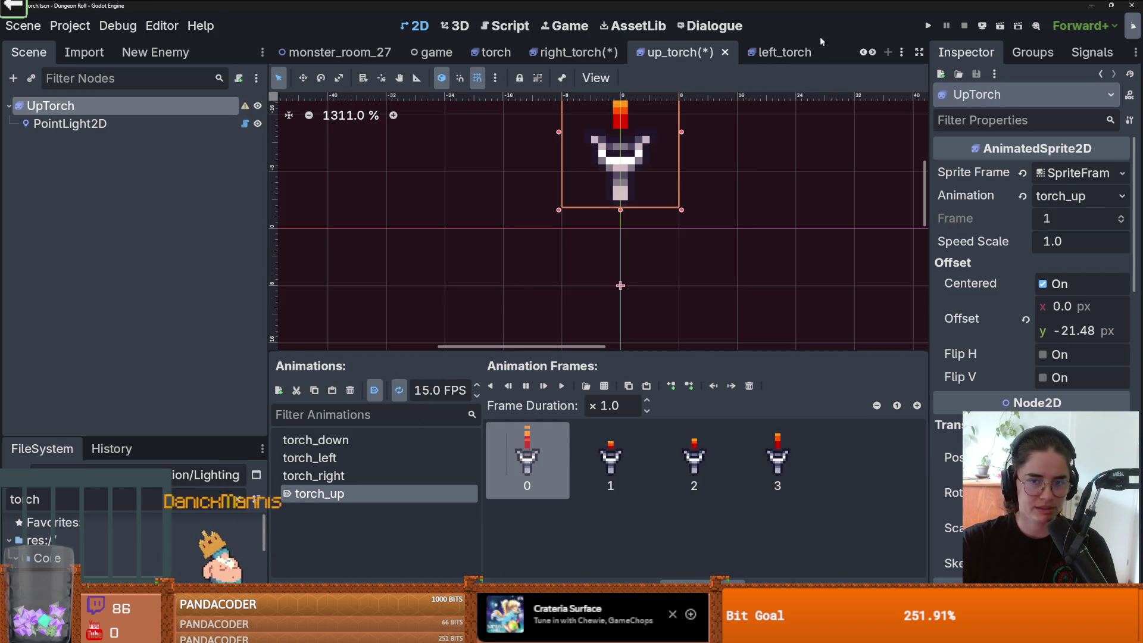
# Step: Set torch_left to 15 FPS, save left_torch and up_torch, and relaunch the game
pyautogui.click(768, 53)
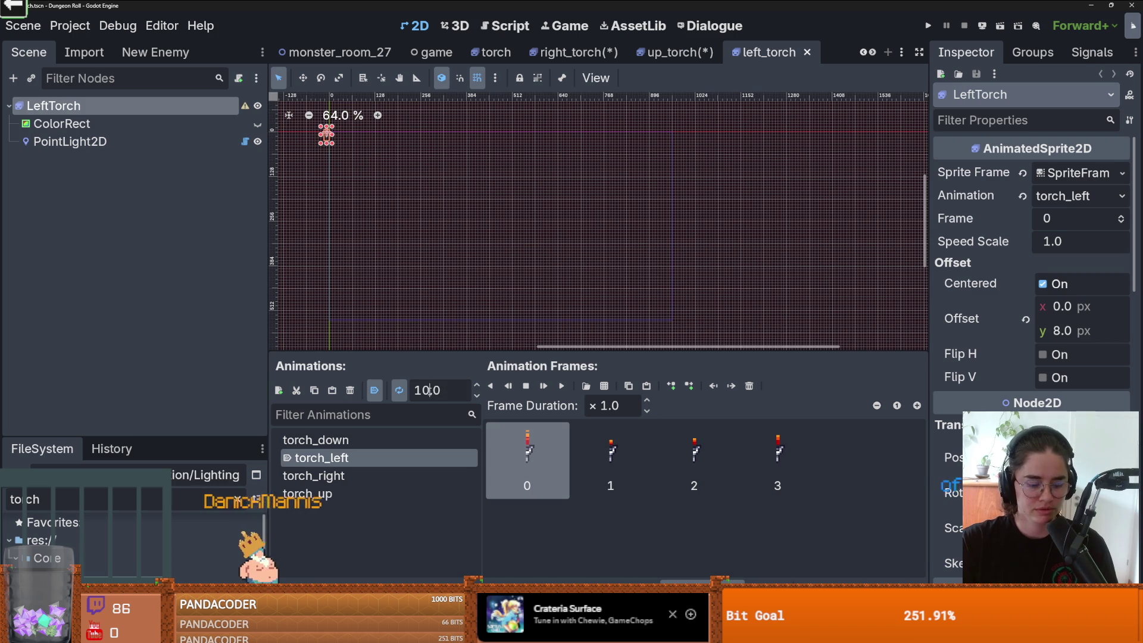
pyautogui.press('Return')
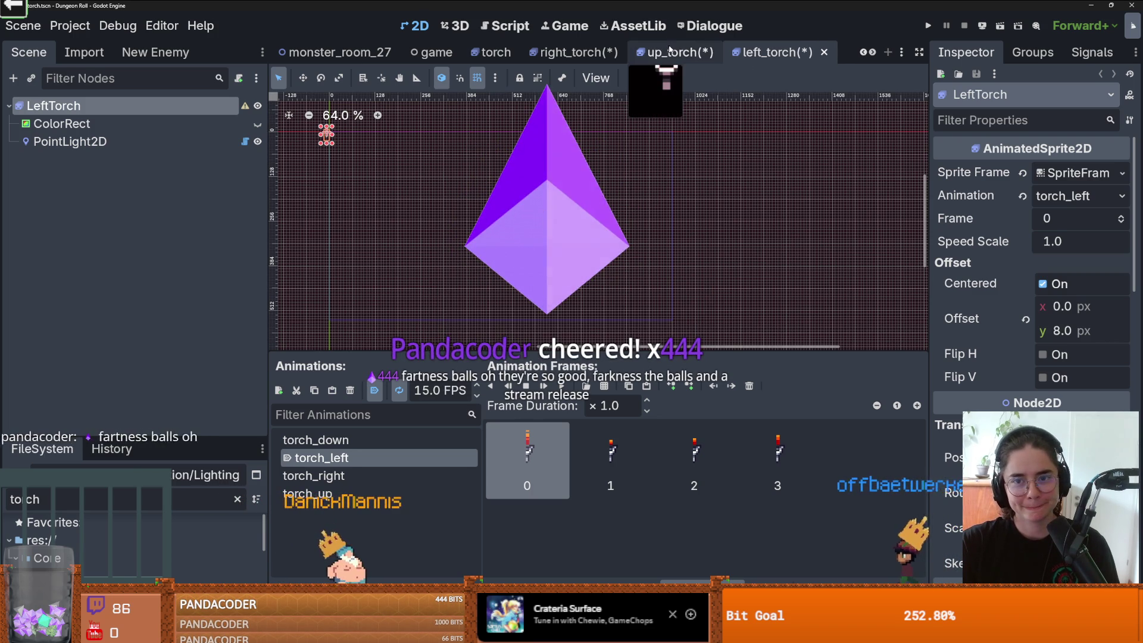
pyautogui.hotkey('ctrl', 's')
pyautogui.click(713, 53)
pyautogui.hotkey('ctrl', 's')
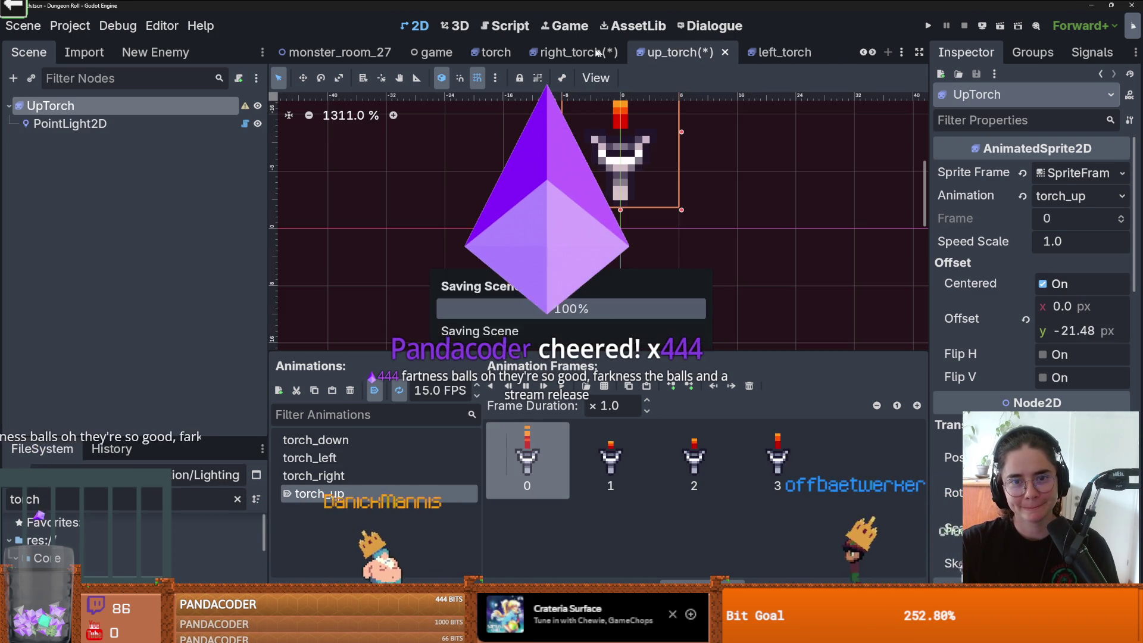
pyautogui.click(585, 52)
pyautogui.press('F5')
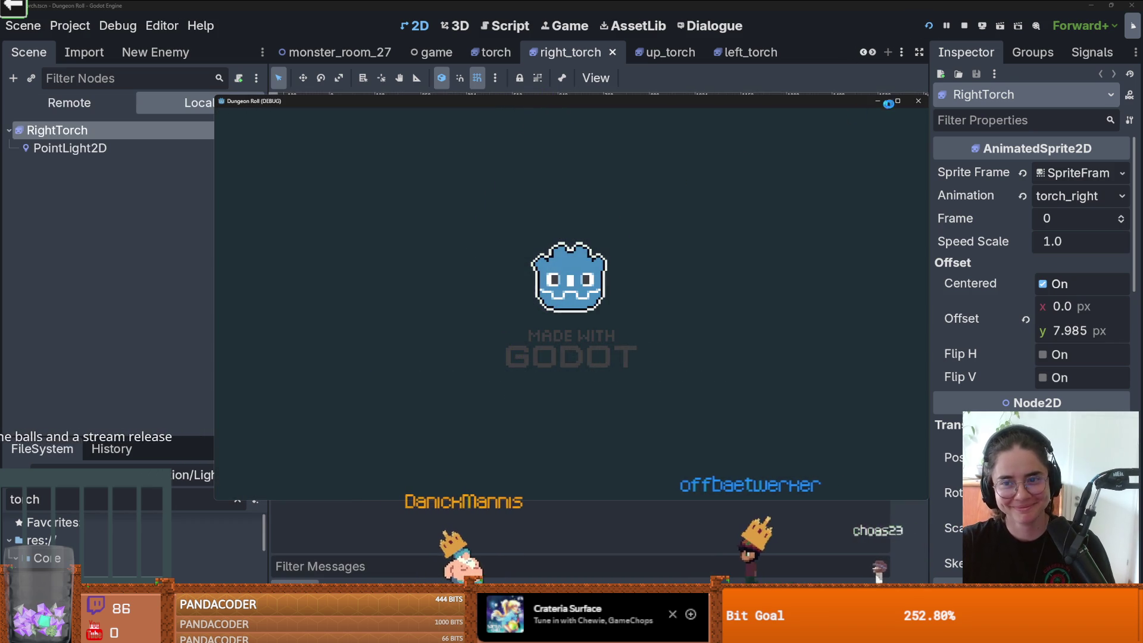
# Step: Play the dungeon full-screen briefly, then stop the game with F8 and save
pyautogui.click(898, 101)
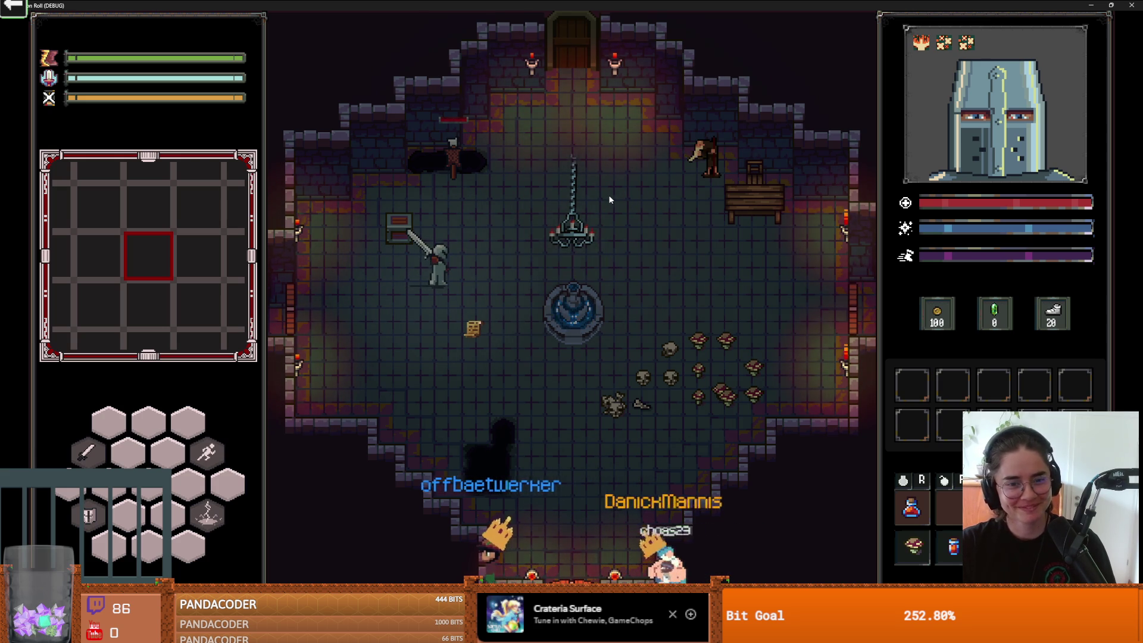
pyautogui.press('F8')
pyautogui.hotkey('ctrl', 's')
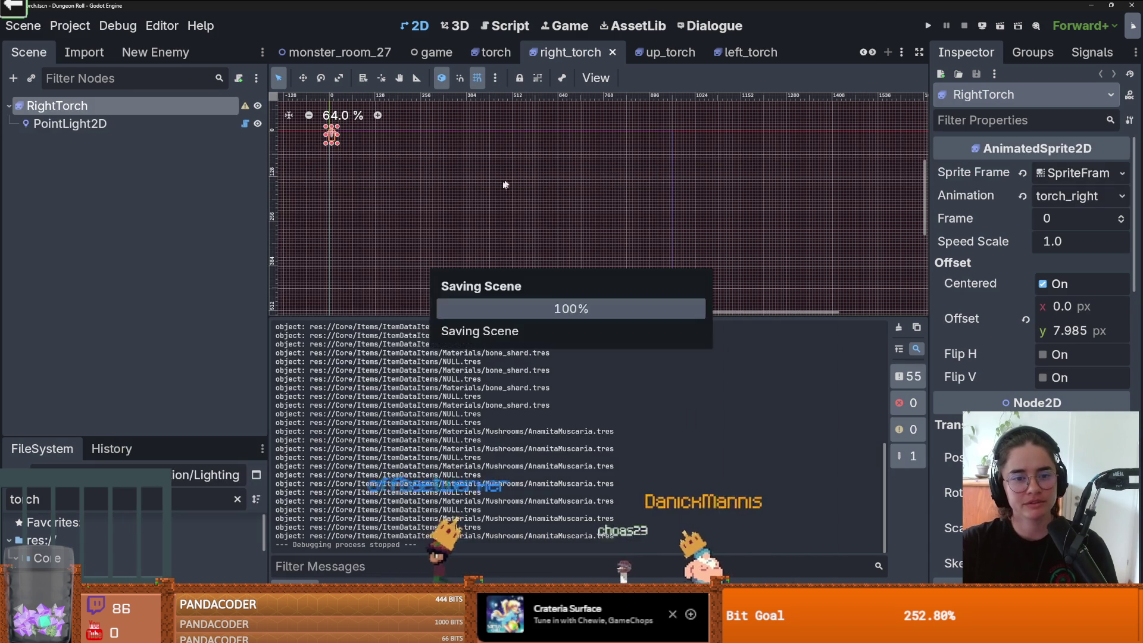
# Step: Save the right_torch scene again and enlarge the file browser panel
pyautogui.scroll(2, 567, 220)
pyautogui.hotkey('ctrl', 's')
pyautogui.scroll(2, 515, 250)
pyautogui.scroll(-1, 530, 229)
pyautogui.scroll(2, 544, 256)
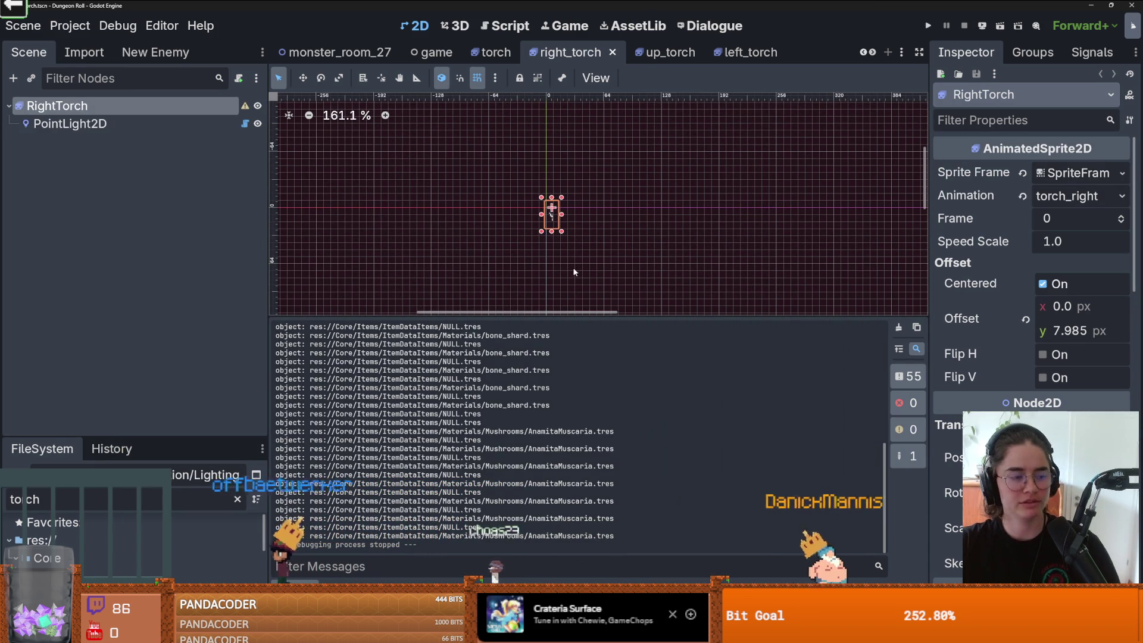
pyautogui.scroll(1, 586, 200)
pyautogui.hotkey('ctrl', 's')
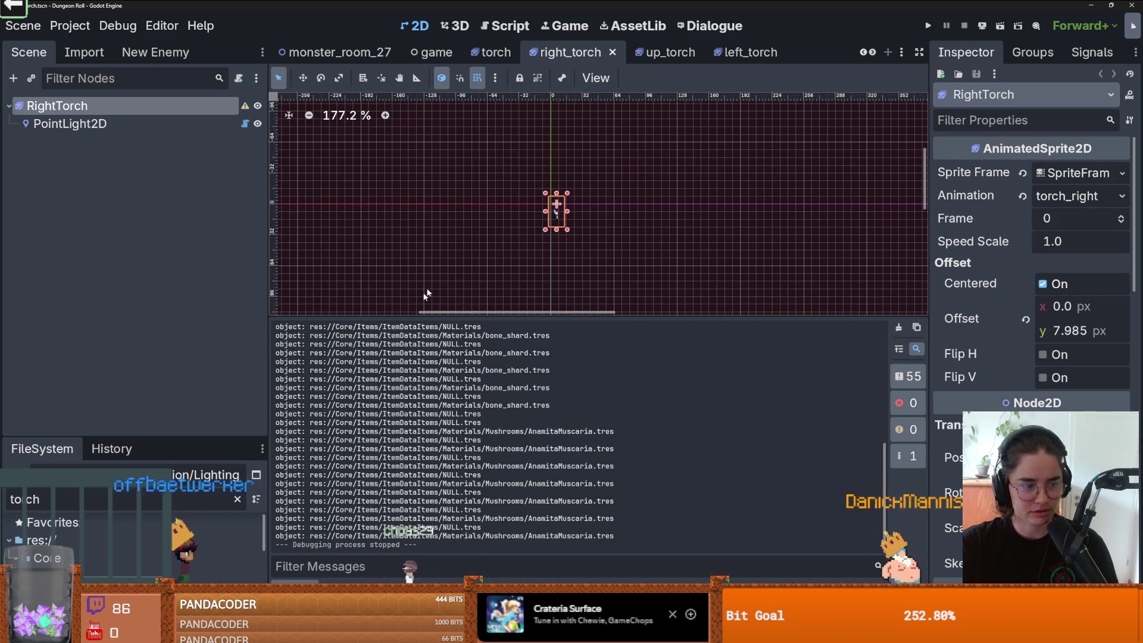
pyautogui.moveTo(160, 435); pyautogui.dragTo(159, 143)
# Step: Filter the FileSystem for 'RDS' and open RDSTable.gd
pyautogui.click(119, 213)
pyautogui.write('RDS')
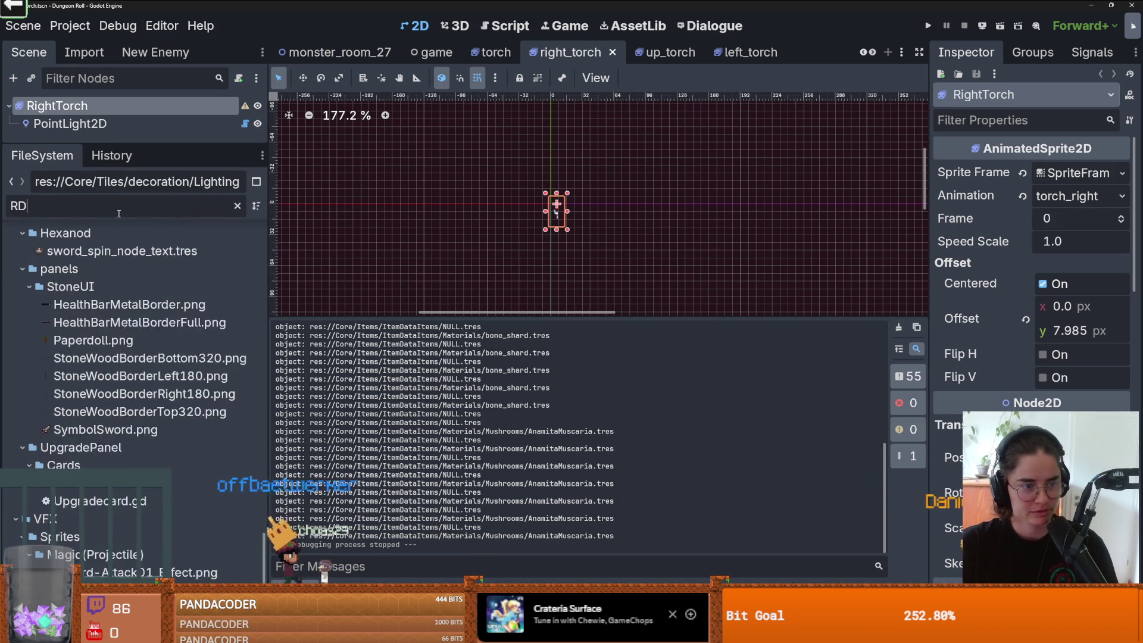
pyautogui.doubleClick(118, 393)
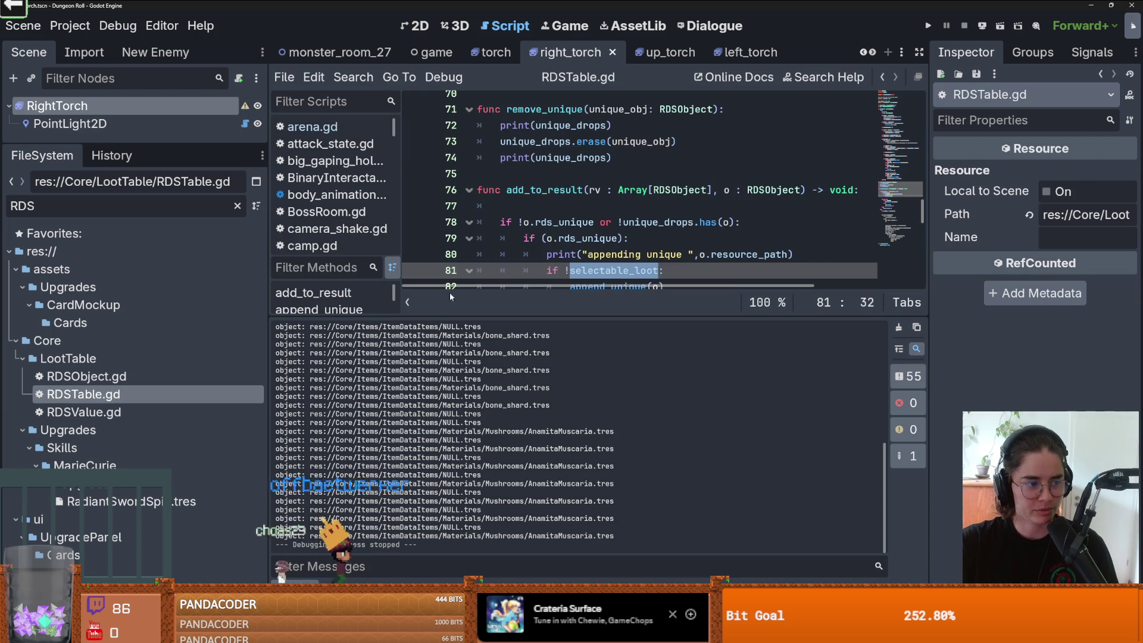
# Step: Delete the object resource_path print line from the getter and save the script
pyautogui.moveTo(795, 254); pyautogui.dragTo(527, 254)
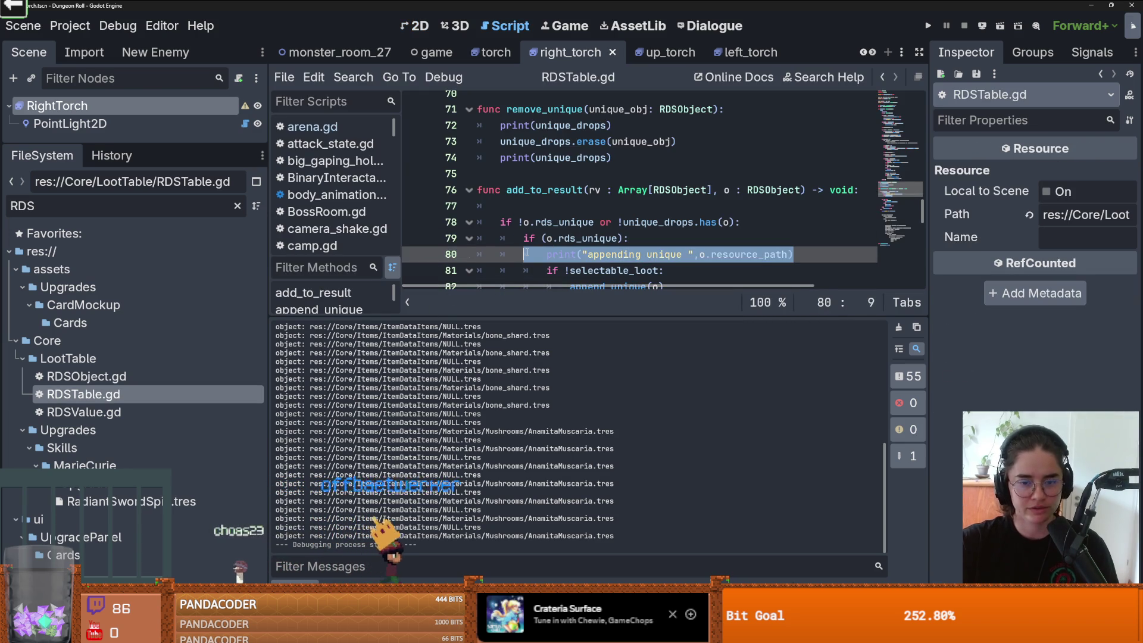
pyautogui.hotkey('ctrl', 's')
pyautogui.scroll(15, 629, 202)
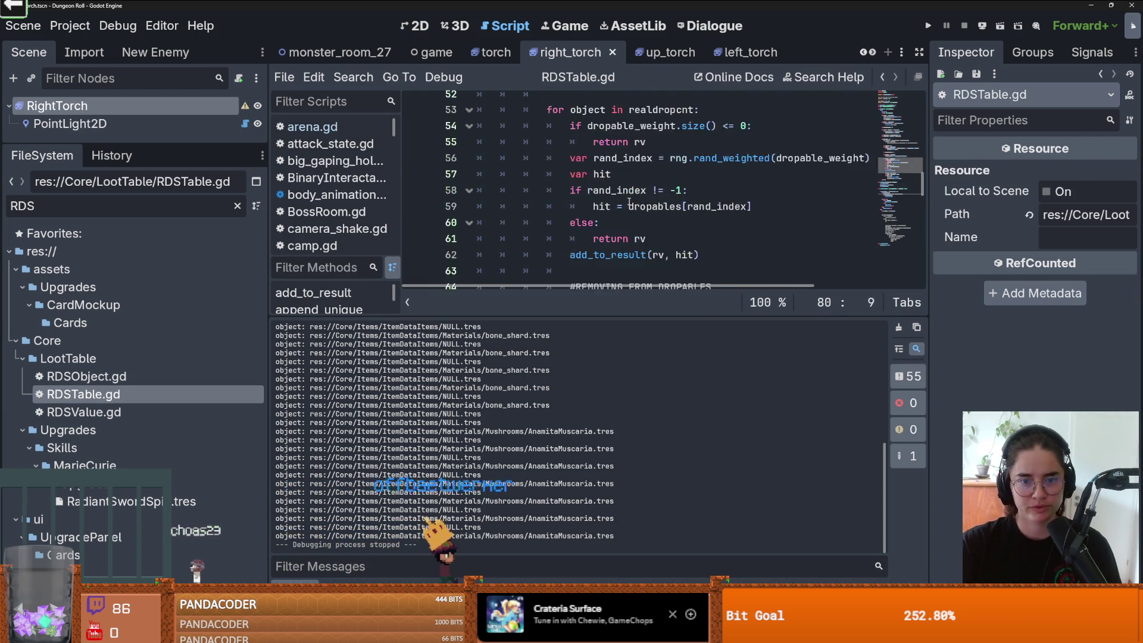
pyautogui.tripleClick(630, 206)
pyautogui.press('BackSpace')
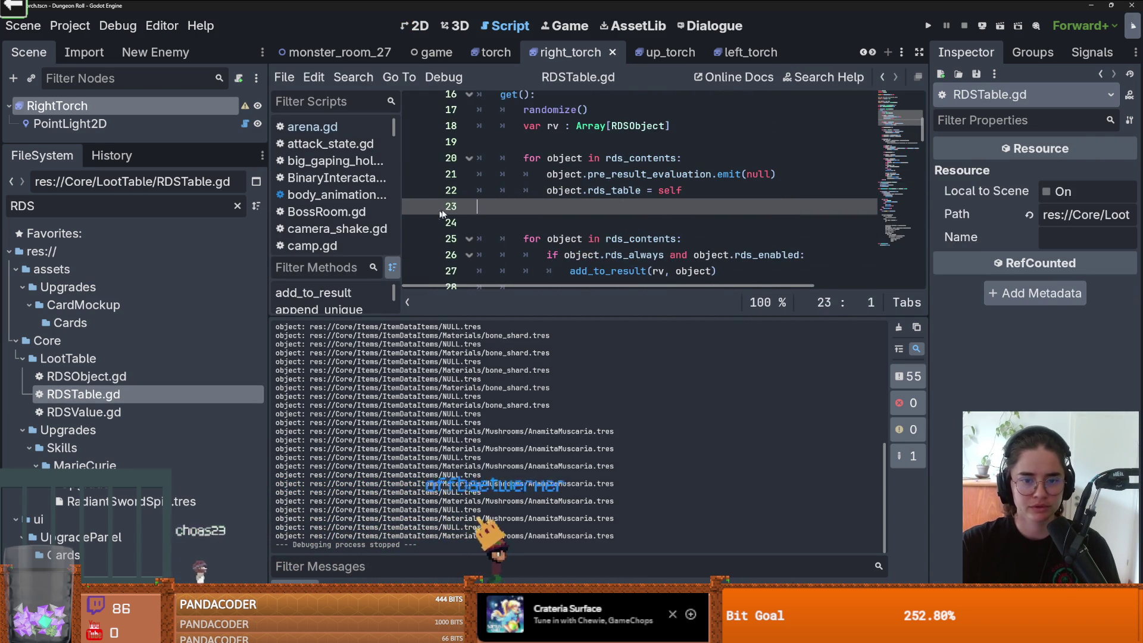
pyautogui.hotkey('ctrl', 's')
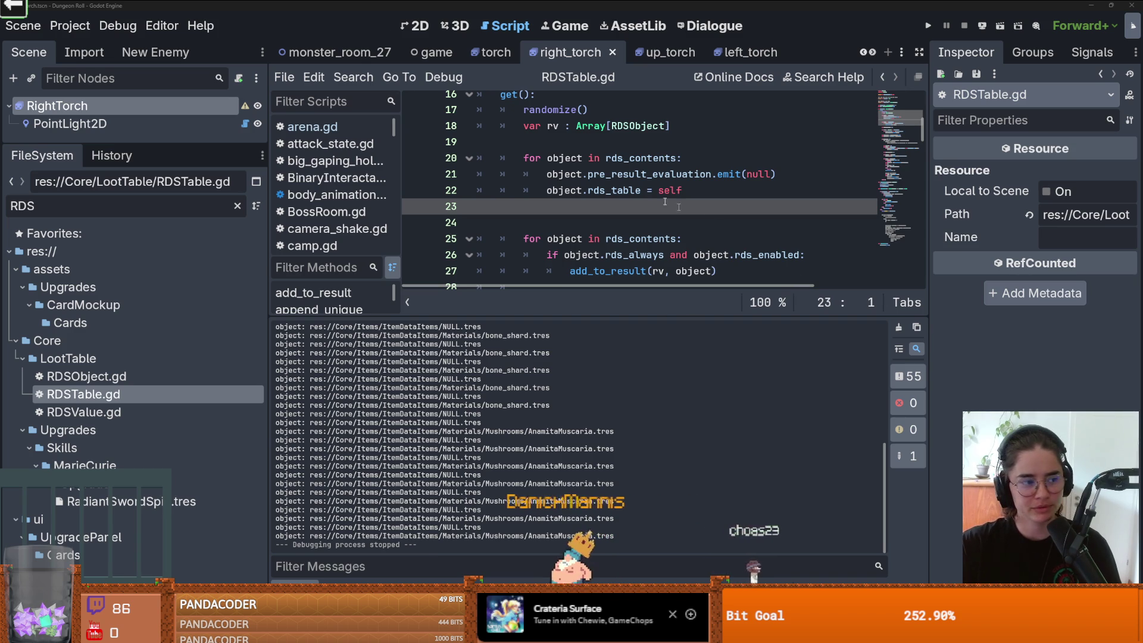
# Step: Tidy line 22 with an undo, save RDSTable.gd, and close the right_torch scene
pyautogui.click(647, 191)
pyautogui.hotkey('ctrl', 's')
pyautogui.hotkey('ctrl', 'z')
pyautogui.hotkey('ctrl', 's')
pyautogui.scroll(3, 653, 253)
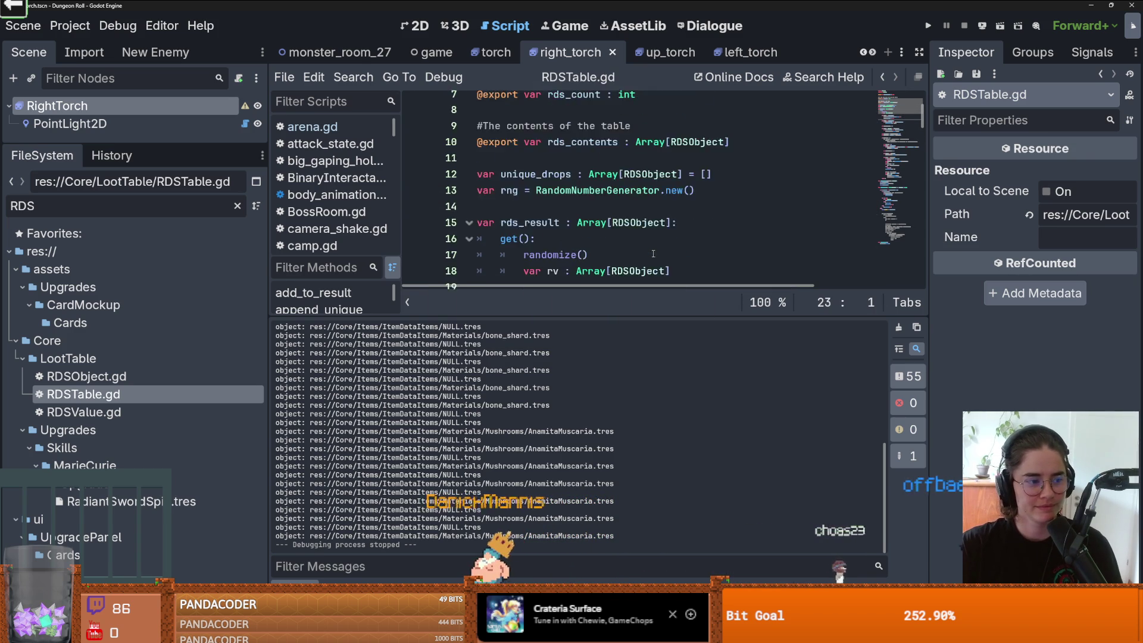
pyautogui.scroll(2, 653, 253)
pyautogui.hotkey('ctrl', 's')
pyautogui.moveTo(163, 147); pyautogui.dragTo(155, 330)
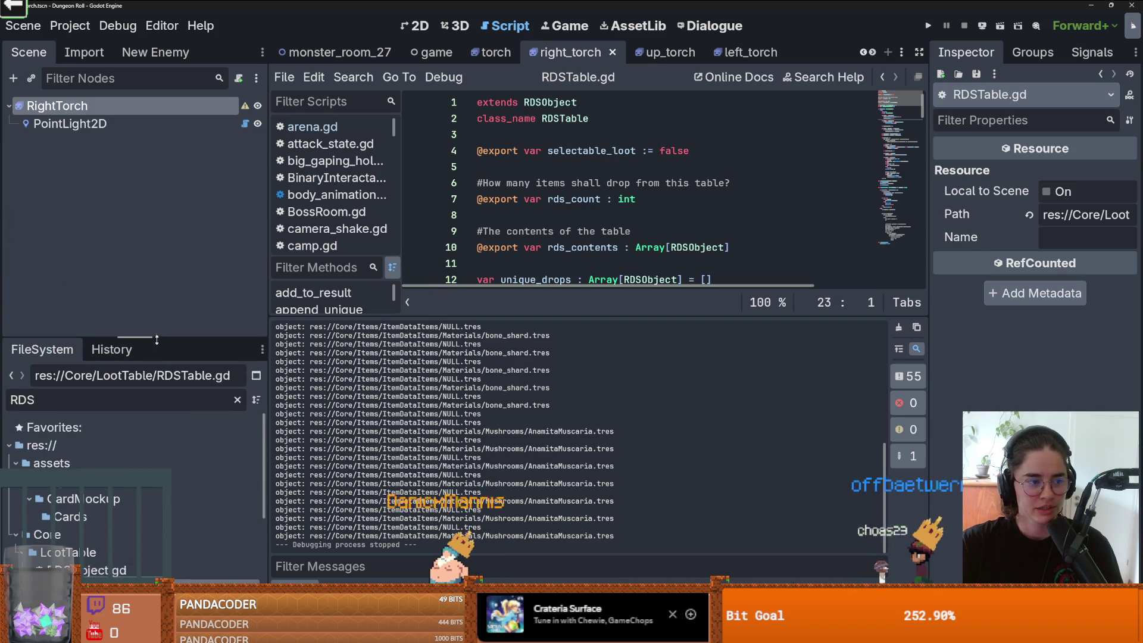
pyautogui.click(612, 53)
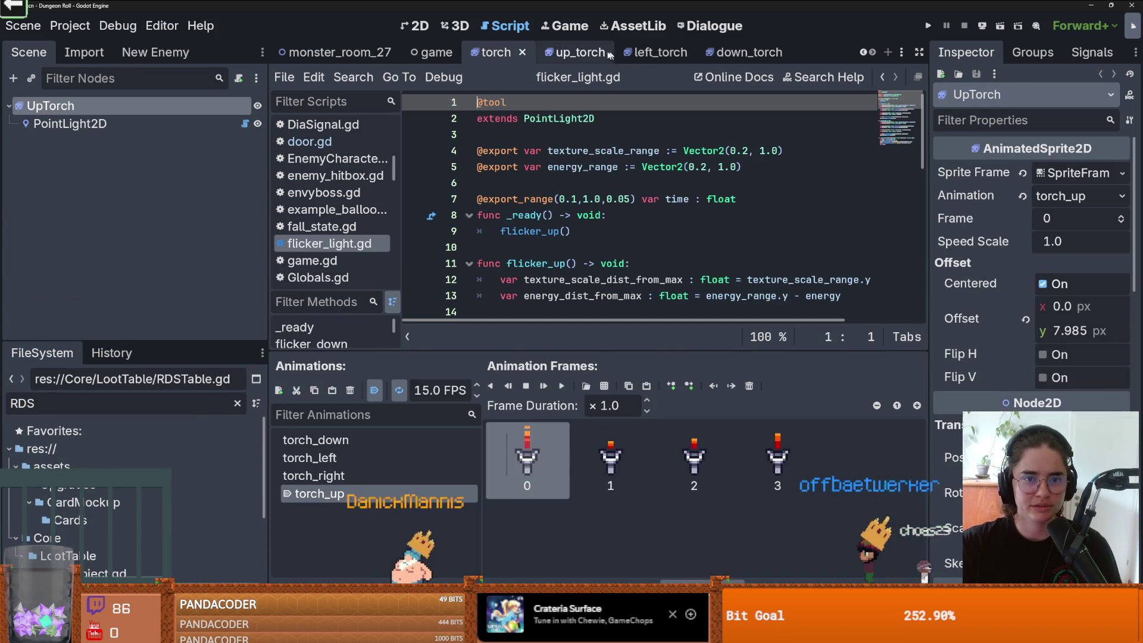
# Step: Close the torch and game scenes, bring the earliest scene tabs into view, and save
pyautogui.click(521, 53)
pyautogui.click(507, 59)
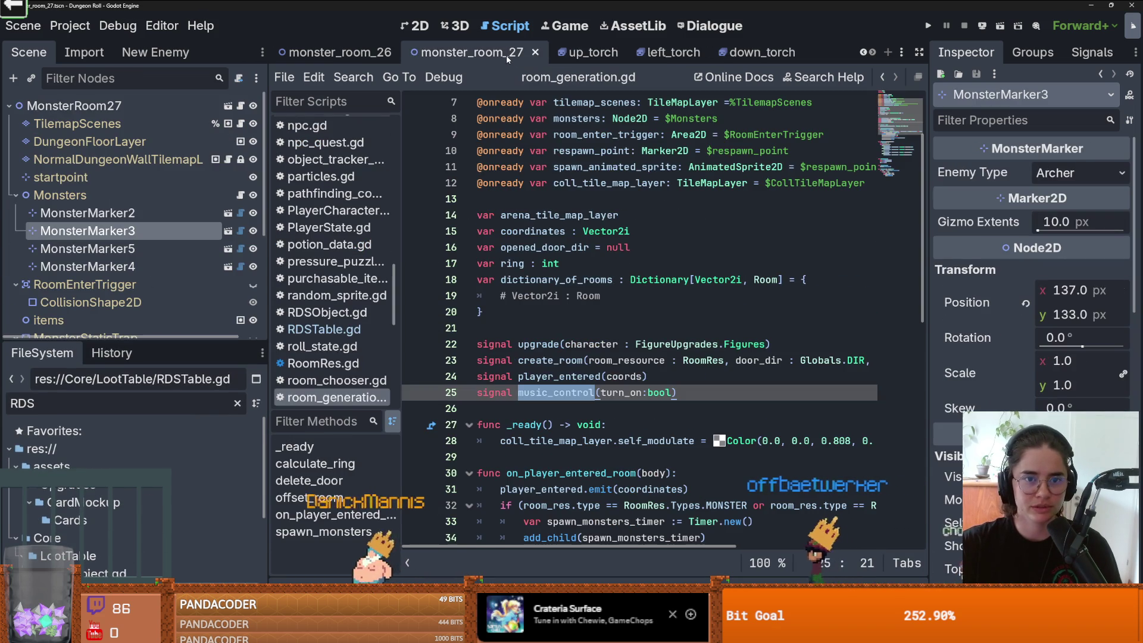
pyautogui.click(862, 52)
pyautogui.click(863, 52)
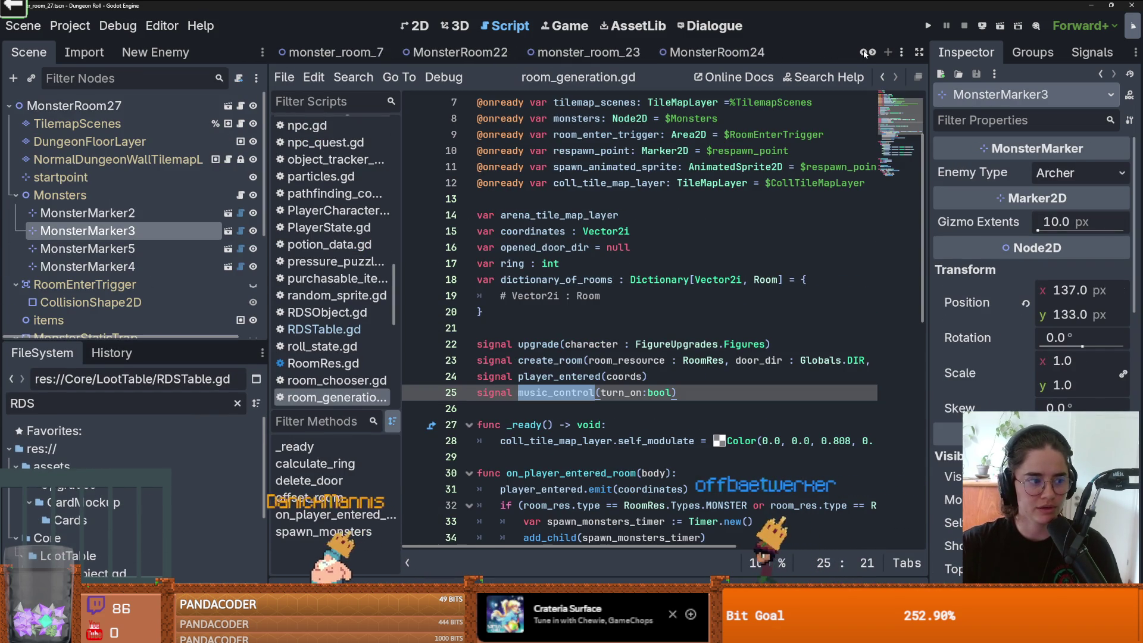
pyautogui.click(863, 53)
pyautogui.scroll(2, 632, 133)
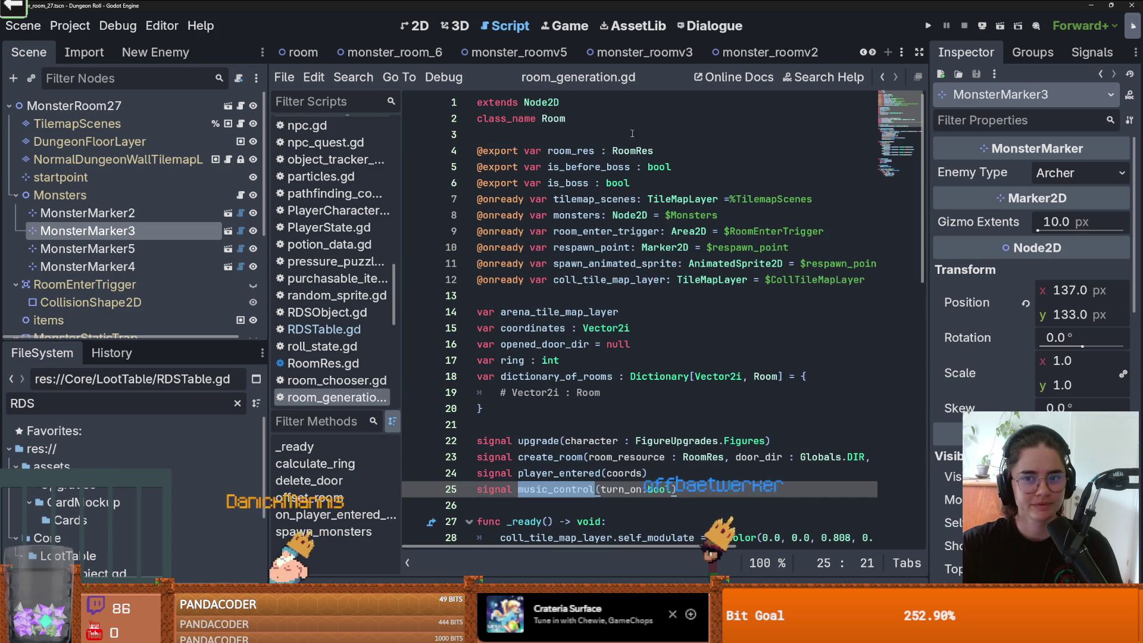
pyautogui.hotkey('ctrl', 's')
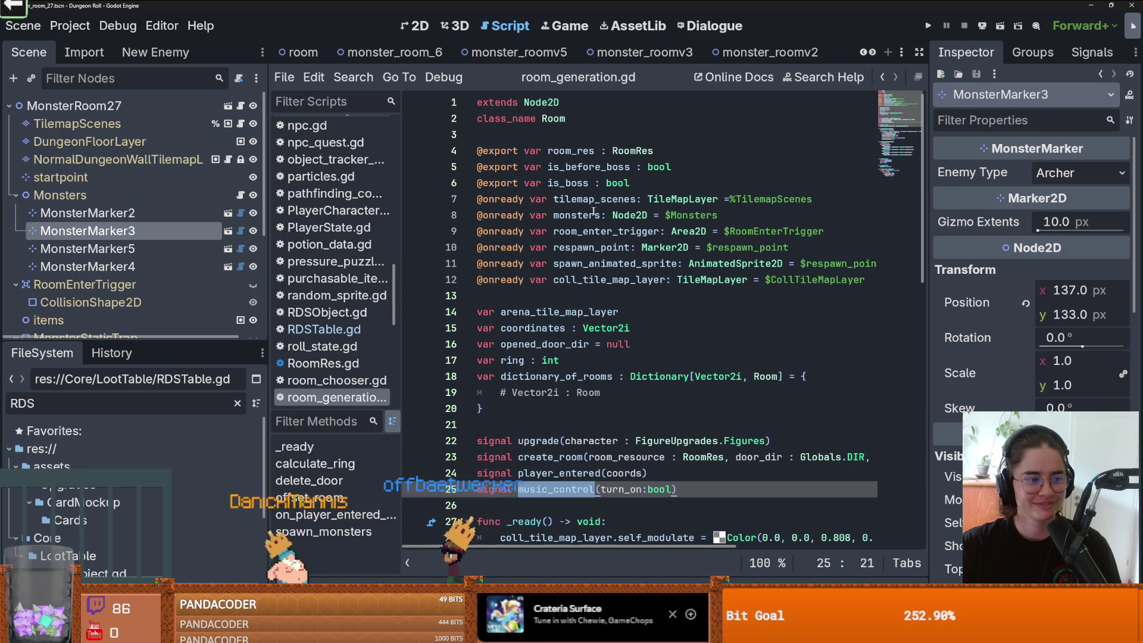
# Step: Review monster_room_6 and monster_roomv5, save, and collapse the MonsterStaticTrap node
pyautogui.click(387, 55)
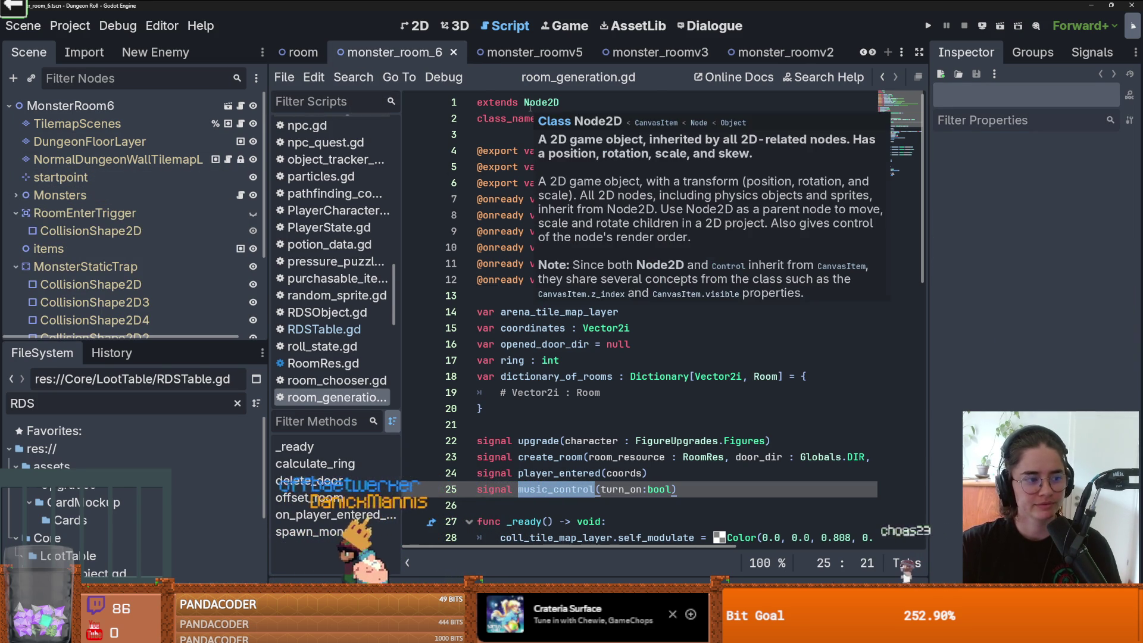
pyautogui.click(509, 53)
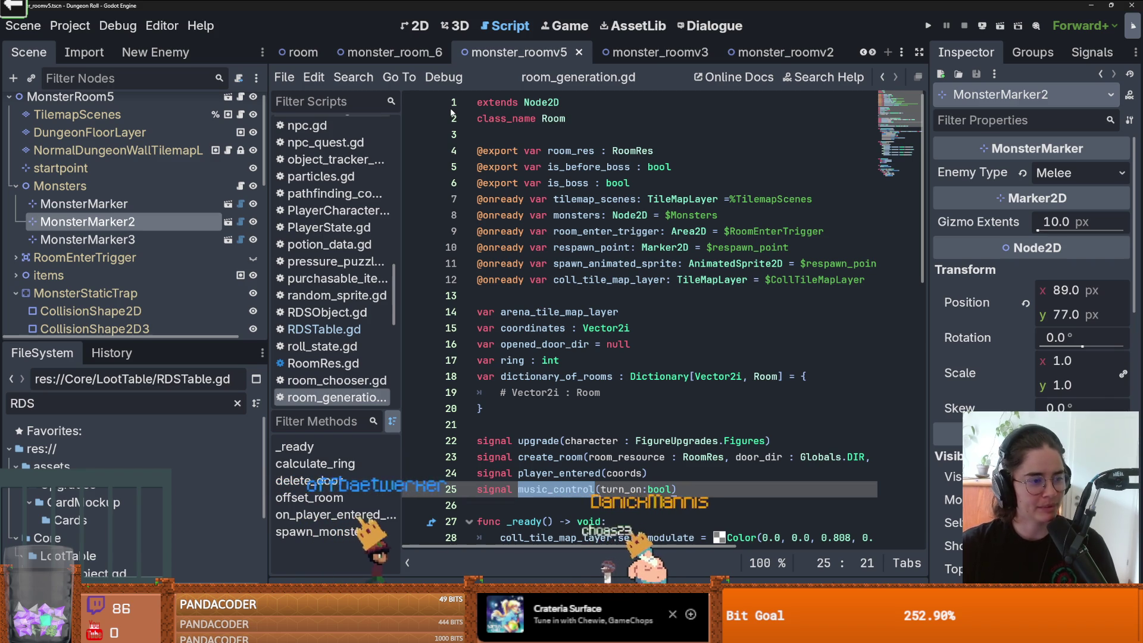
pyautogui.click(551, 291)
pyautogui.hotkey('ctrl', 's')
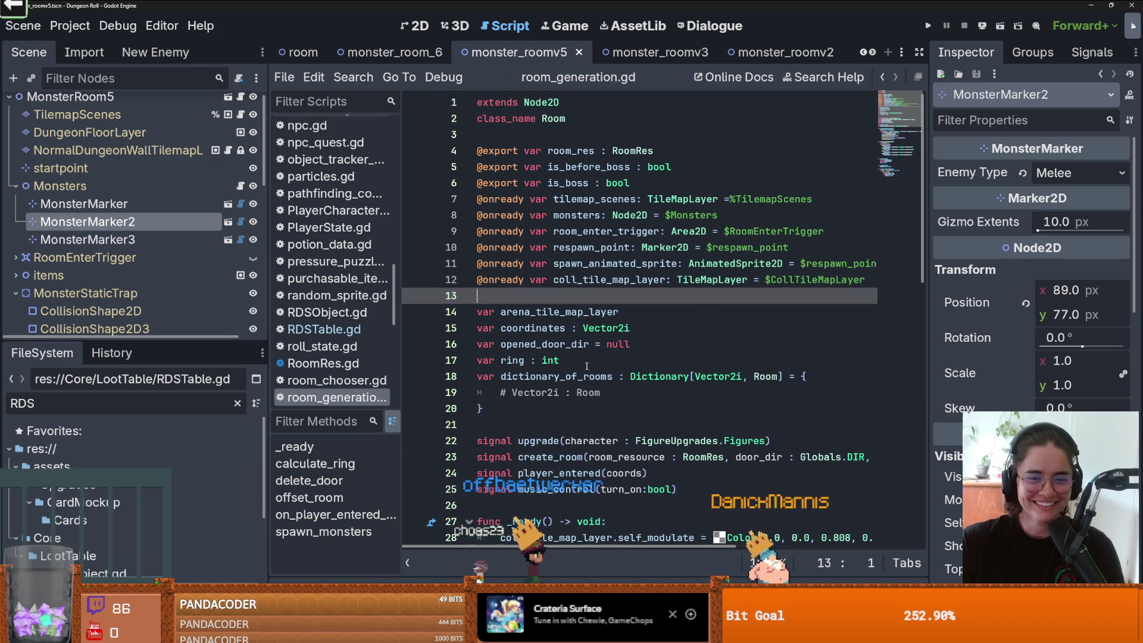
pyautogui.hotkey('ctrl', 's')
pyautogui.moveTo(186, 343); pyautogui.dragTo(185, 389)
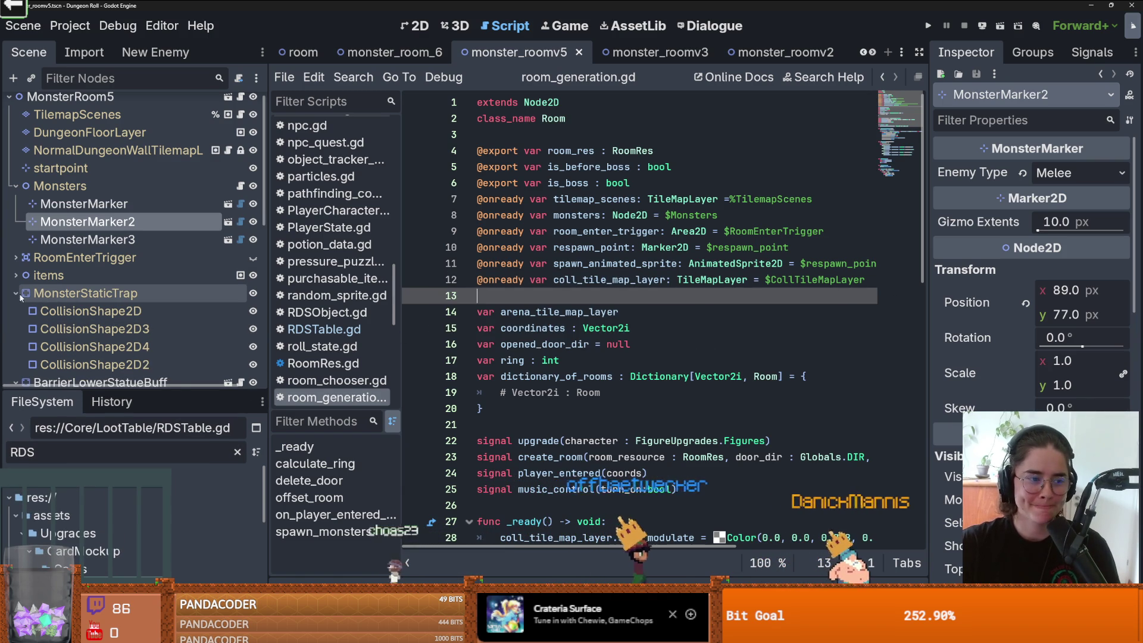
pyautogui.click(15, 292)
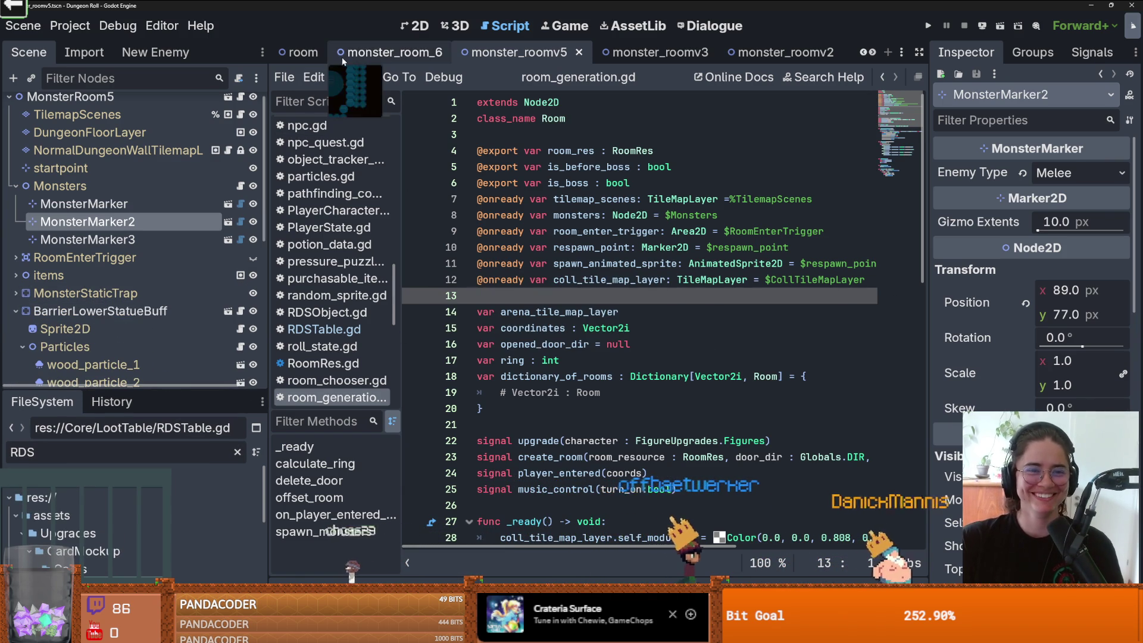
# Step: Close the monster_room_6 and monster_roomv5 scenes
pyautogui.click(389, 53)
pyautogui.click(454, 54)
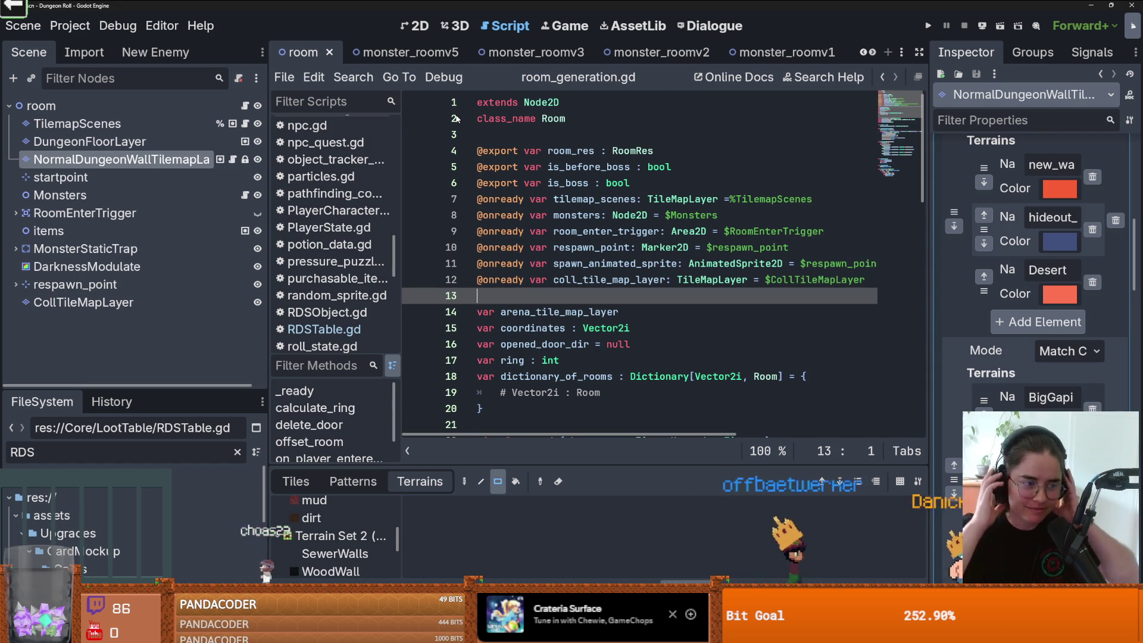
pyautogui.click(410, 52)
pyautogui.click(461, 53)
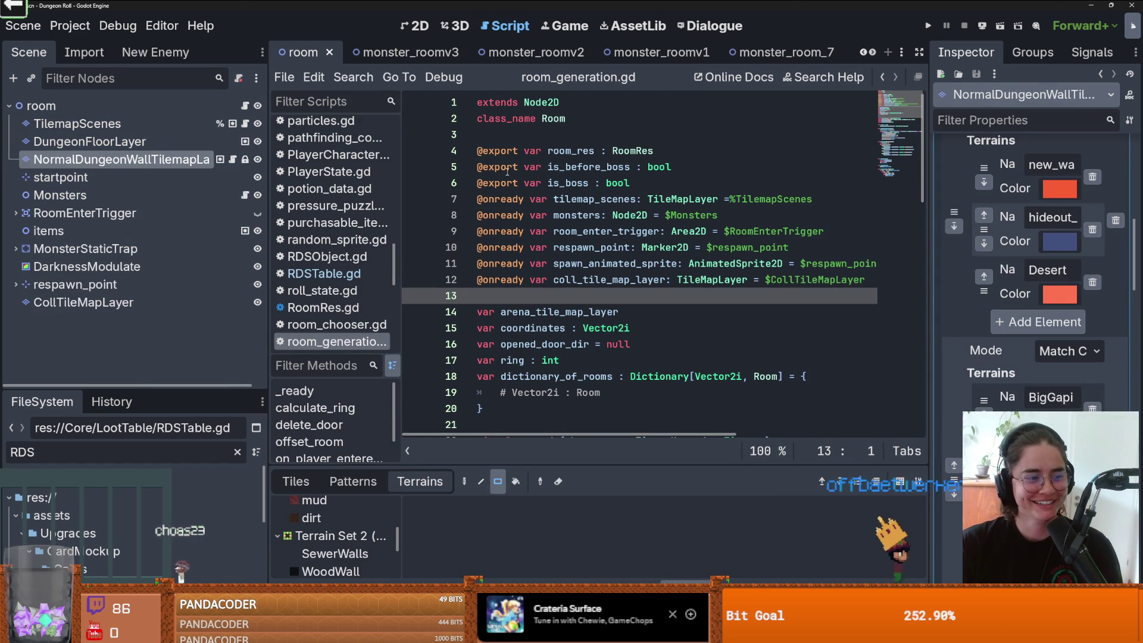
# Step: Move to line 8 of room_generation.gd and save the room scene
pyautogui.moveTo(505, 175)
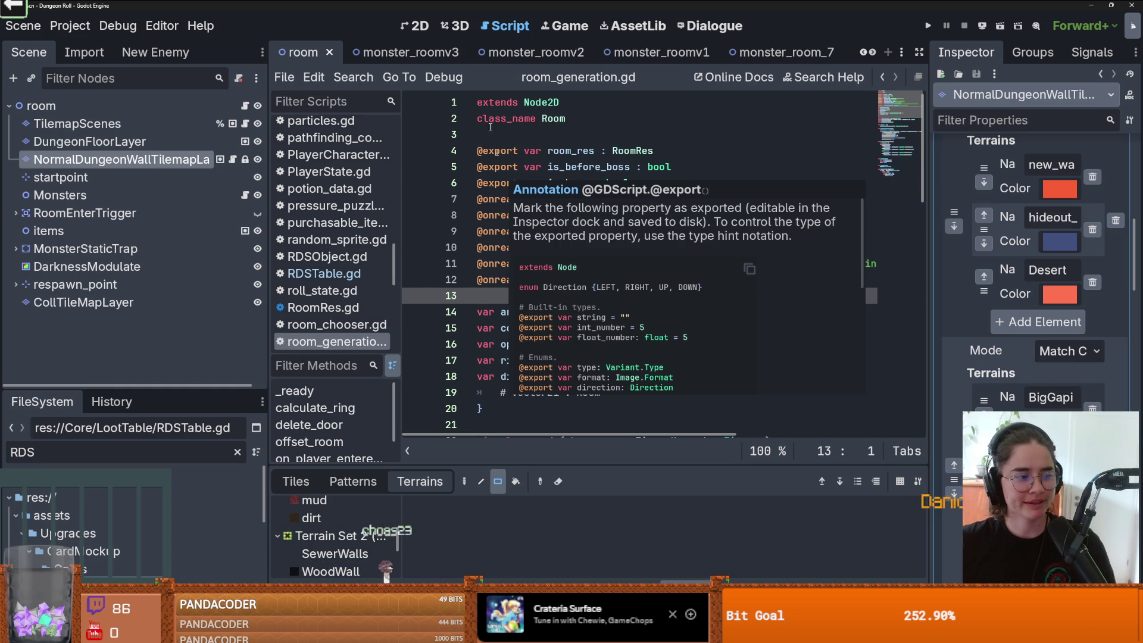
pyautogui.click(553, 215)
pyautogui.hotkey('ctrl', 's')
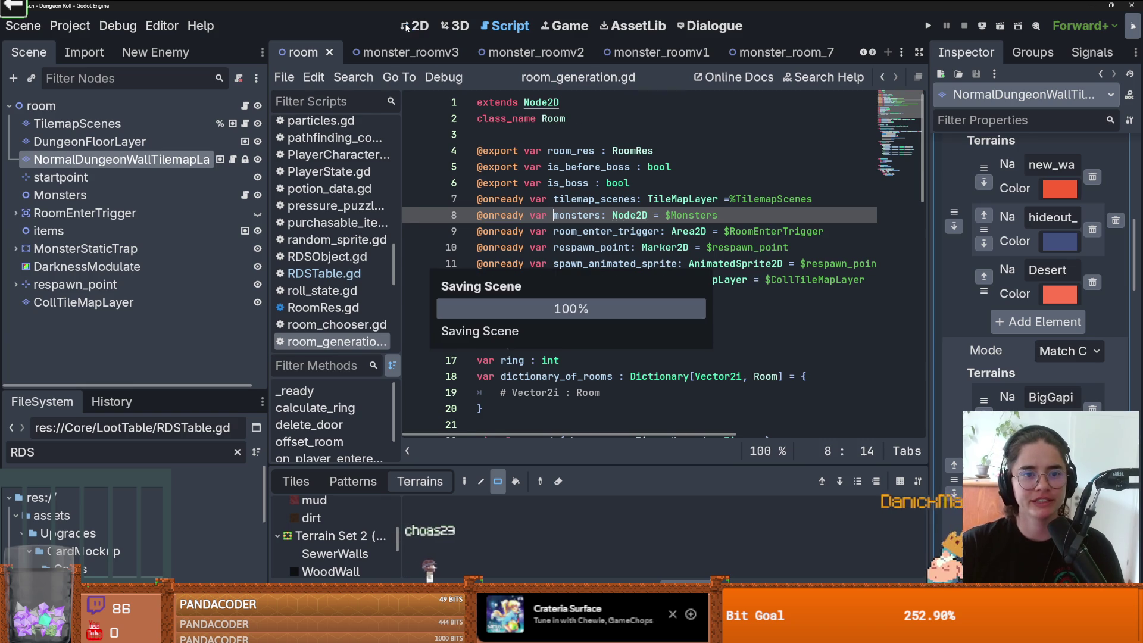
# Step: Enlarge the file browser and clear the RDS file filter
pyautogui.moveTo(148, 387); pyautogui.dragTo(150, 333)
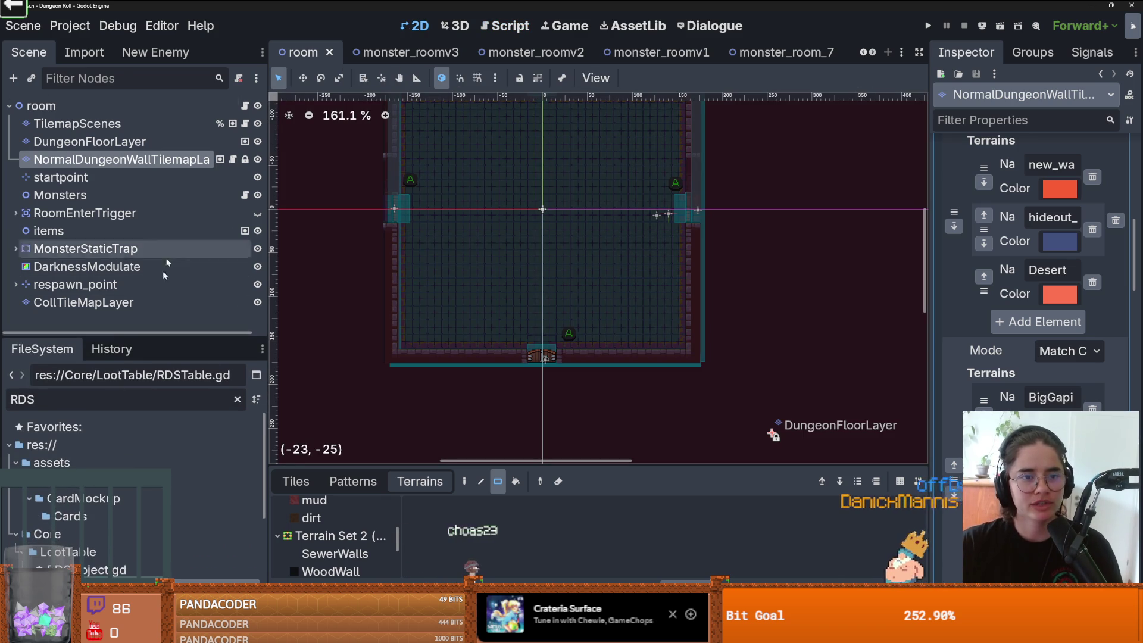
pyautogui.click(237, 399)
pyautogui.scroll(10, 149, 476)
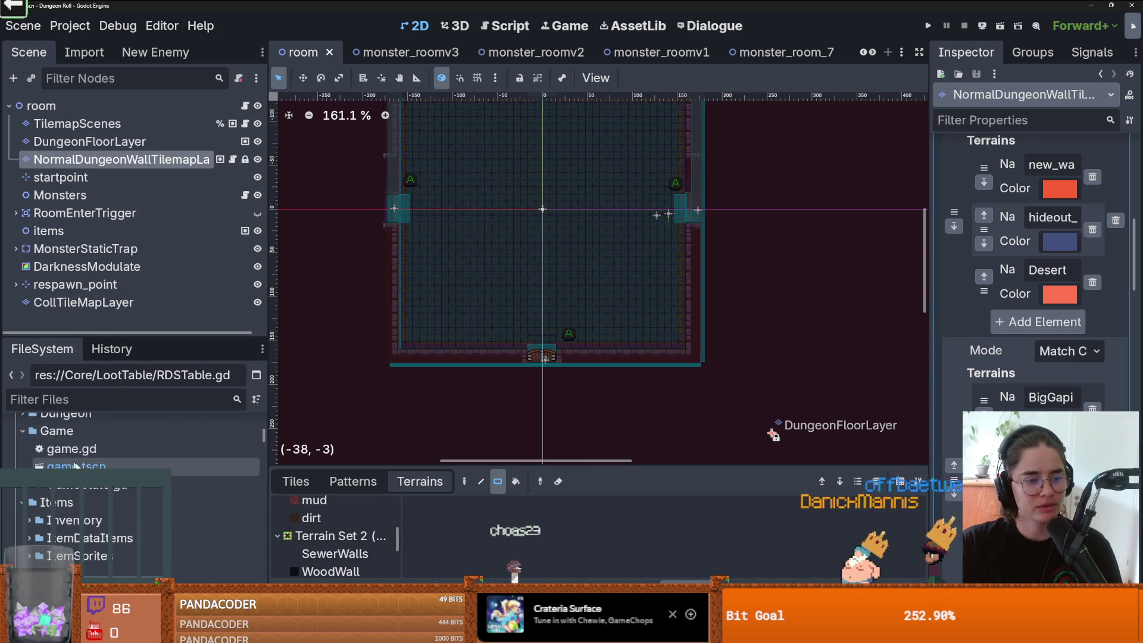
pyautogui.scroll(-3, 83, 497)
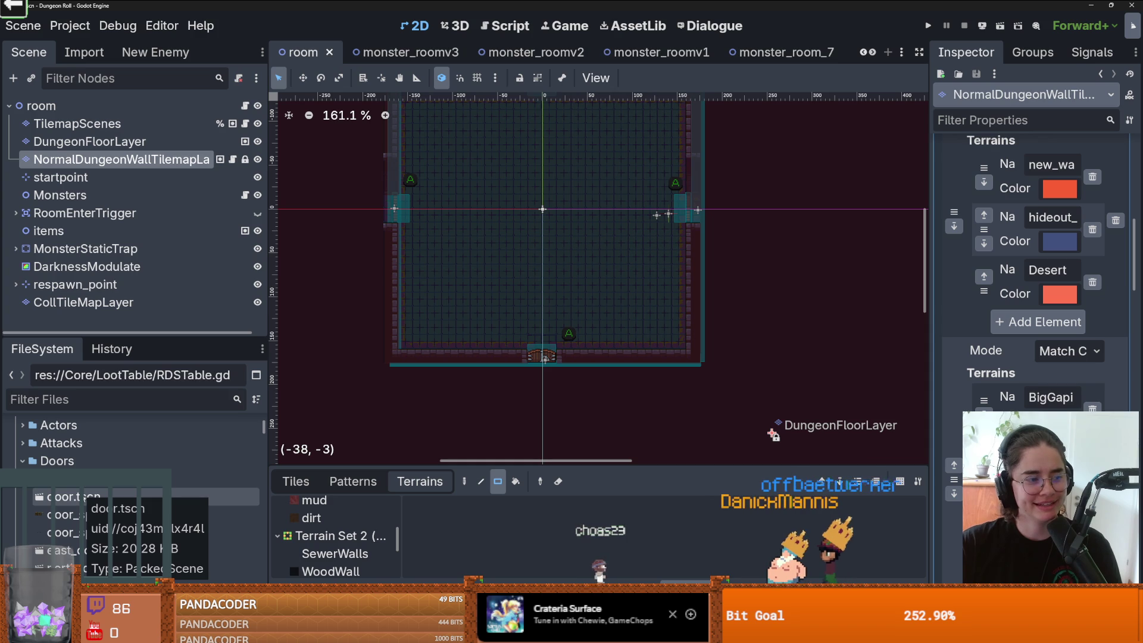
pyautogui.scroll(3, 107, 497)
pyautogui.scroll(5, 107, 498)
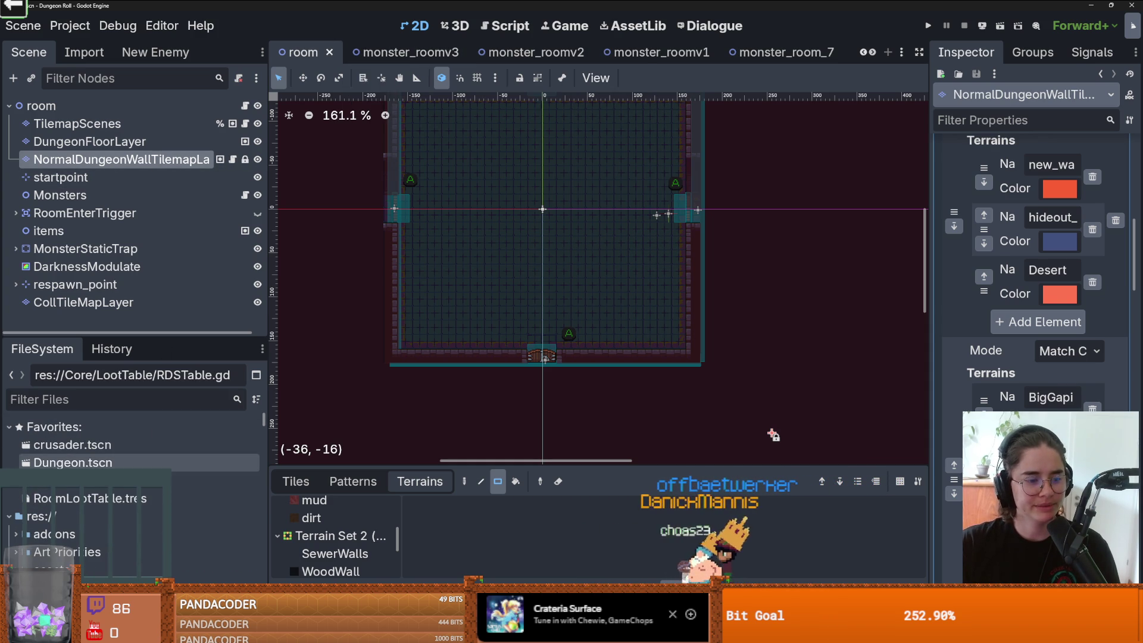
# Step: Open Dungeon.tscn and view the AudioStreamPlayer documentation for its music node
pyautogui.doubleClick(72, 462)
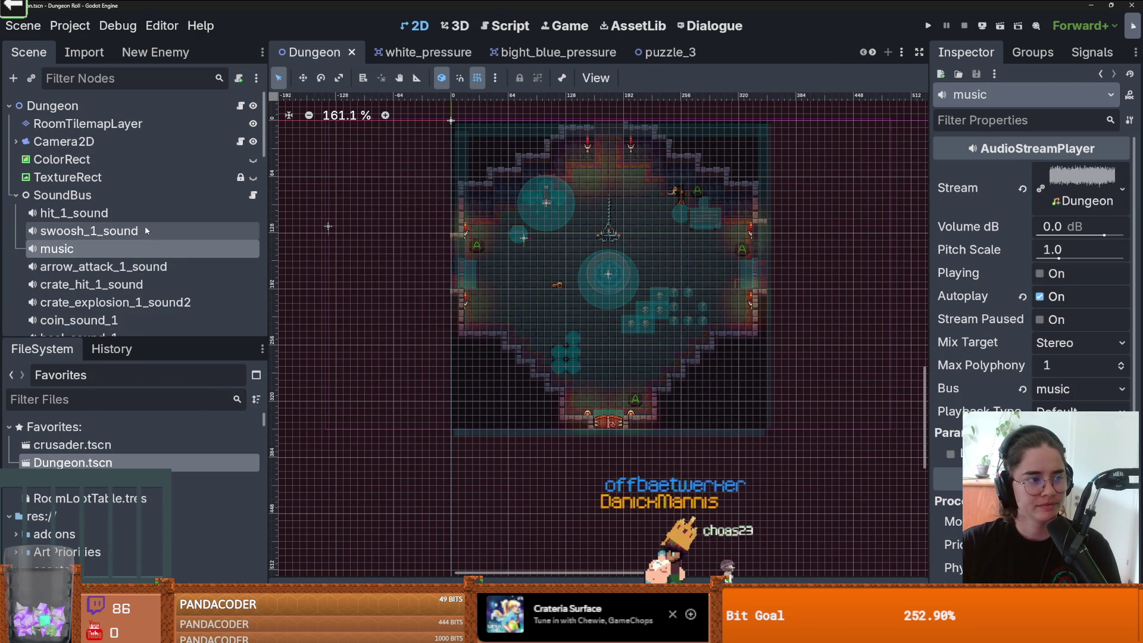
pyautogui.rightClick(94, 248)
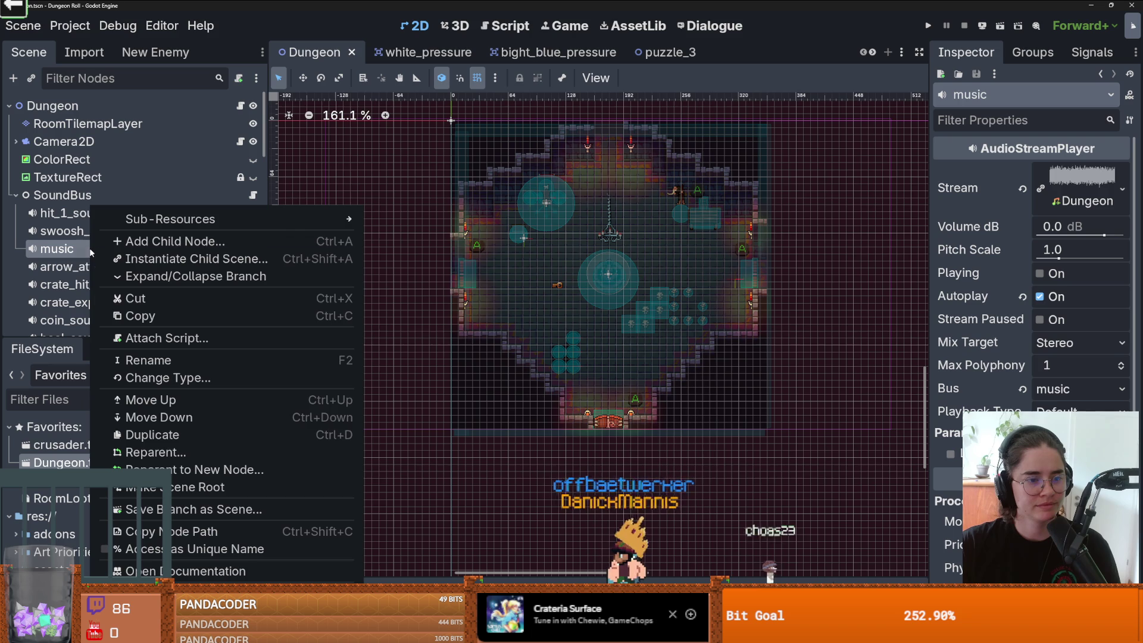
pyautogui.click(214, 571)
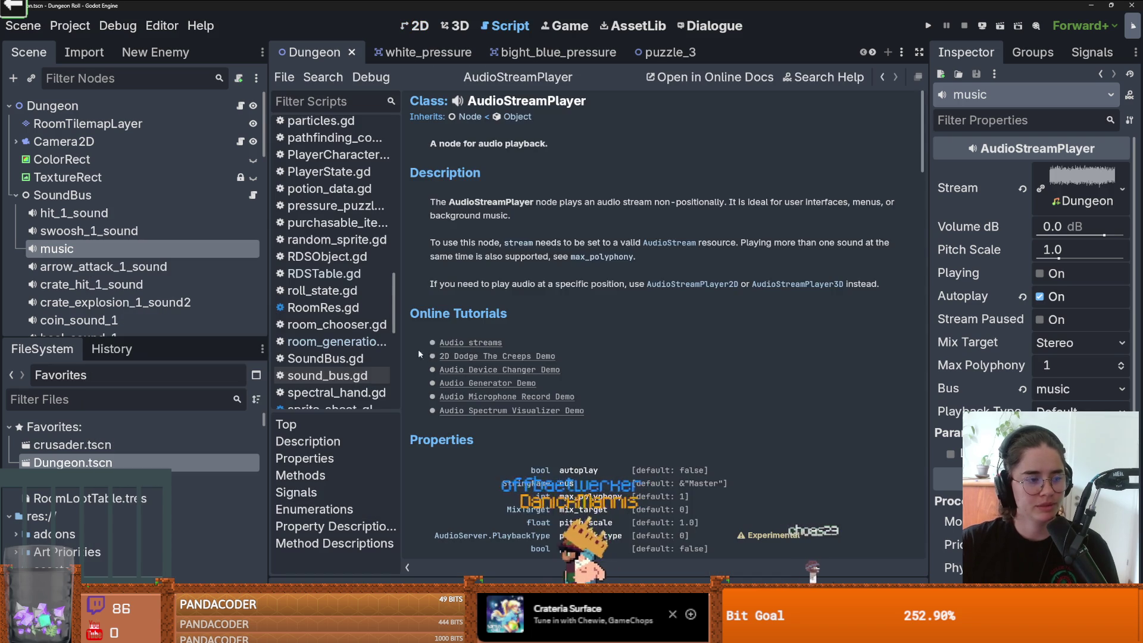
pyautogui.scroll(-3, 621, 314)
pyautogui.scroll(-4, 621, 313)
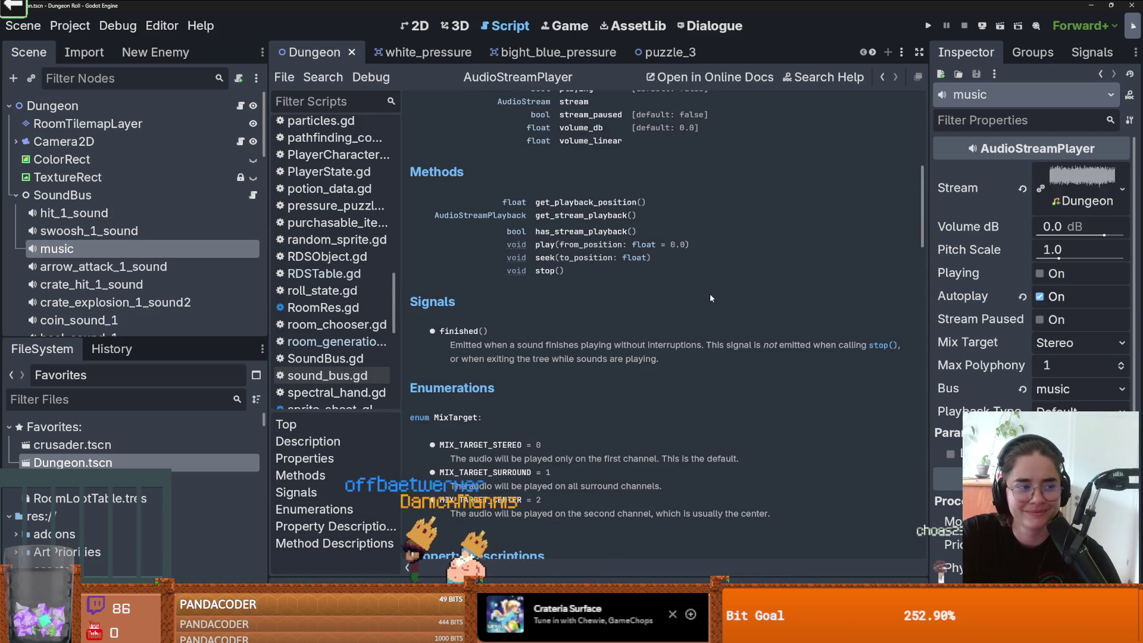
pyautogui.scroll(-2, 710, 296)
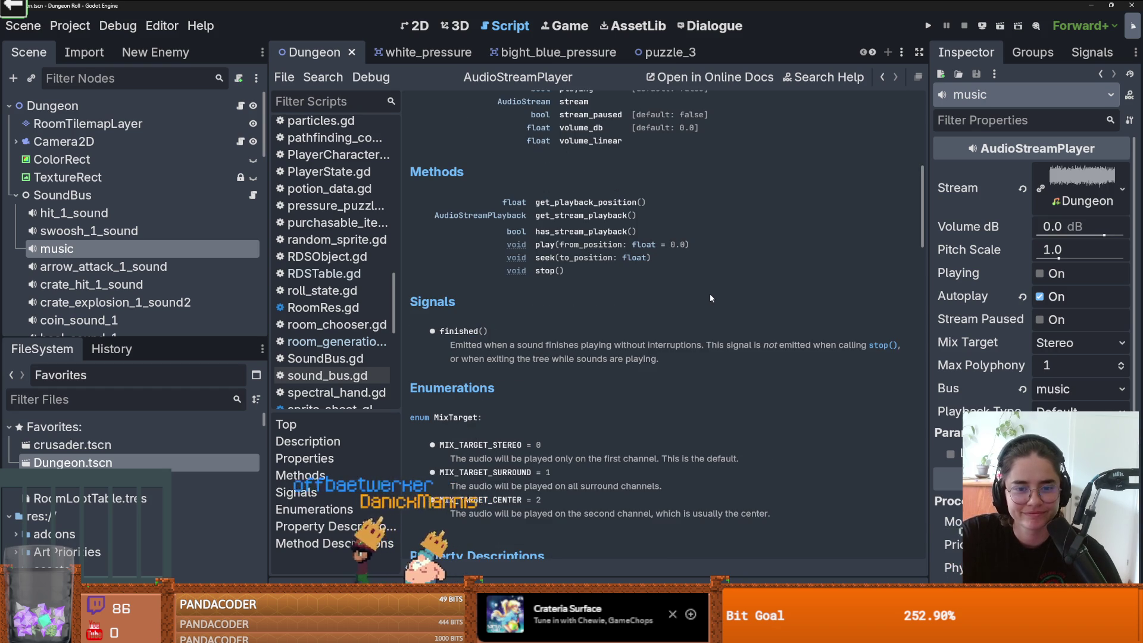
pyautogui.scroll(-2, 710, 297)
pyautogui.scroll(20, 709, 293)
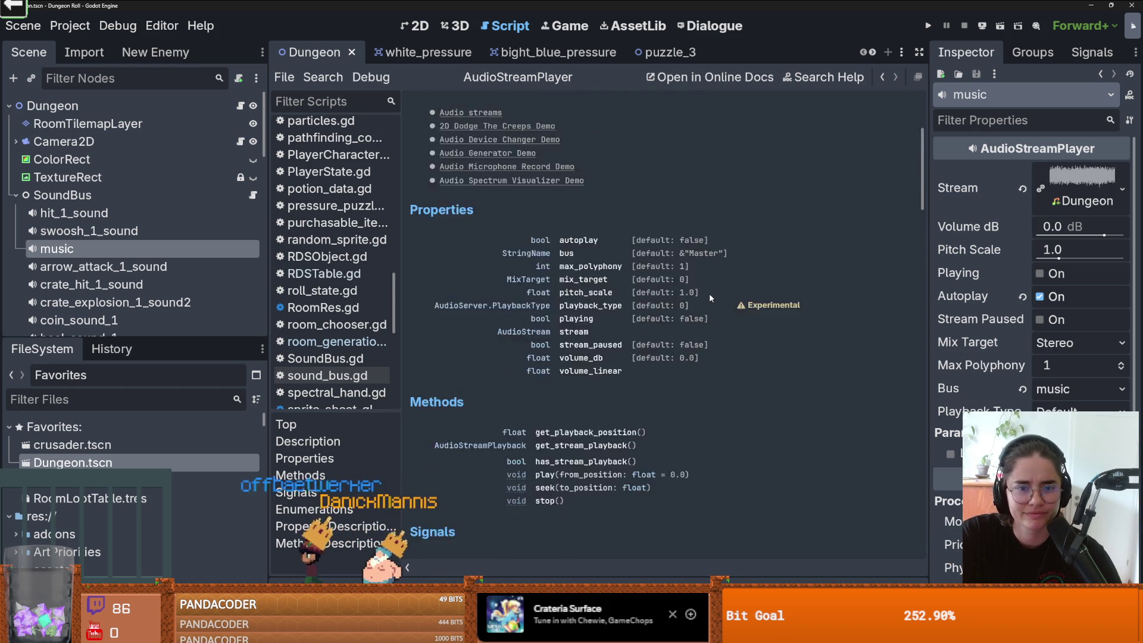
pyautogui.scroll(-8, 656, 325)
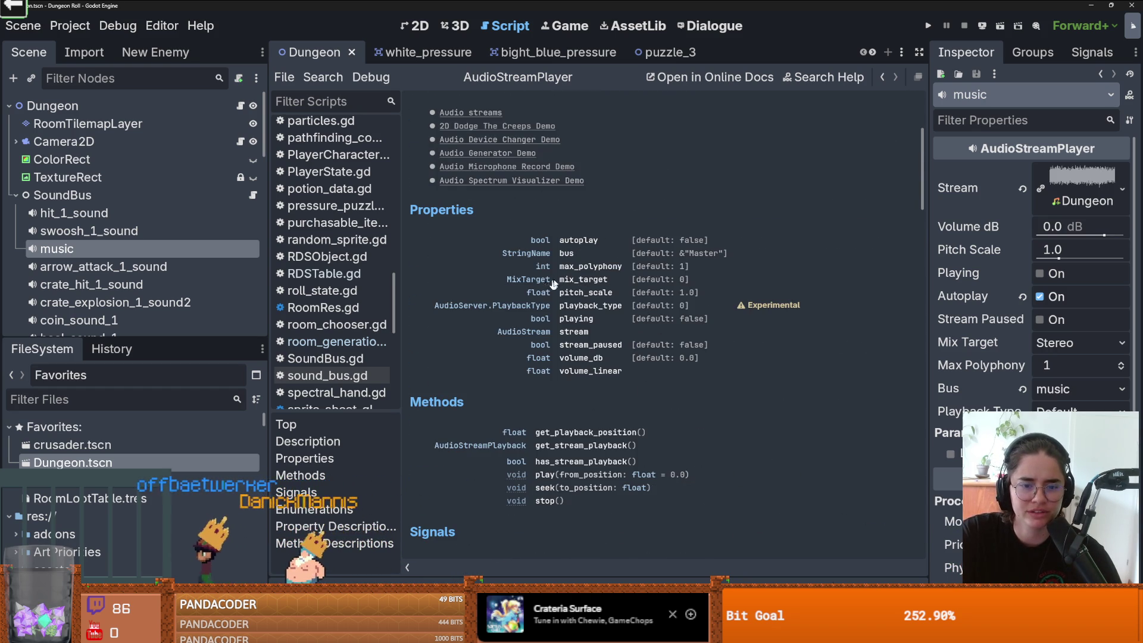
pyautogui.click(575, 281)
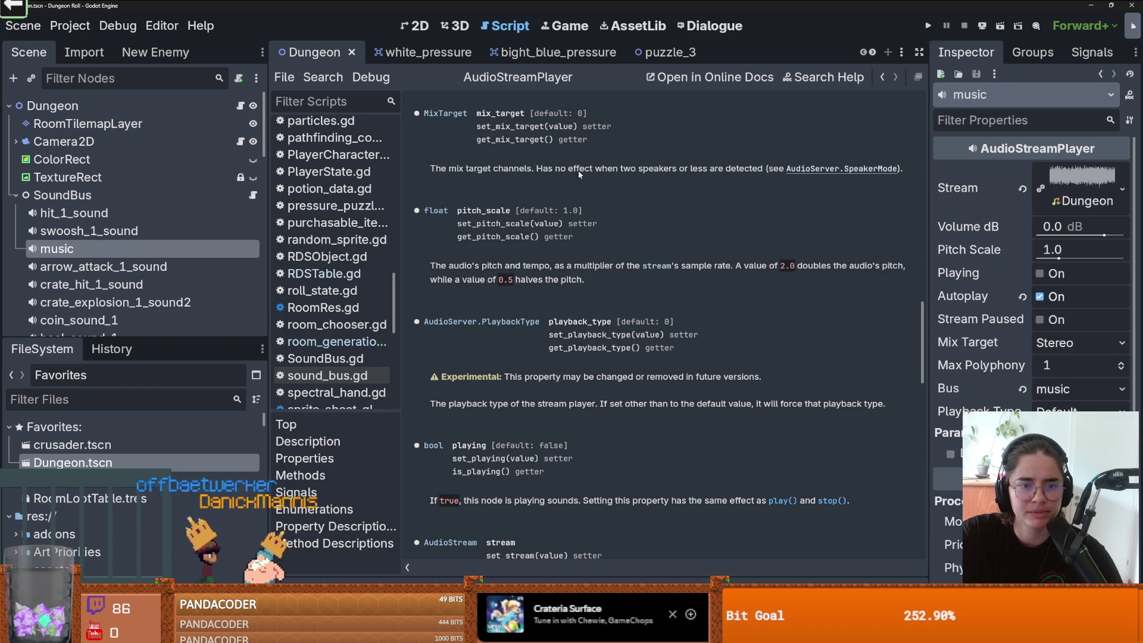
pyautogui.click(823, 168)
pyautogui.scroll(10, 631, 298)
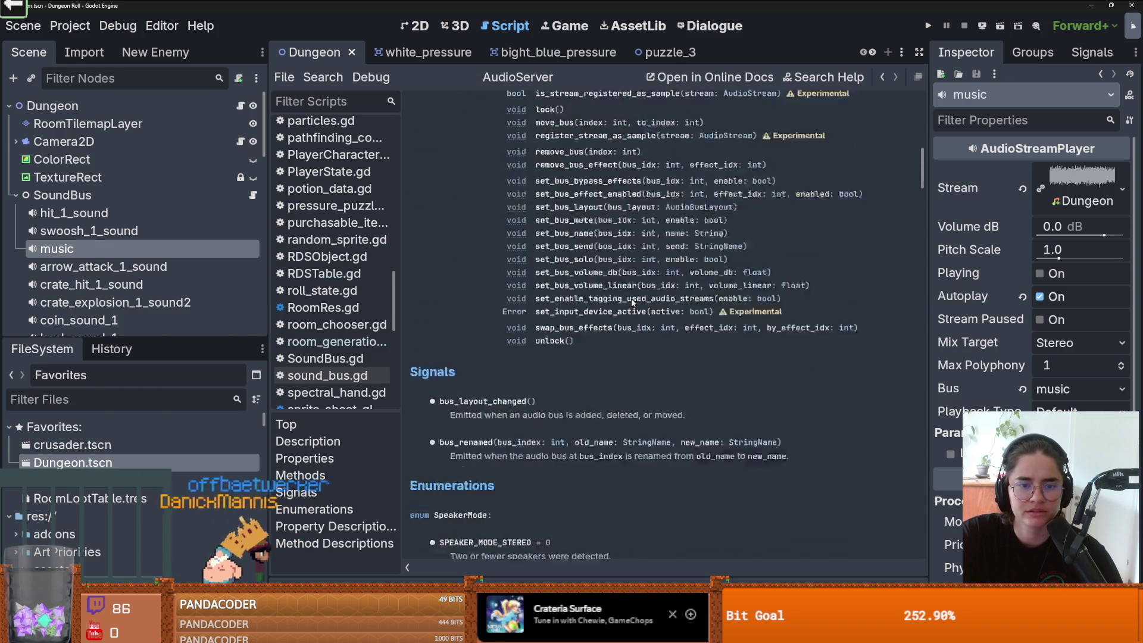
pyautogui.scroll(15, 632, 301)
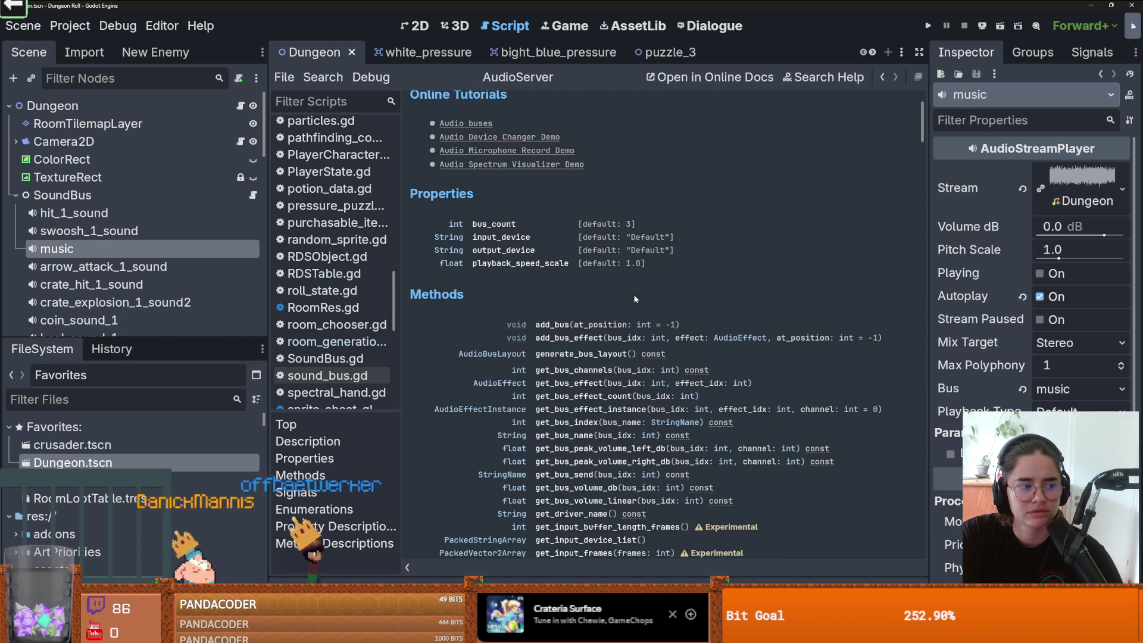
pyautogui.scroll(3, 634, 293)
pyautogui.scroll(-4, 634, 292)
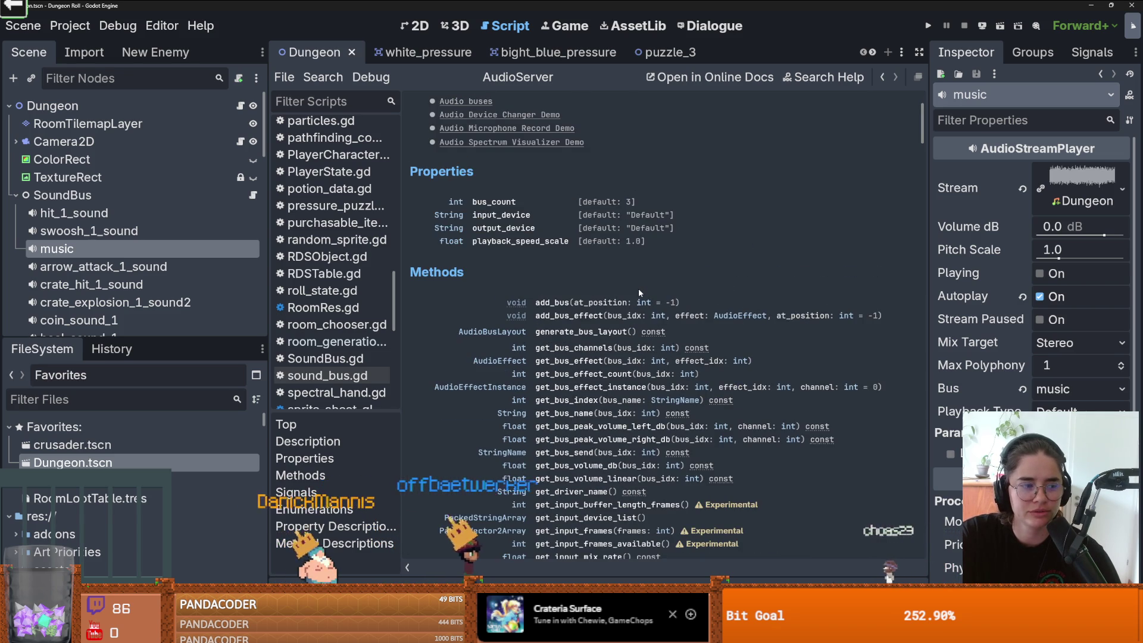
pyautogui.scroll(-2, 638, 288)
pyautogui.scroll(-4, 640, 290)
pyautogui.scroll(13, 641, 290)
pyautogui.scroll(-10, 641, 289)
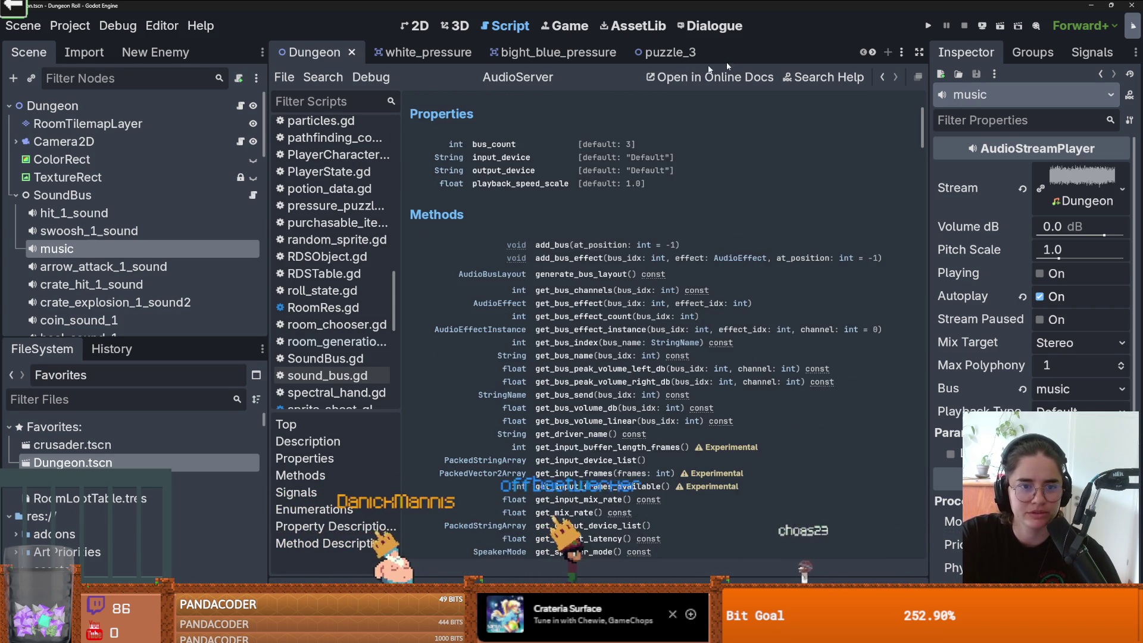
pyautogui.click(882, 77)
pyautogui.scroll(10, 601, 231)
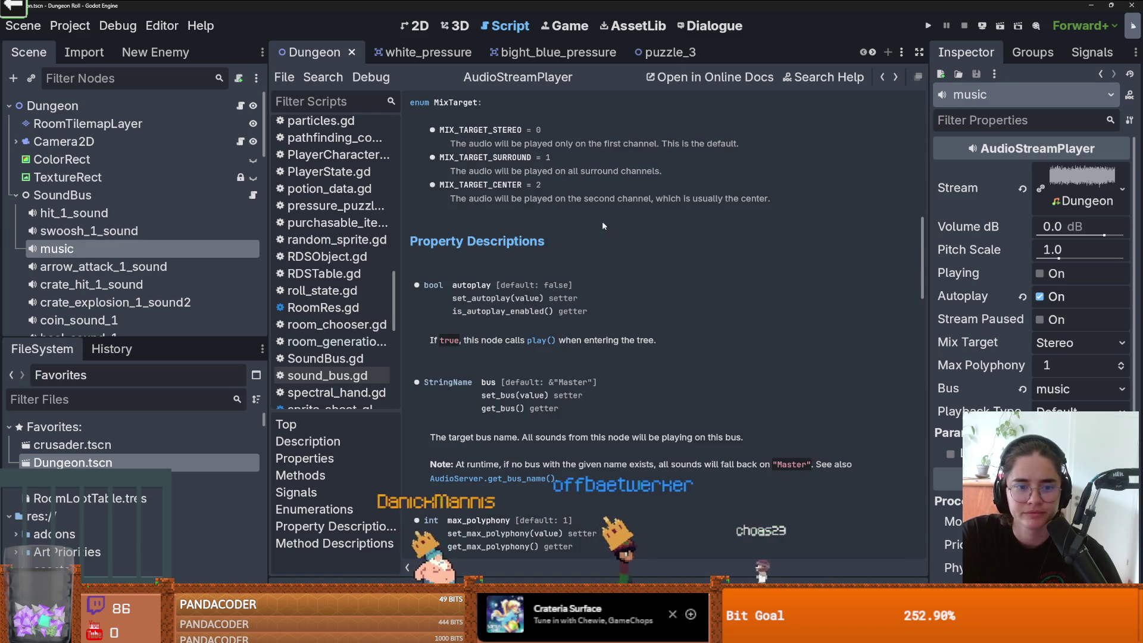
# Step: Read the max_polyphony property description in the AudioStreamPlayer reference
pyautogui.moveTo(915, 235); pyautogui.dragTo(917, 156)
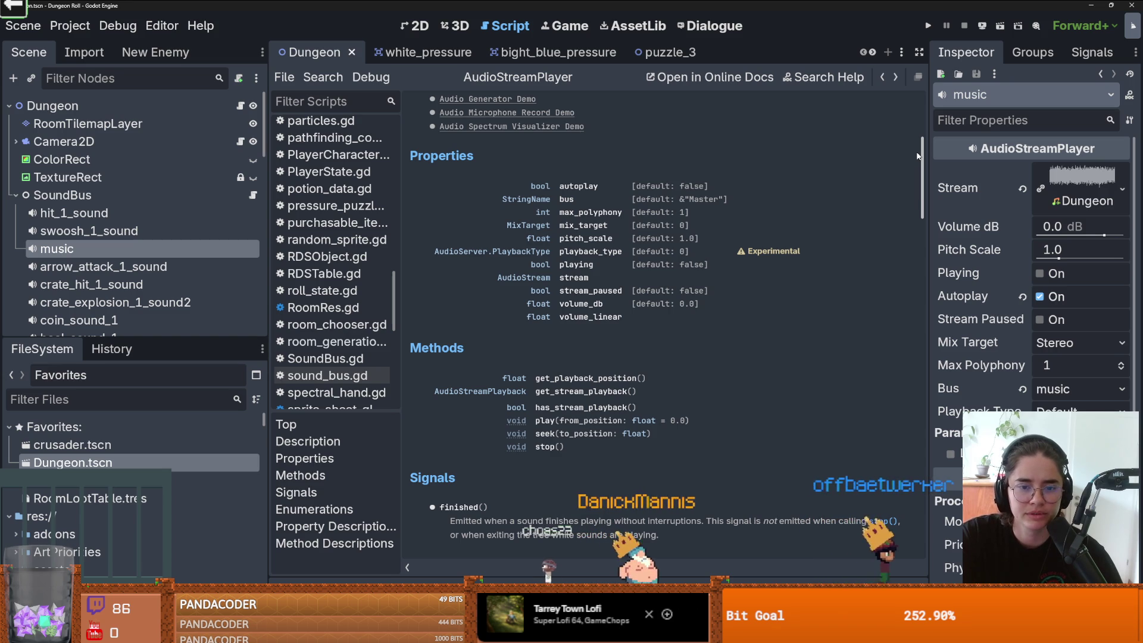
pyautogui.click(616, 213)
pyautogui.moveTo(430, 168); pyautogui.dragTo(558, 169)
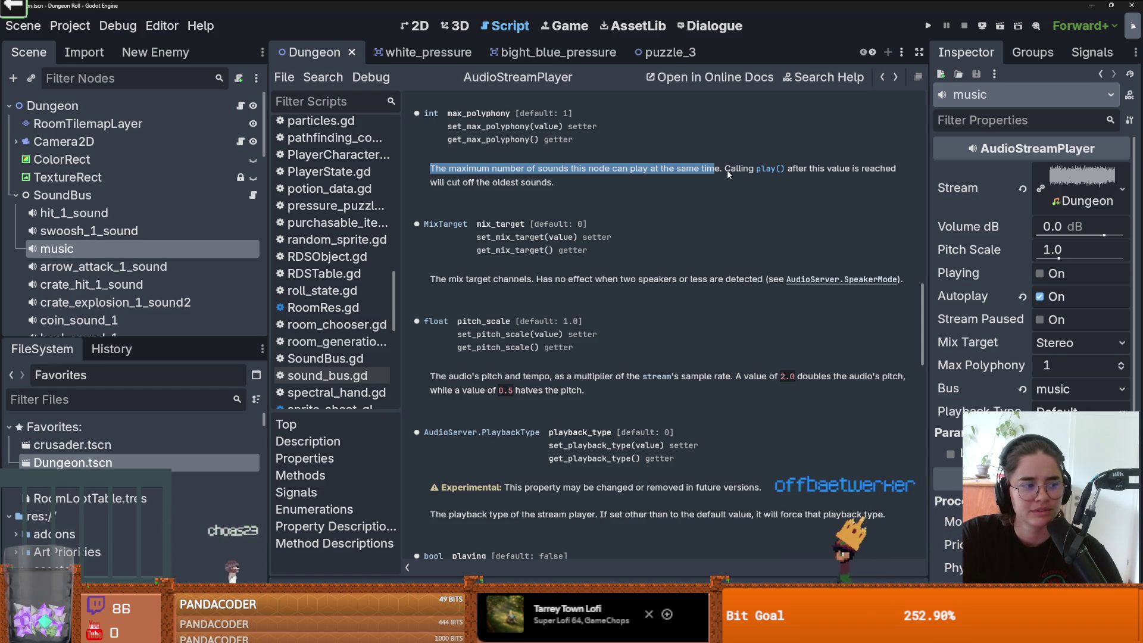
pyautogui.moveTo(920, 311); pyautogui.dragTo(920, 107)
pyautogui.scroll(-10, 808, 314)
pyautogui.scroll(3, 775, 272)
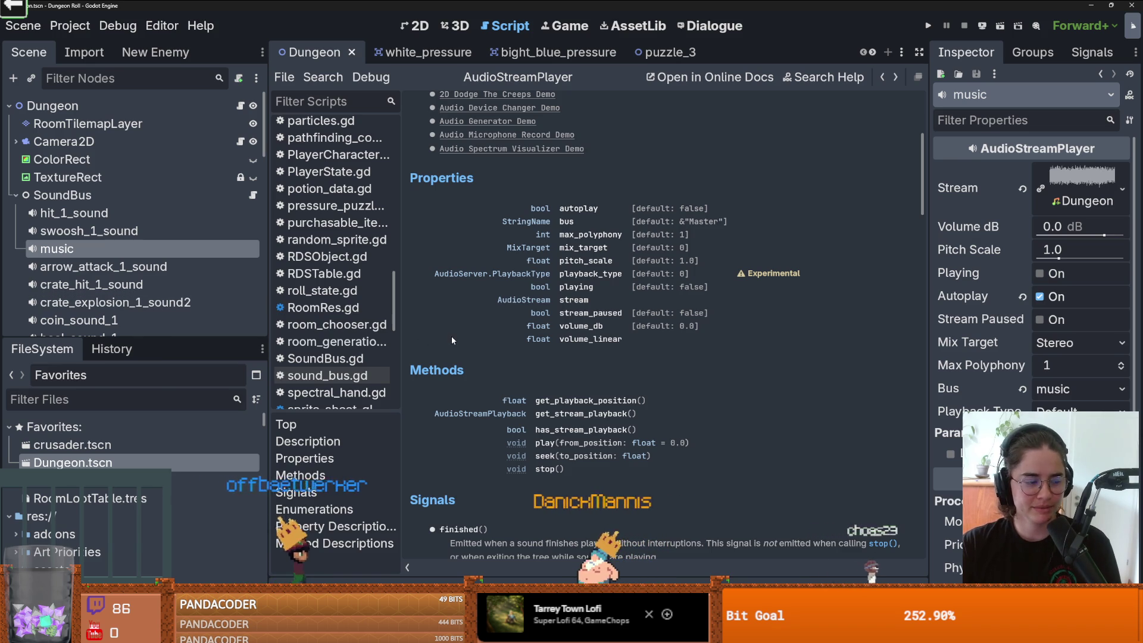
# Step: Finish browsing the reference and return to sound_bus.gd
pyautogui.scroll(-2, 593, 356)
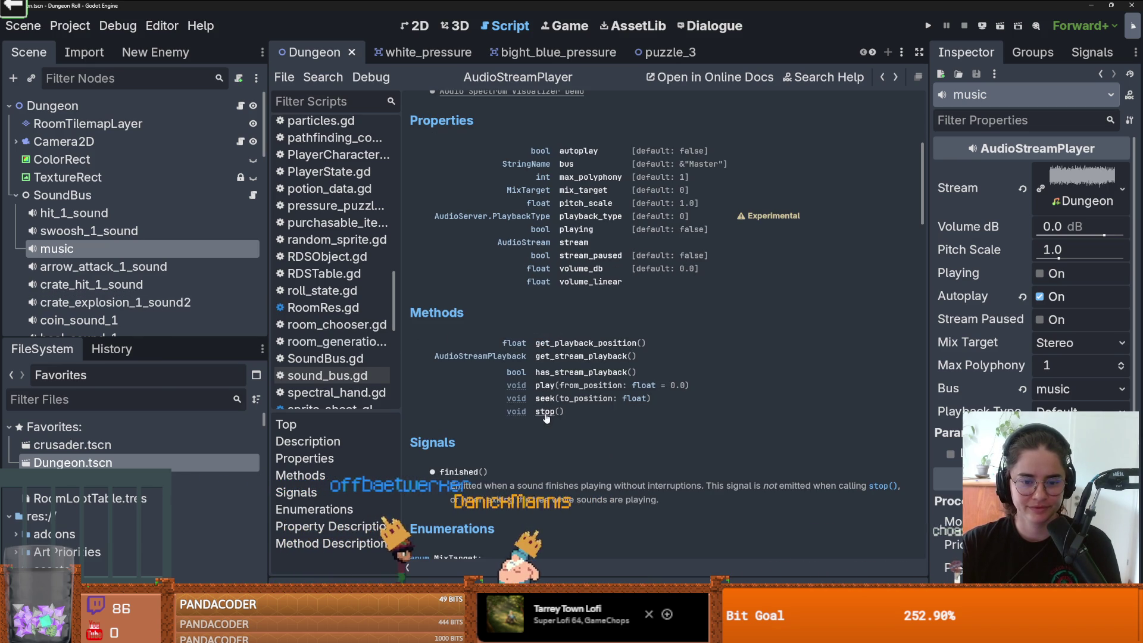
pyautogui.scroll(-3, 544, 415)
pyautogui.scroll(6, 544, 410)
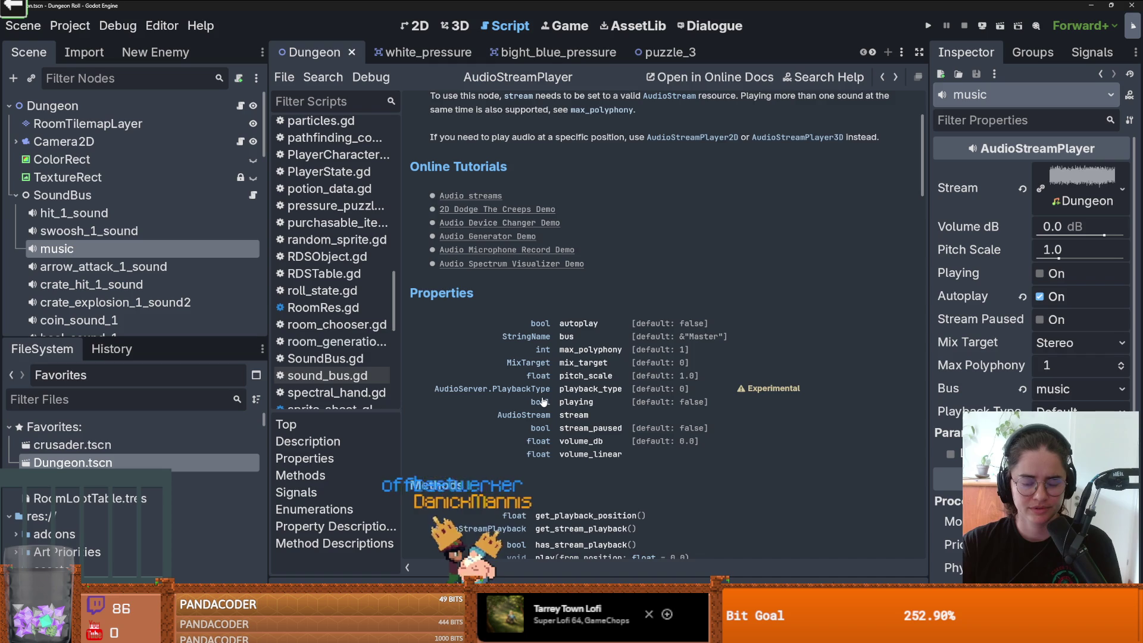
pyautogui.scroll(2, 542, 401)
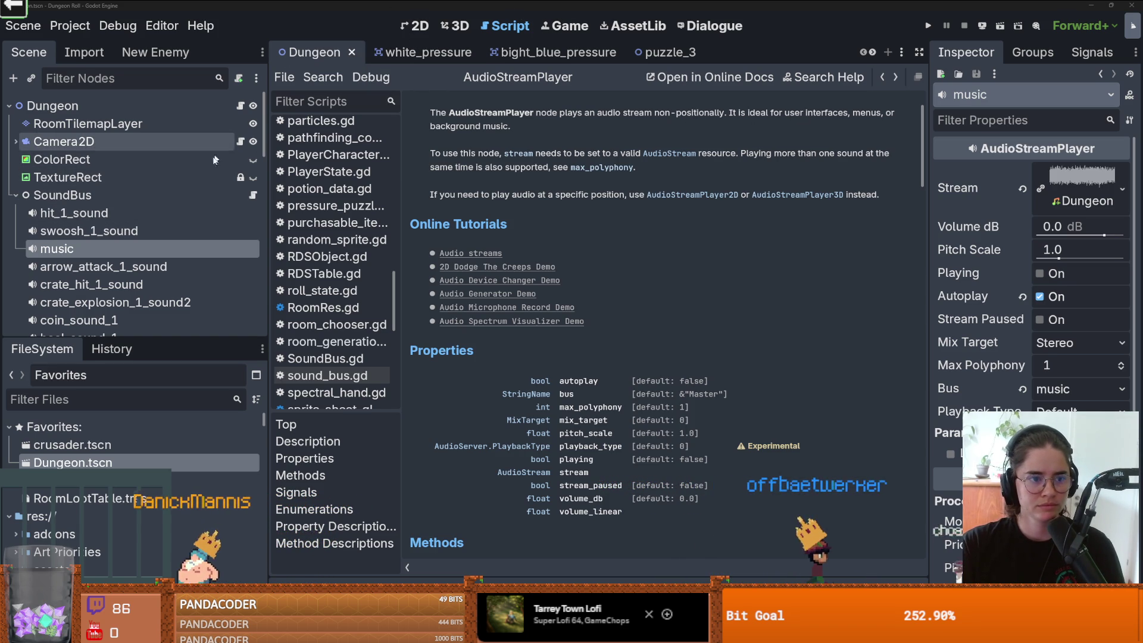
pyautogui.click(252, 194)
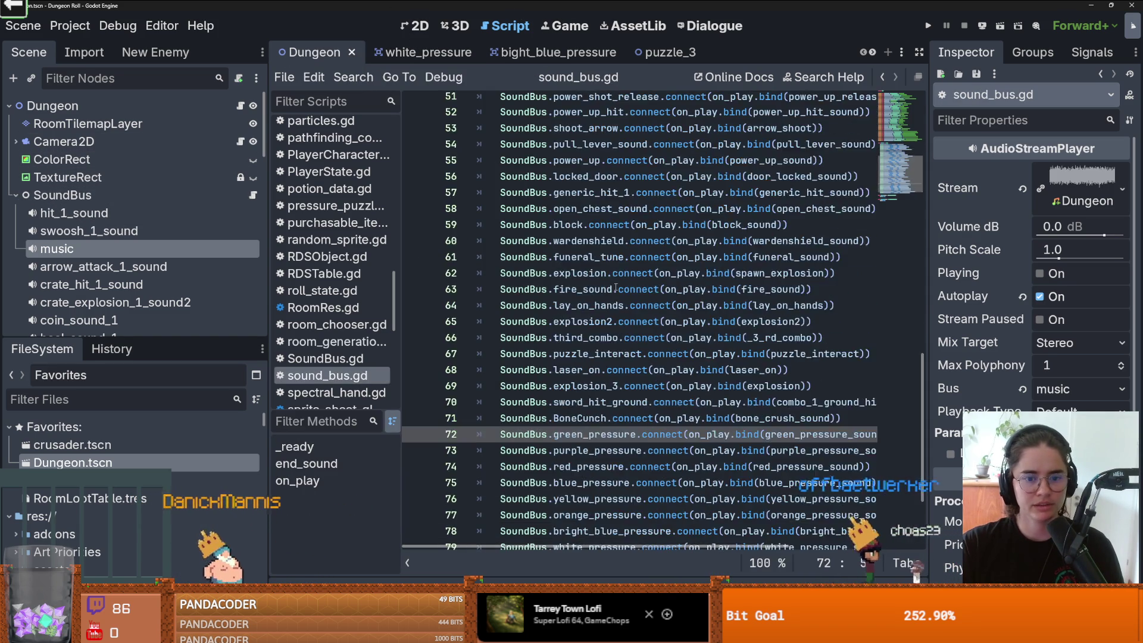
# Step: Start a new 'tween' line after music.stop() in control_music and copy the Tween docs example
pyautogui.click(240, 107)
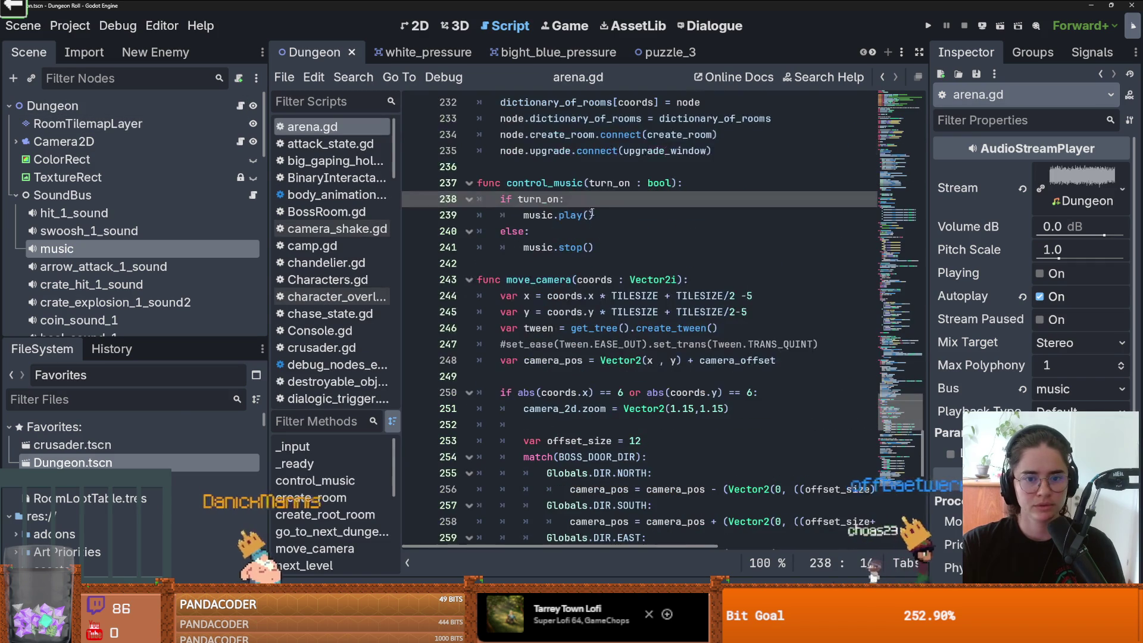
pyautogui.press('Return')
pyautogui.press('BackSpace')
pyautogui.click(673, 247)
pyautogui.press('Return')
pyautogui.write('var')
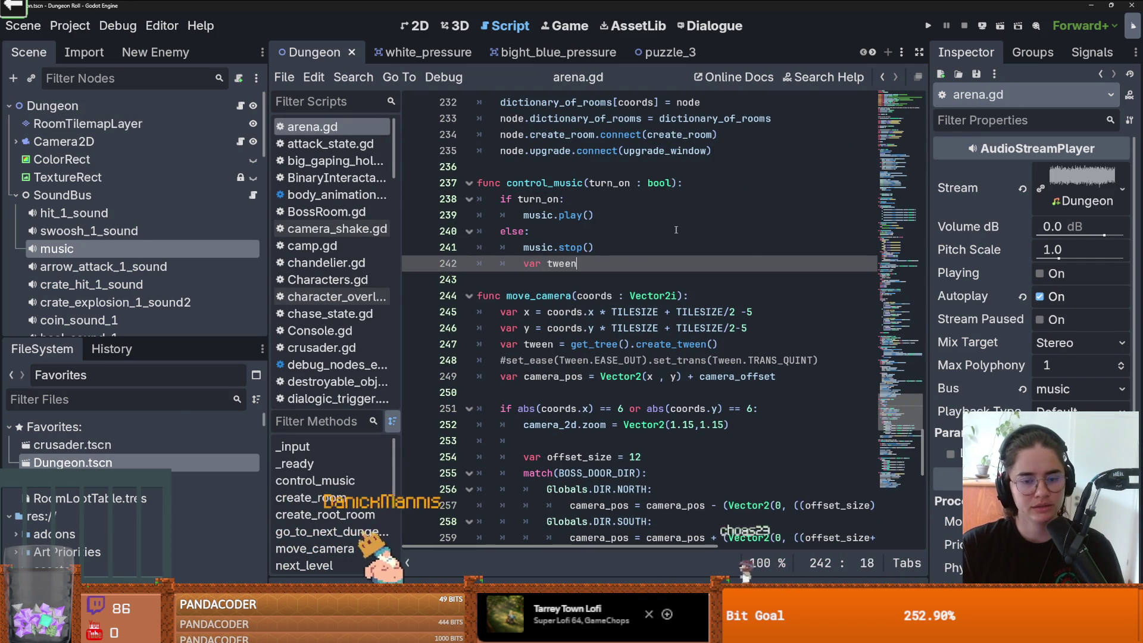
pyautogui.write('tw')
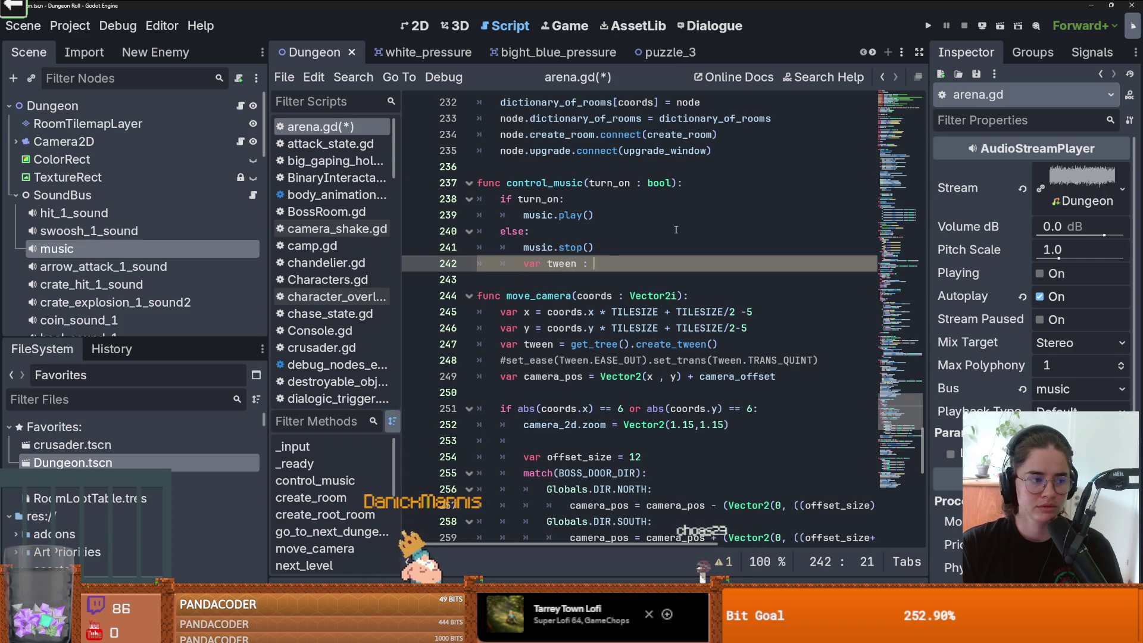
pyautogui.write('een')
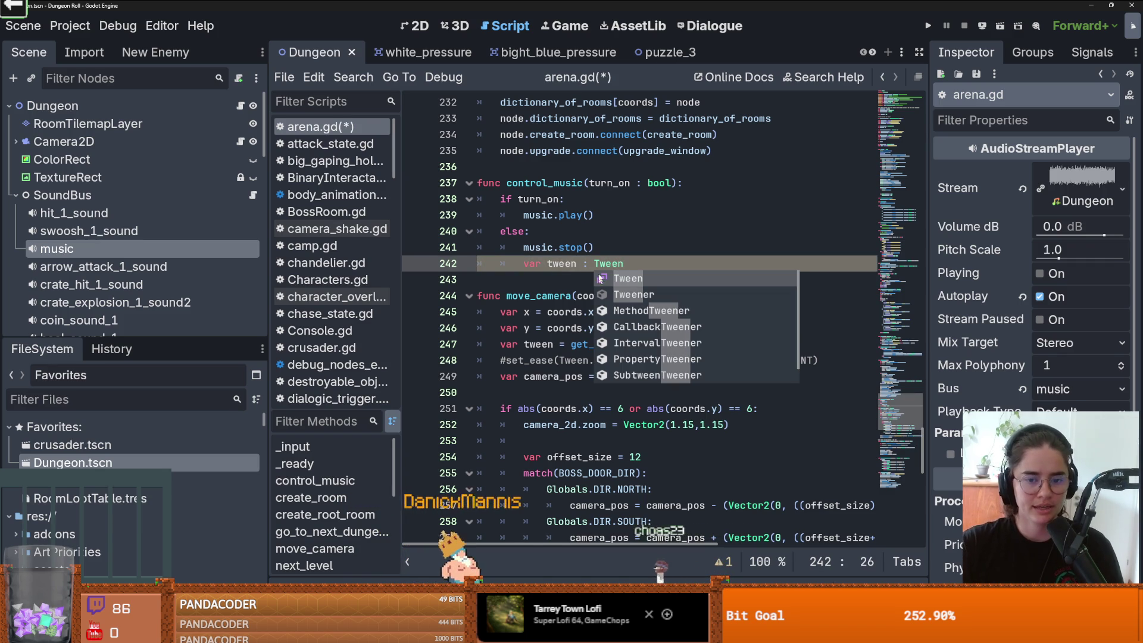
pyautogui.keyDown('ctrl'); pyautogui.click(601, 263); pyautogui.keyUp('ctrl')
pyautogui.scroll(-3, 590, 285)
pyautogui.moveTo(440, 282); pyautogui.dragTo(715, 296)
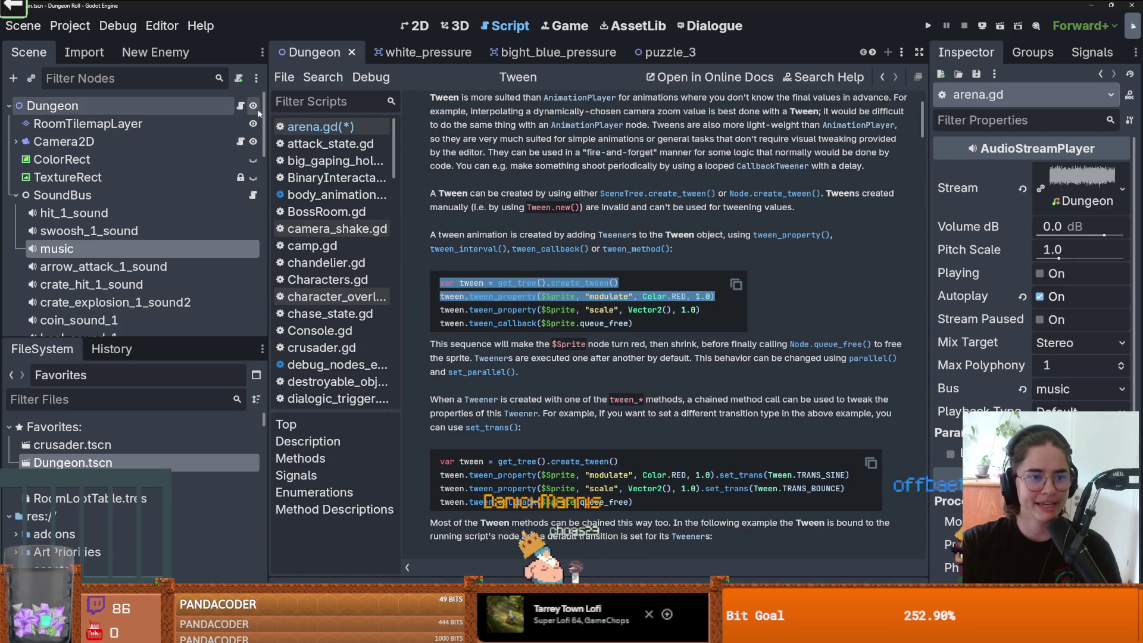
# Step: Paste the Tween example over the tween declaration line and indent its tween_property line
pyautogui.click(321, 127)
pyautogui.moveTo(623, 264); pyautogui.dragTo(518, 248)
pyautogui.write('var tween = get_tree().create_tween() tween.tween_property($Sprite, "modulate", Color.RED, 1.0)')
pyautogui.hotkey('ctrl', 'z')
pyautogui.keyDown('shift'); pyautogui.click(509, 260); pyautogui.keyUp('shift')
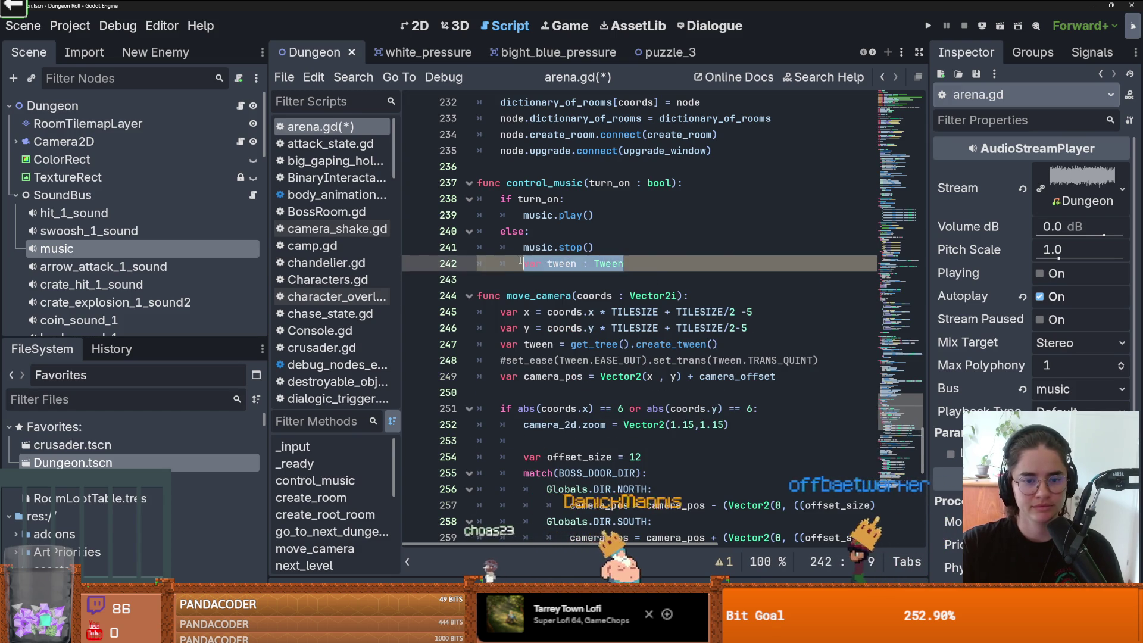
pyautogui.write('var tween = get_tree().create_tween() tween.tween_property($Sprite, "modulate", Color.RED, 1.0)')
pyautogui.click(477, 280)
pyautogui.press('Tab')
pyautogui.press('Tab')
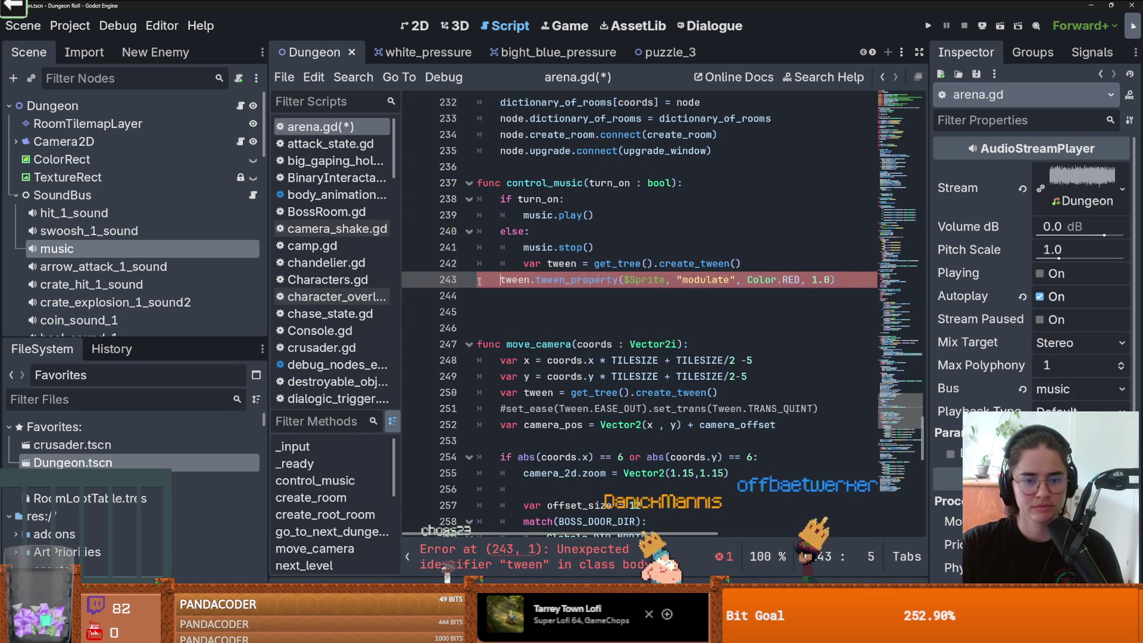
# Step: Replace $Sprite with music in the tween_property call and select the 'modulate' property
pyautogui.doubleClick(538, 247)
pyautogui.hotkey('ctrl', 'c')
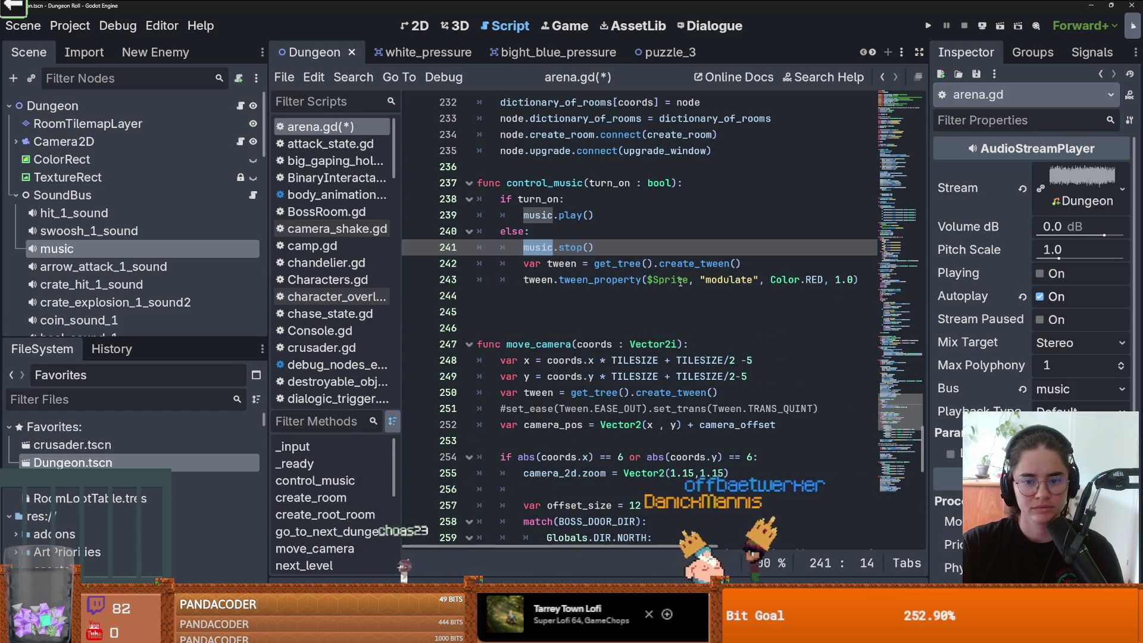
pyautogui.doubleClick(673, 279)
pyautogui.hotkey('ctrl', 'v')
pyautogui.doubleClick(714, 280)
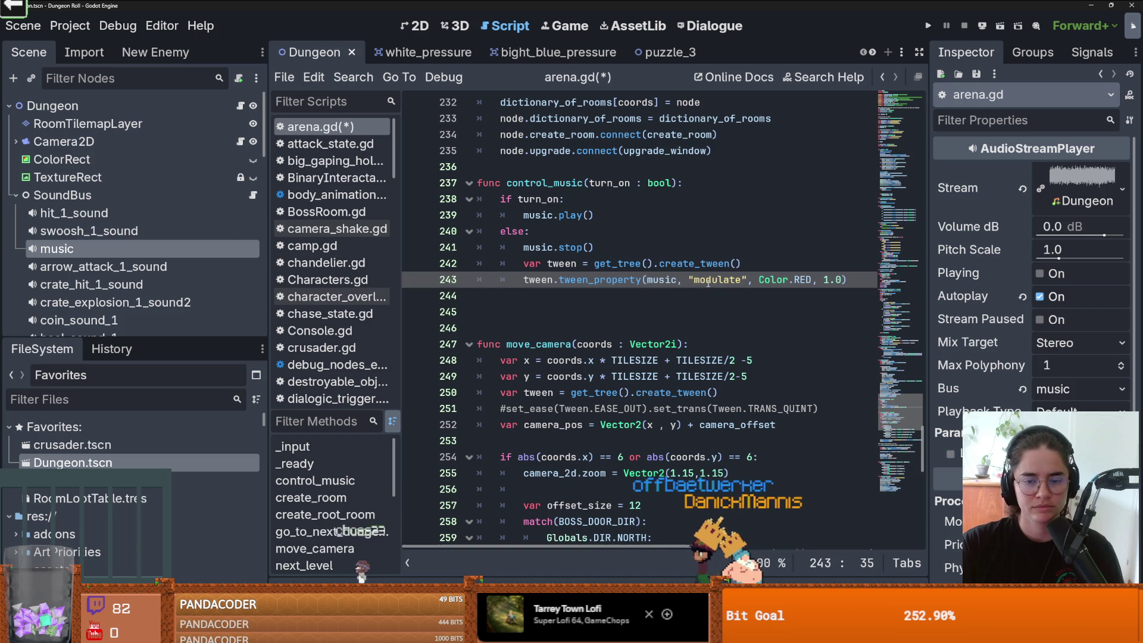
pyautogui.rightClick(244, 247)
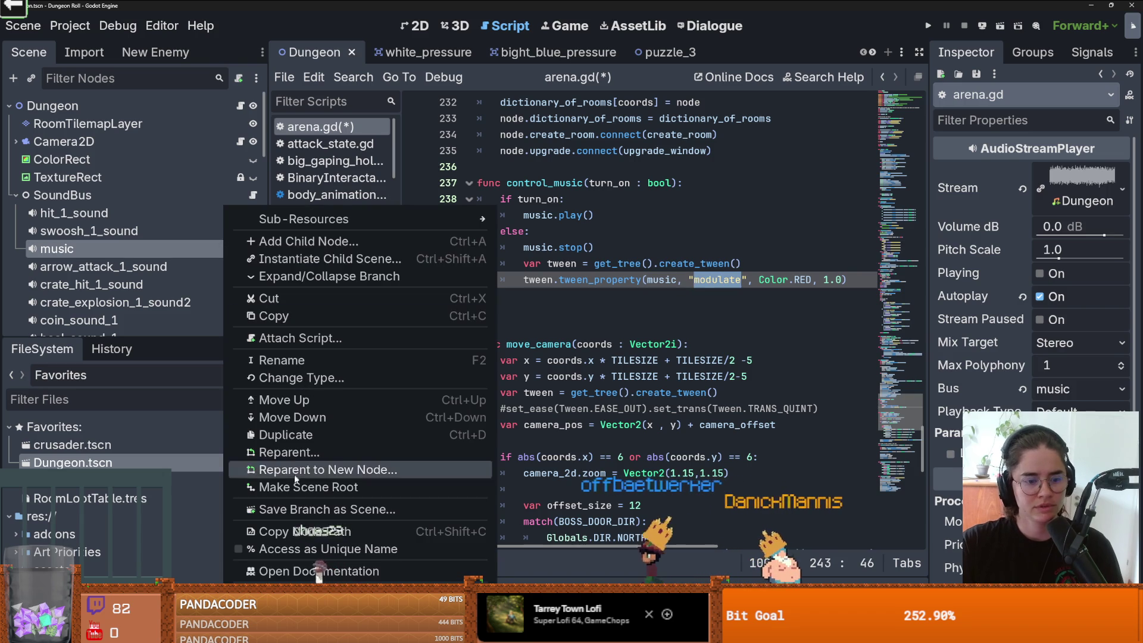
# Step: Read the AudioStreamPlayer docs on its stream property, then the AudioStream class docs
pyautogui.click(309, 570)
pyautogui.scroll(-5, 570, 381)
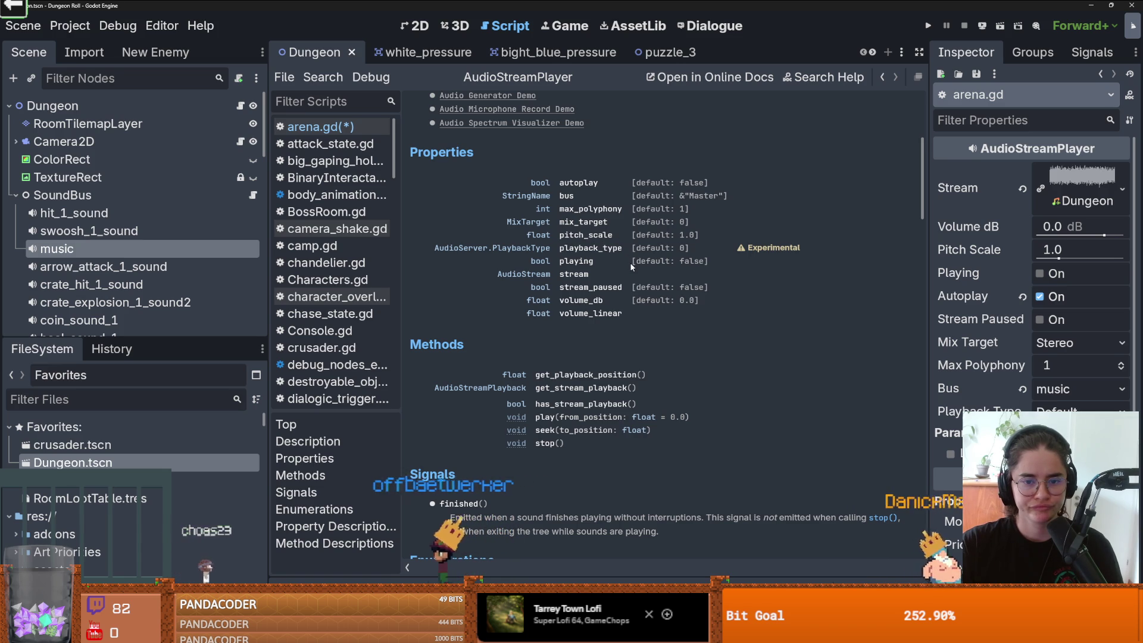
pyautogui.click(583, 275)
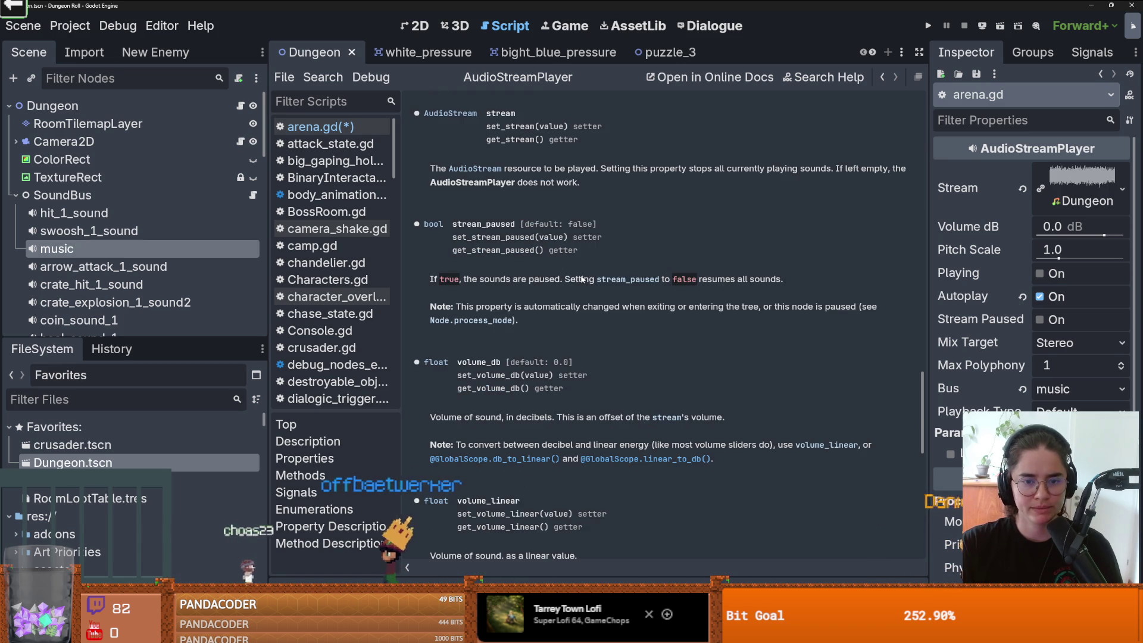
pyautogui.click(467, 114)
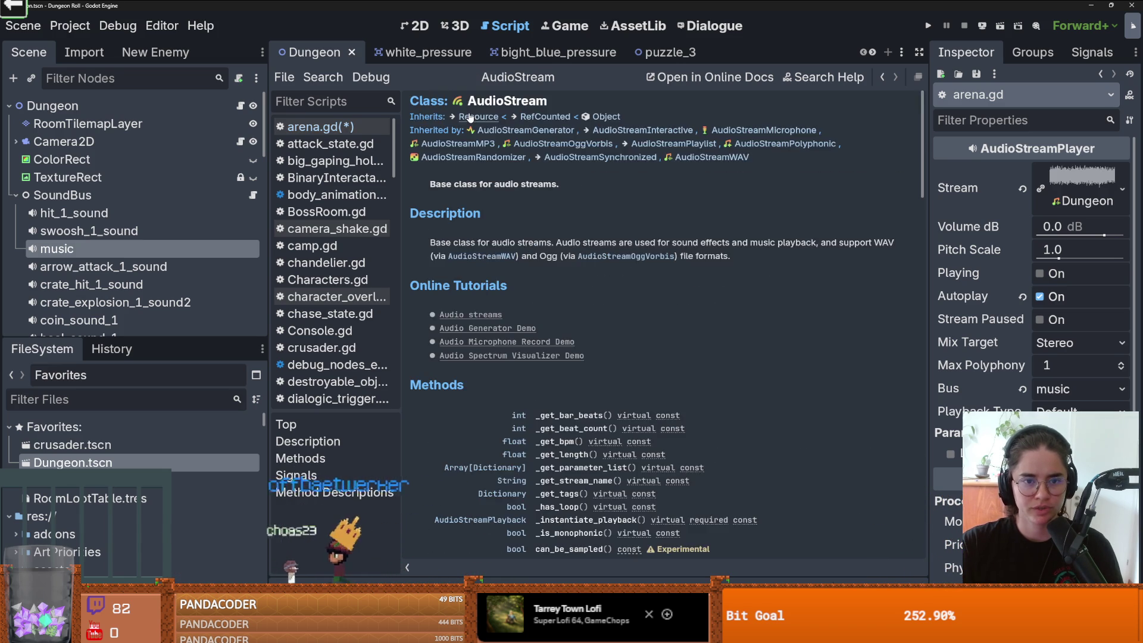
pyautogui.scroll(-3, 623, 323)
pyautogui.scroll(-2, 584, 299)
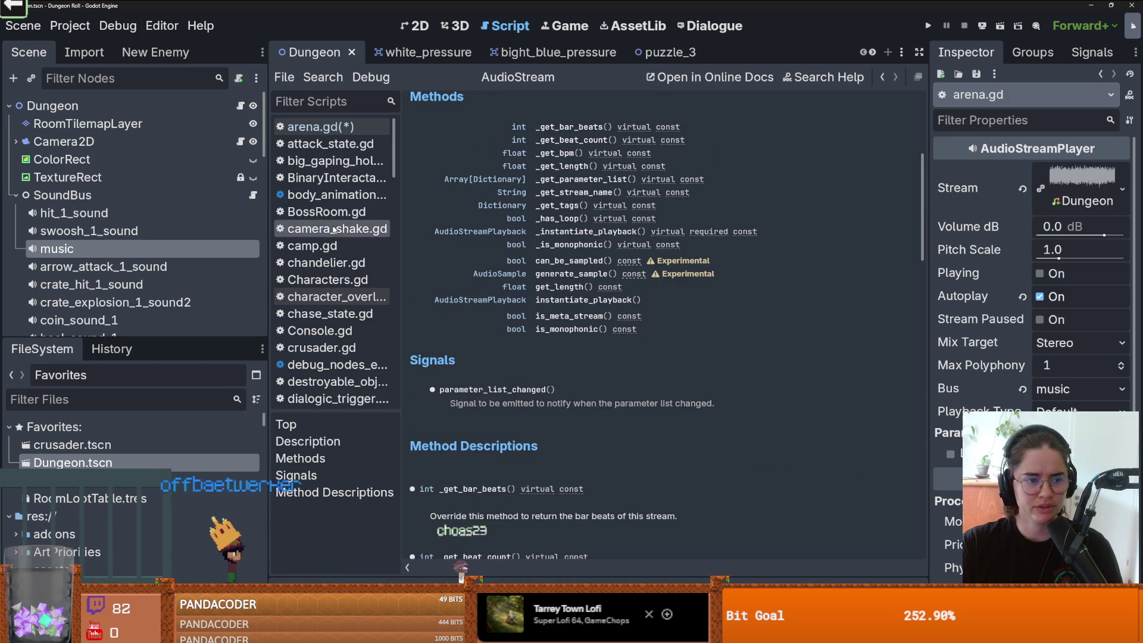
# Step: Revisit the AudioStreamPlayer documentation, then launch the game for a debug playtest
pyautogui.rightClick(157, 249)
pyautogui.click(249, 571)
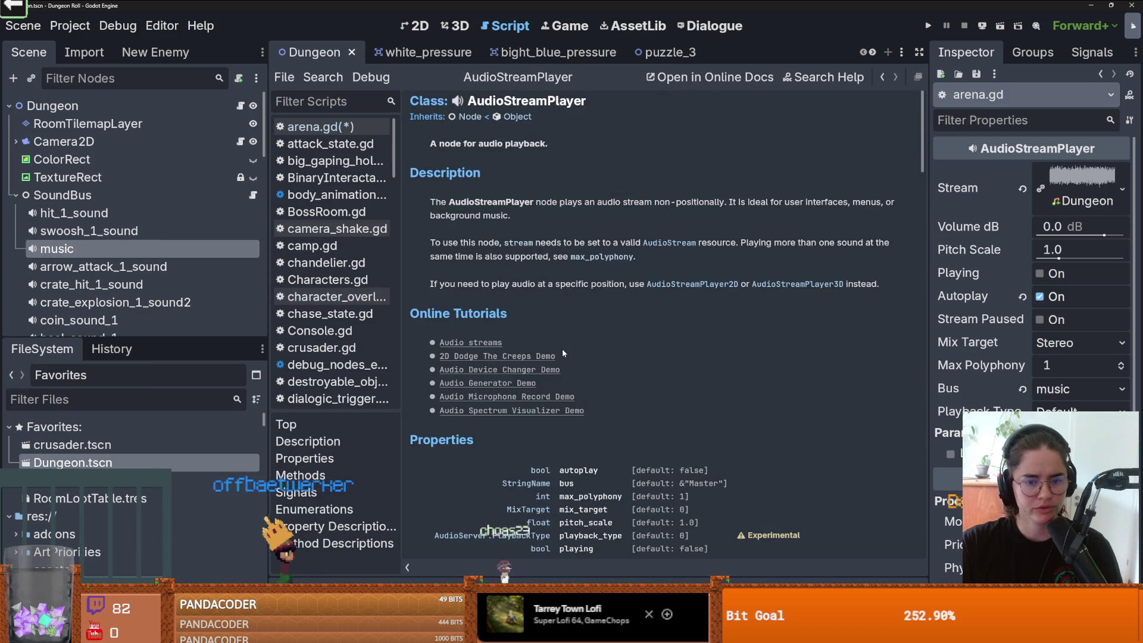
pyautogui.scroll(-4, 562, 352)
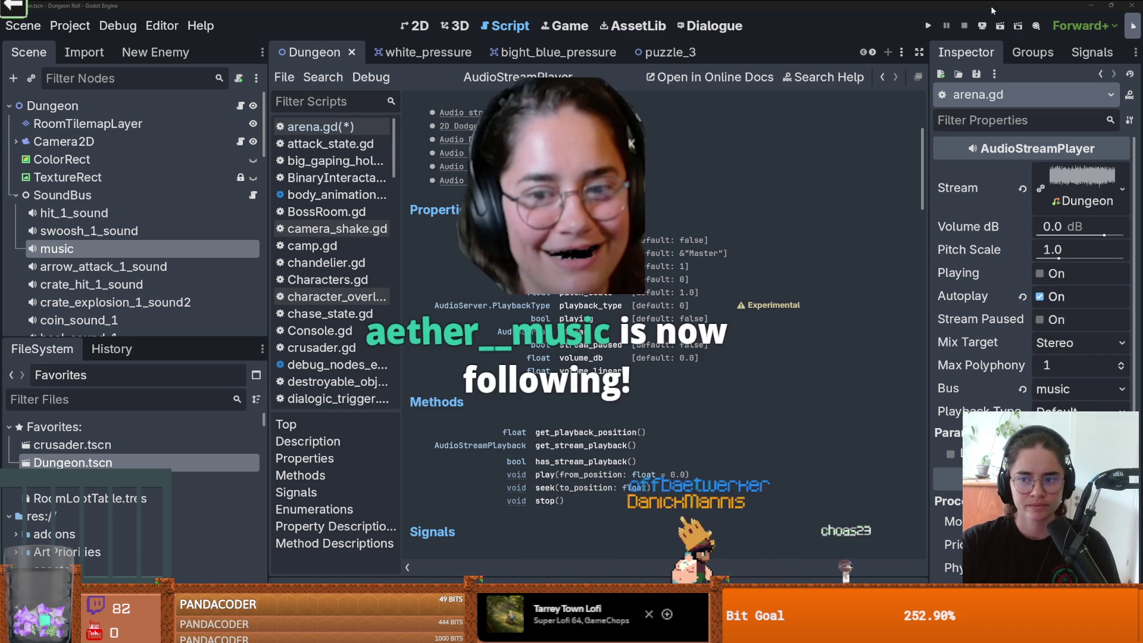
pyautogui.click(928, 25)
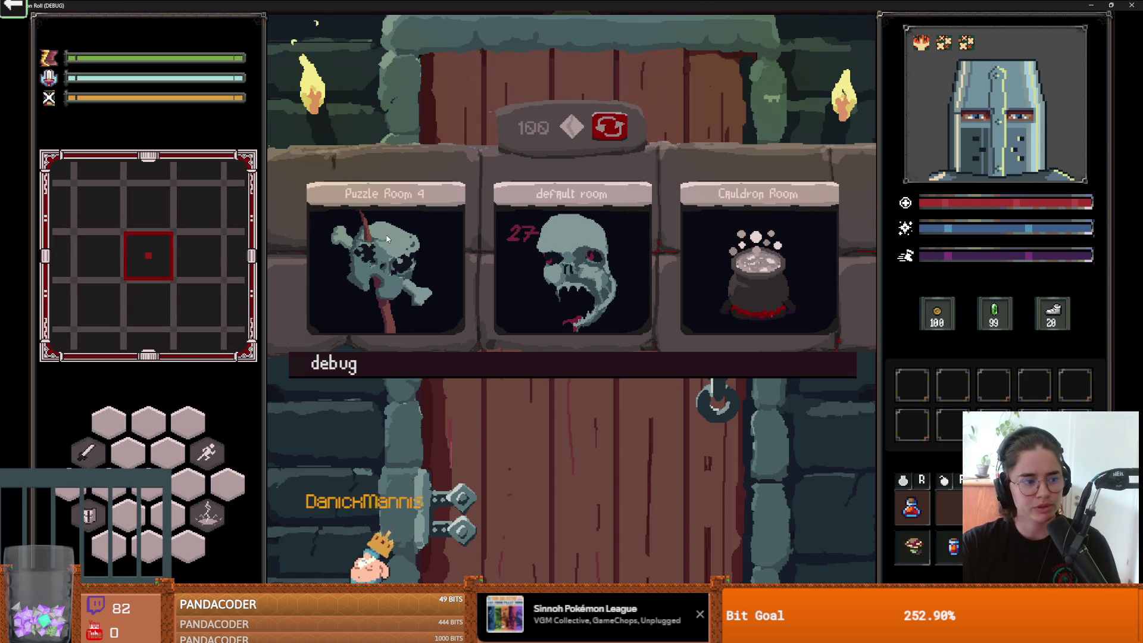
# Step: Enter Puzzle Room 4 and walk the knight over the centre and yellow tiles
pyautogui.click(393, 237)
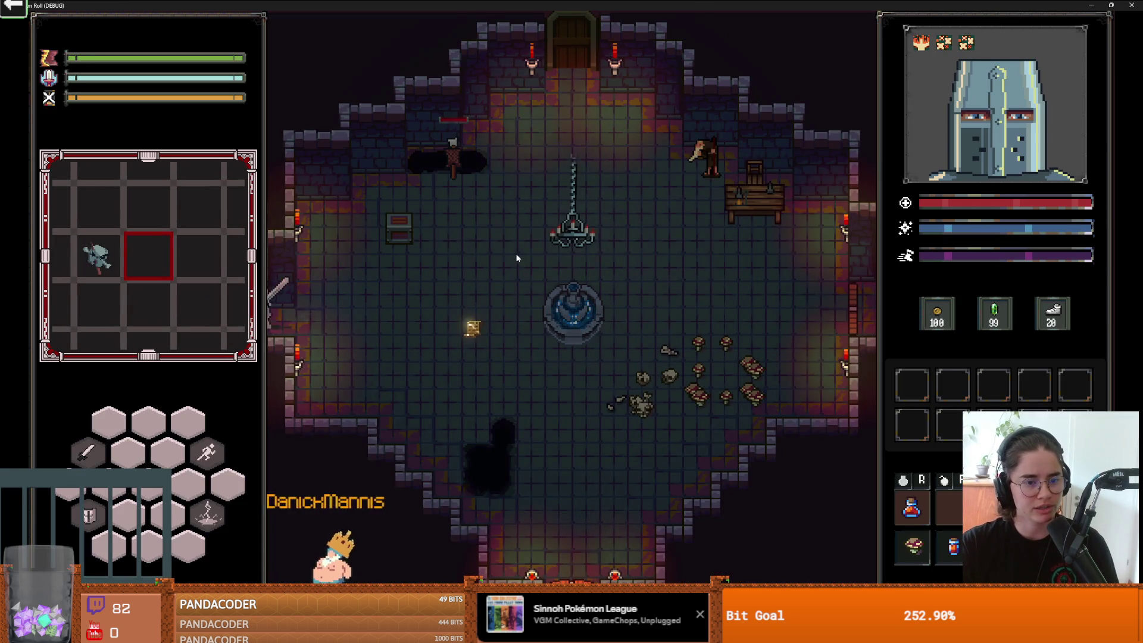
pyautogui.press('a')
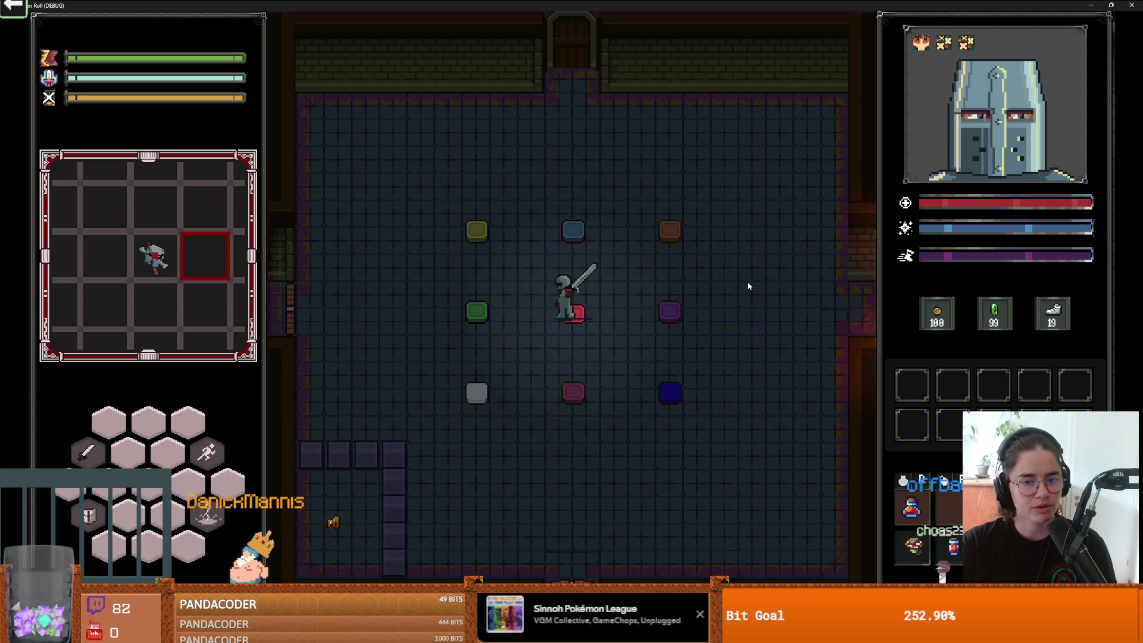
pyautogui.press('s')
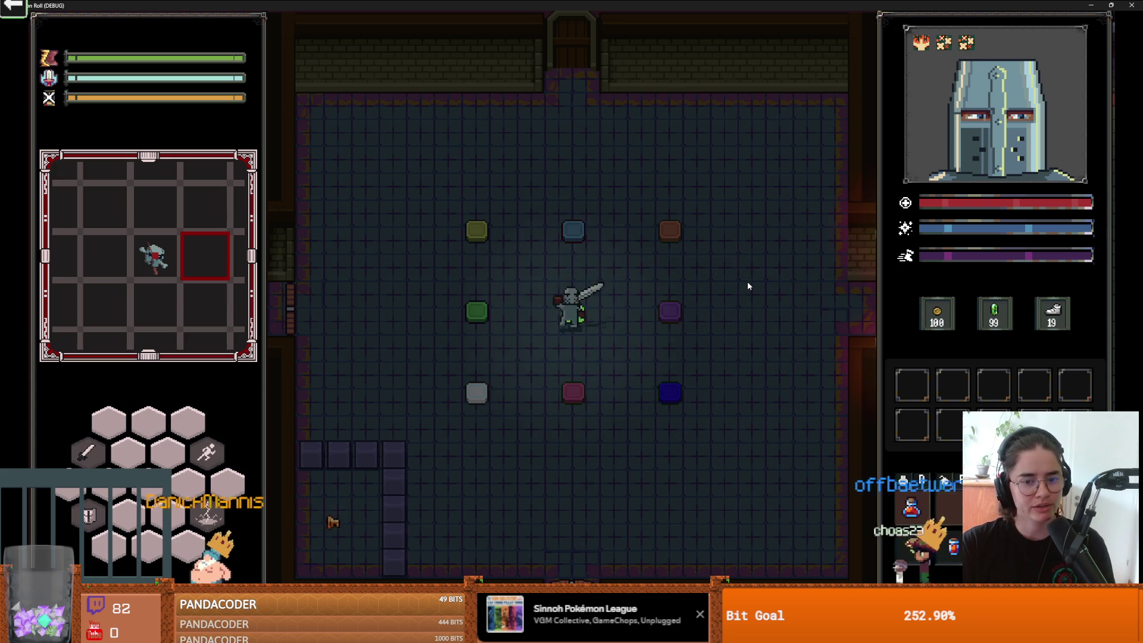
pyautogui.press('a')
pyautogui.press('w')
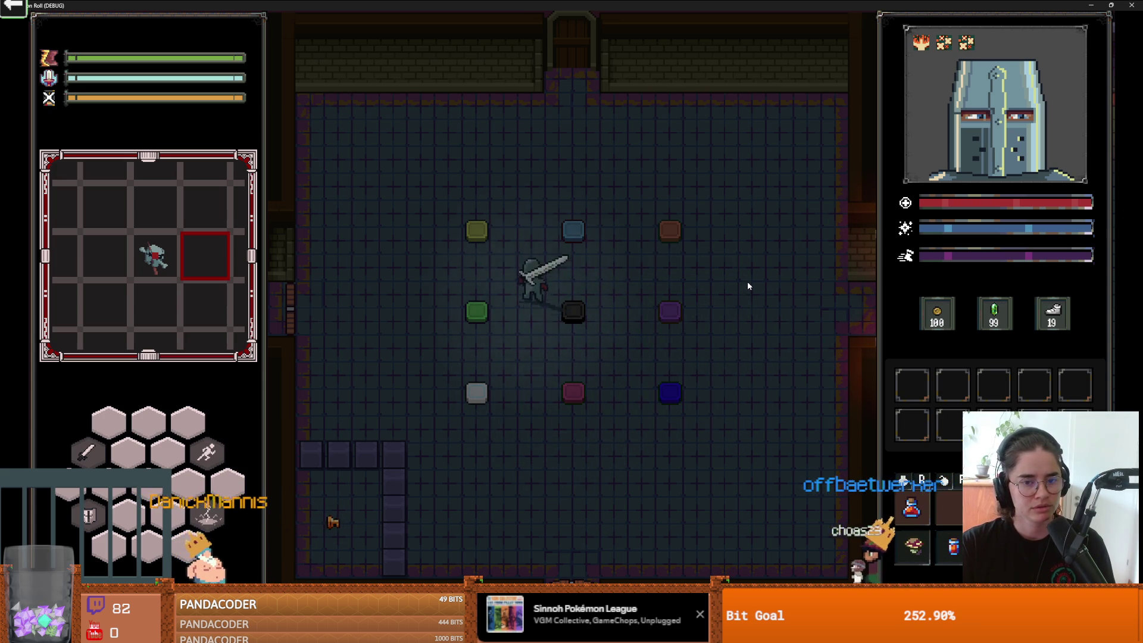
pyautogui.press('a')
pyautogui.press('a')
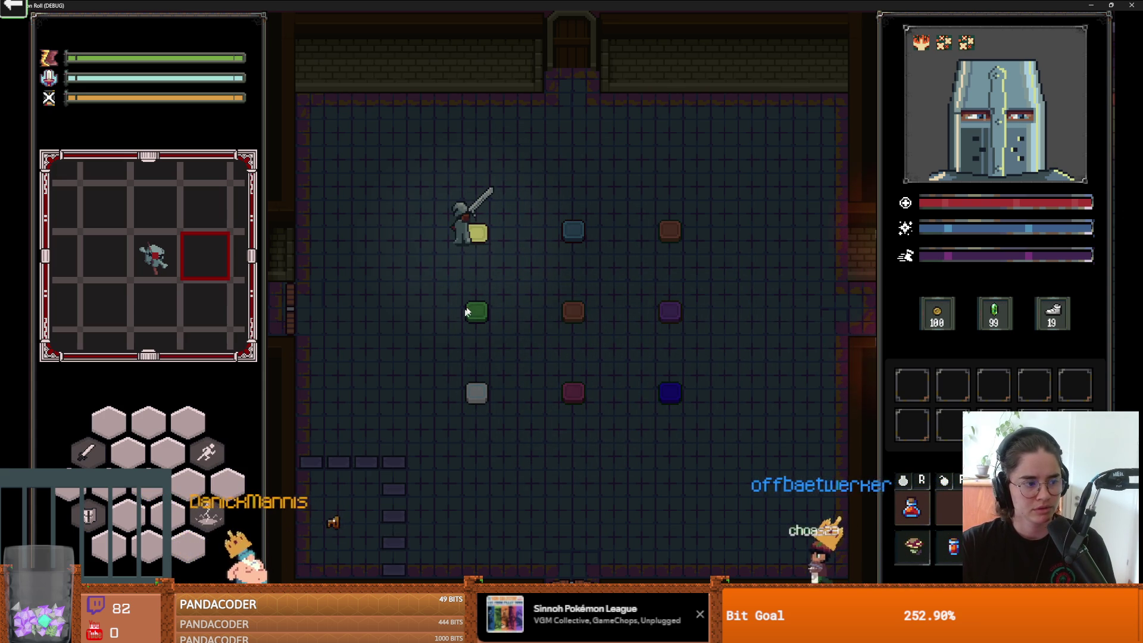
pyautogui.press('s')
pyautogui.press('a')
# Step: End the run and reroll the room cards until Puzzle Room 4 can be entered again
pyautogui.press('Escape')
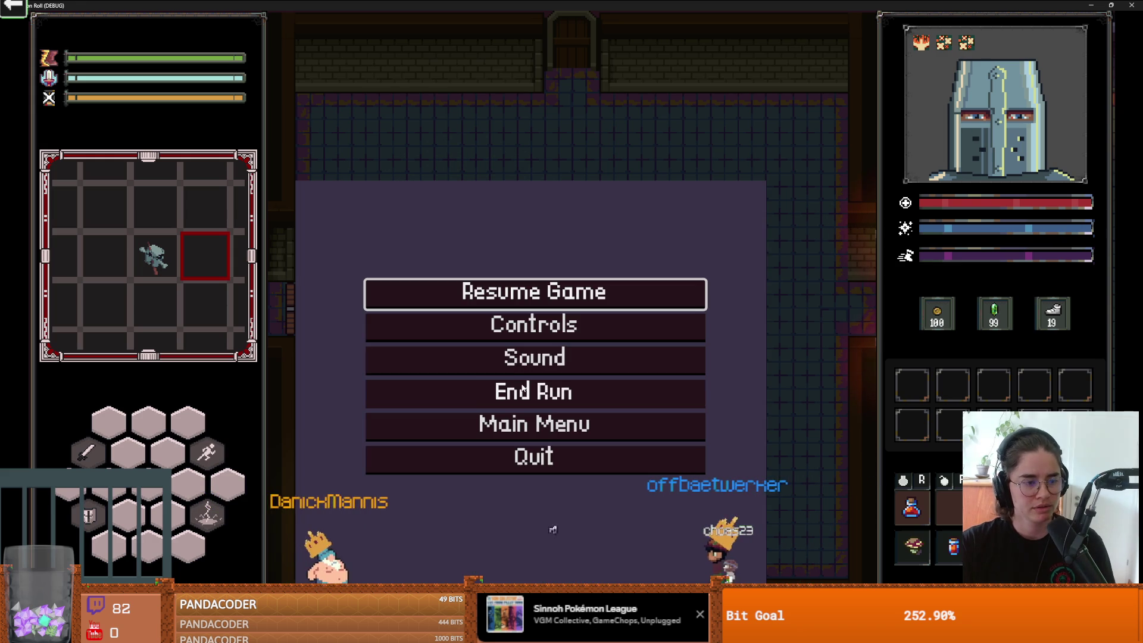
pyautogui.click(522, 388)
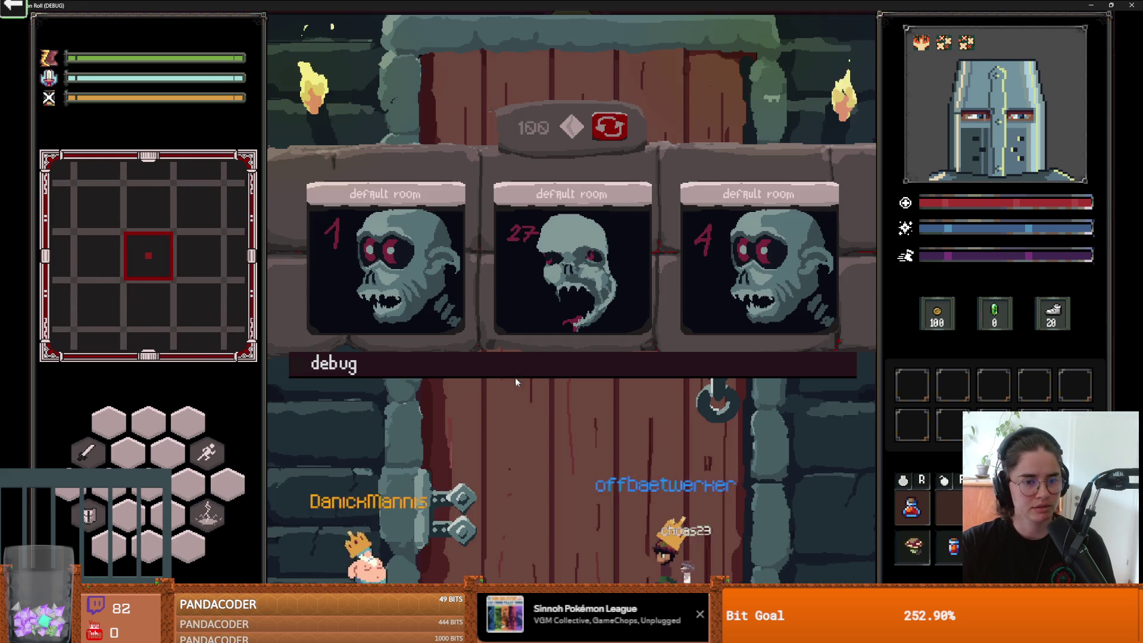
pyautogui.click(614, 126)
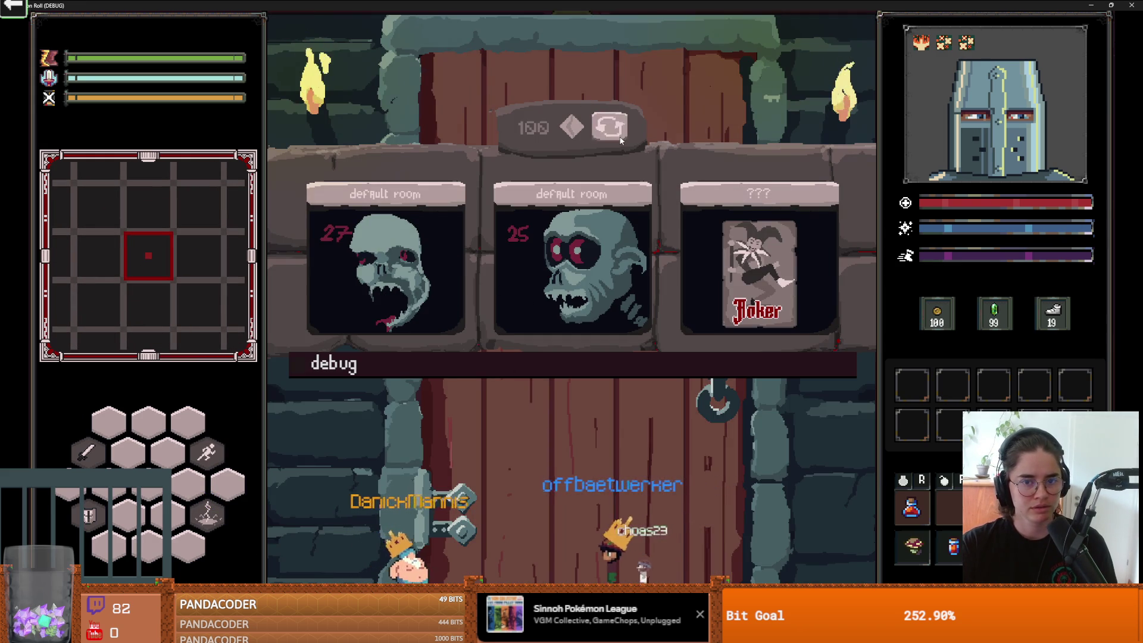
pyautogui.click(610, 125)
pyautogui.click(610, 125)
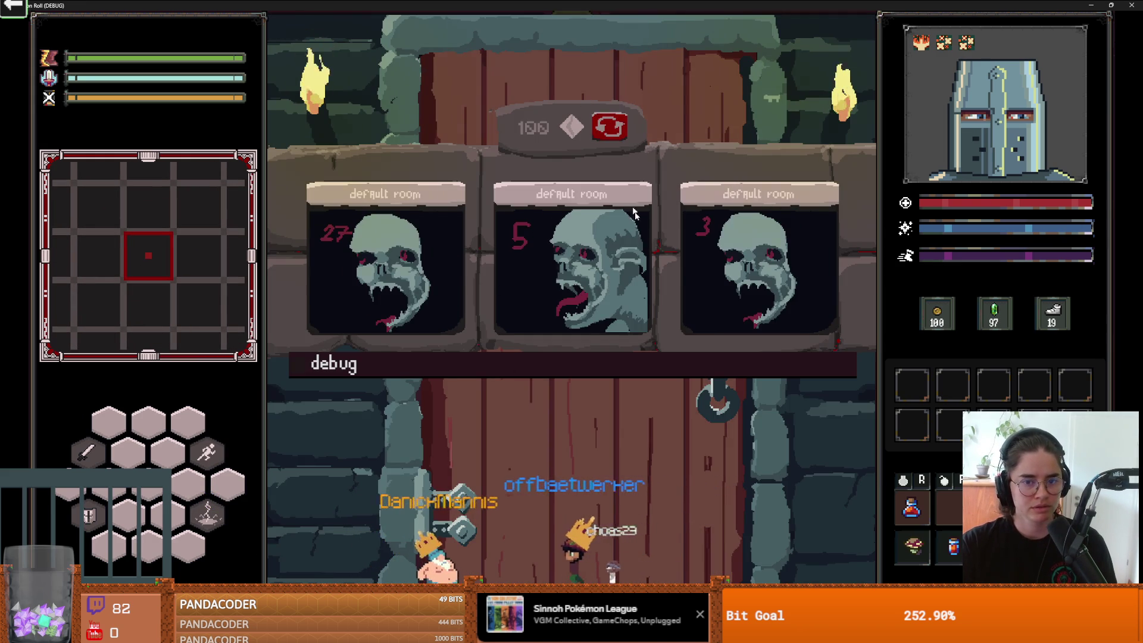
pyautogui.click(610, 125)
pyautogui.click(703, 244)
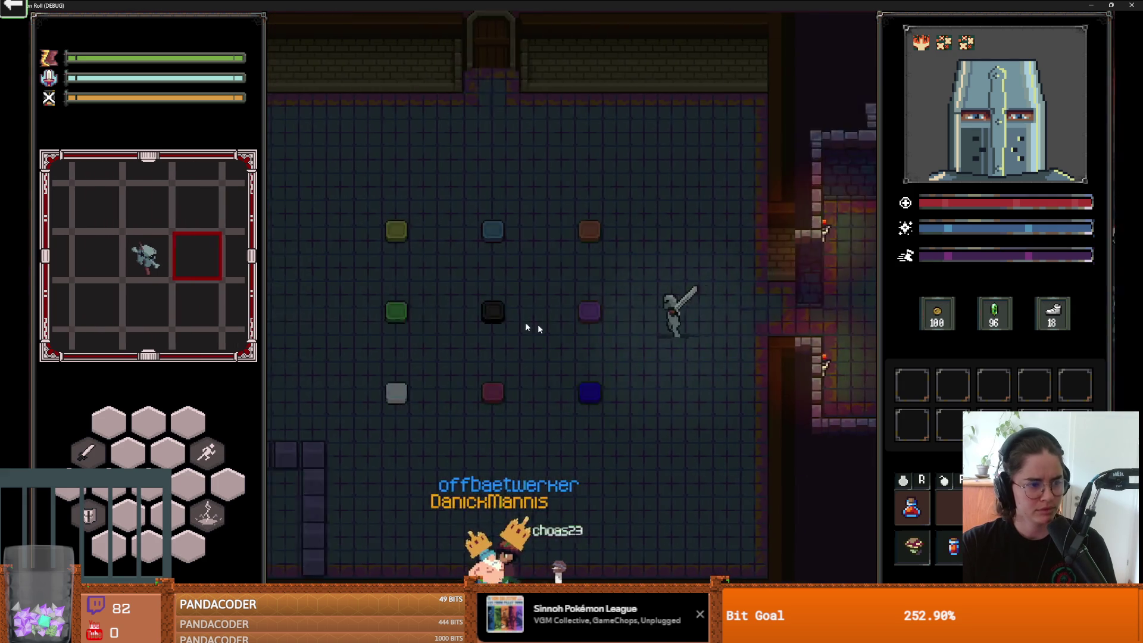
# Step: Walk the knight across the central, green, blue and top-middle tiles
pyautogui.press('a')
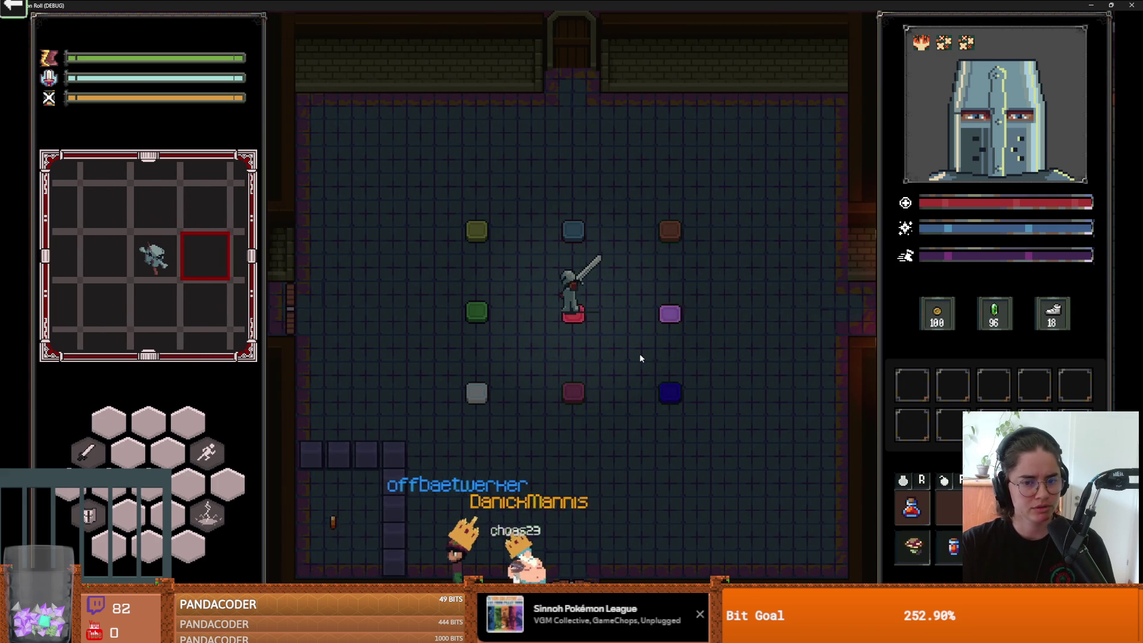
pyautogui.press('a')
pyautogui.press('w')
pyautogui.press('d')
pyautogui.press('s')
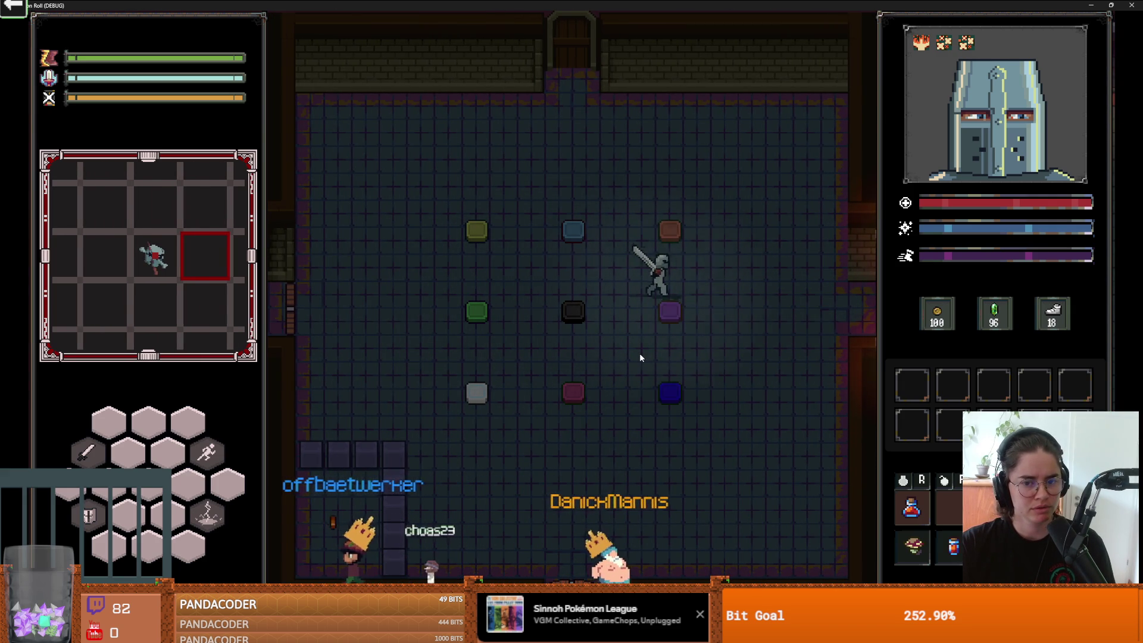
pyautogui.press('w')
pyautogui.press('a')
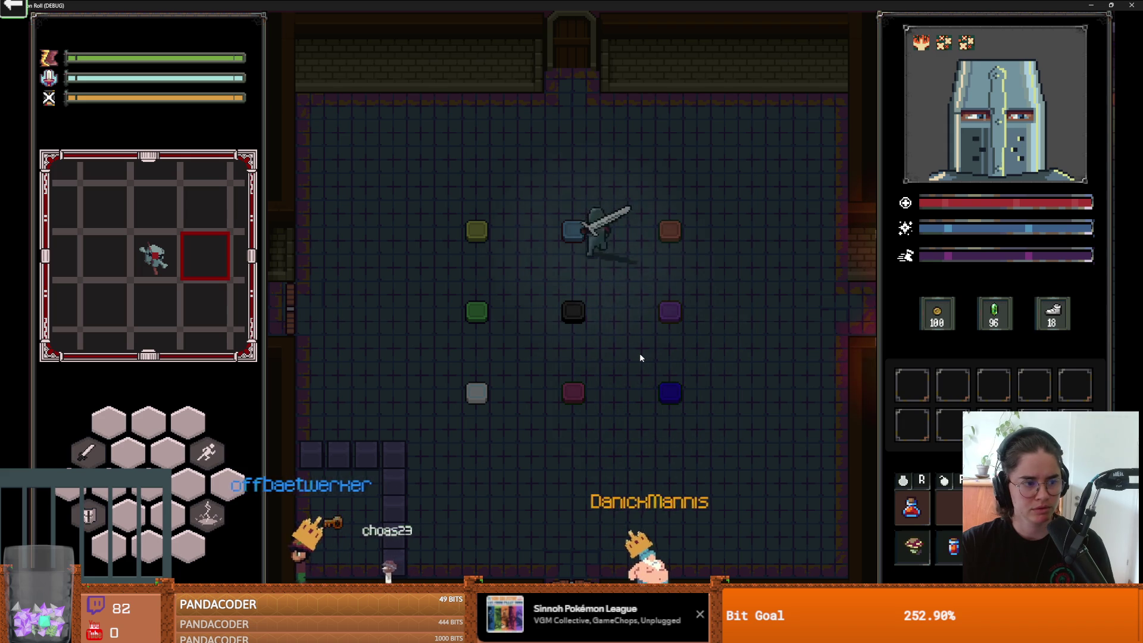
pyautogui.press('s')
pyautogui.press('a')
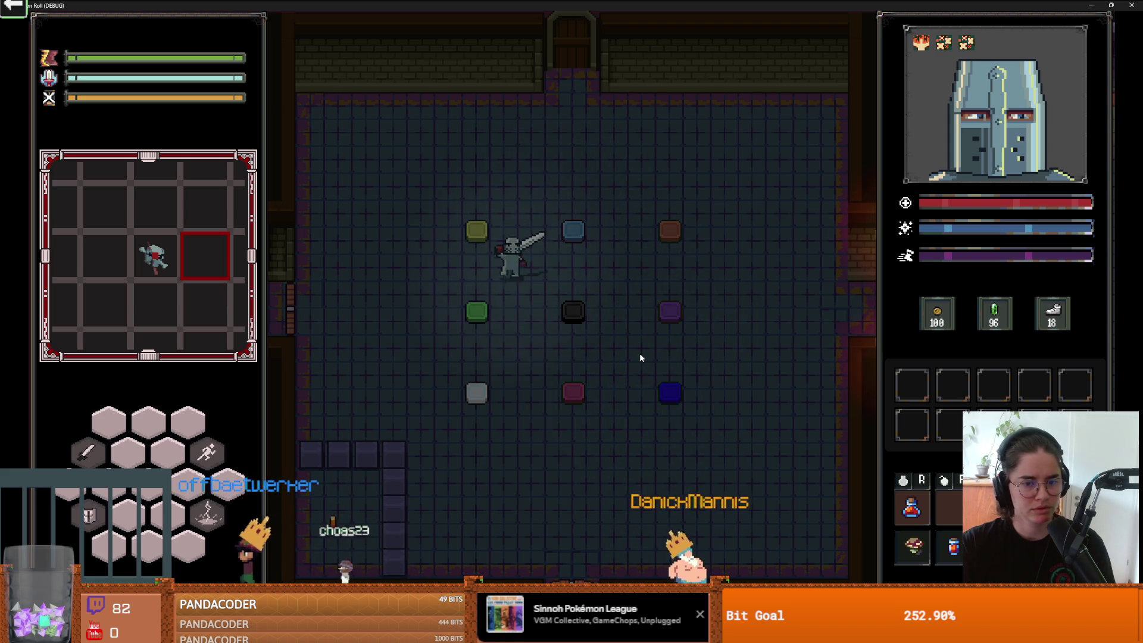
# Step: End the run again, enter the coloured-tile room, then shrink the game window over the editor
pyautogui.press('Escape')
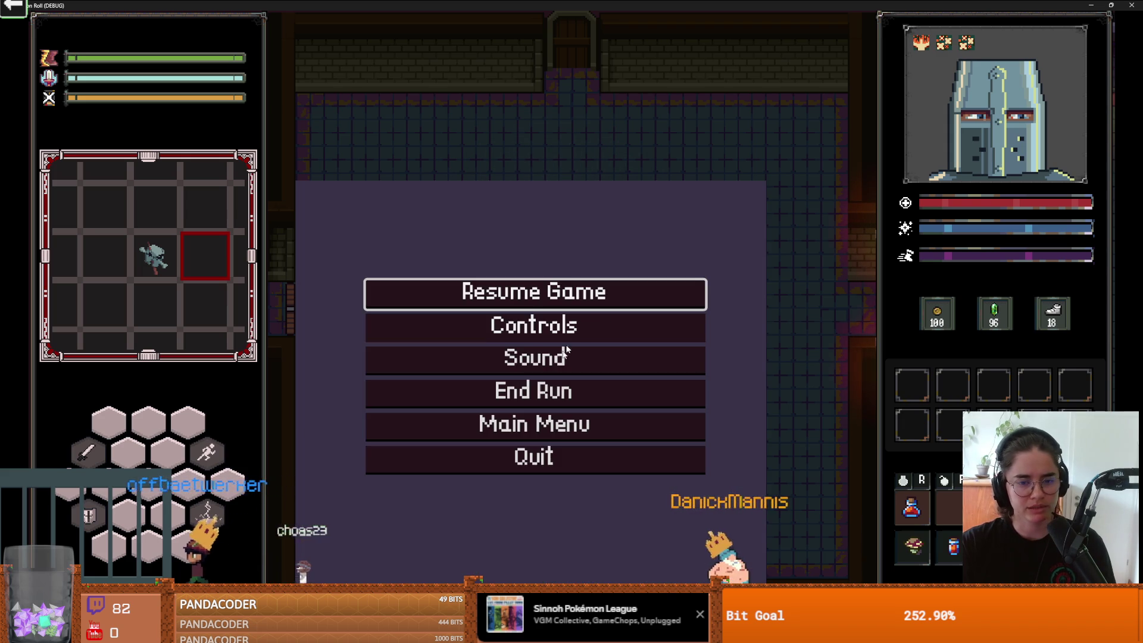
pyautogui.click(551, 392)
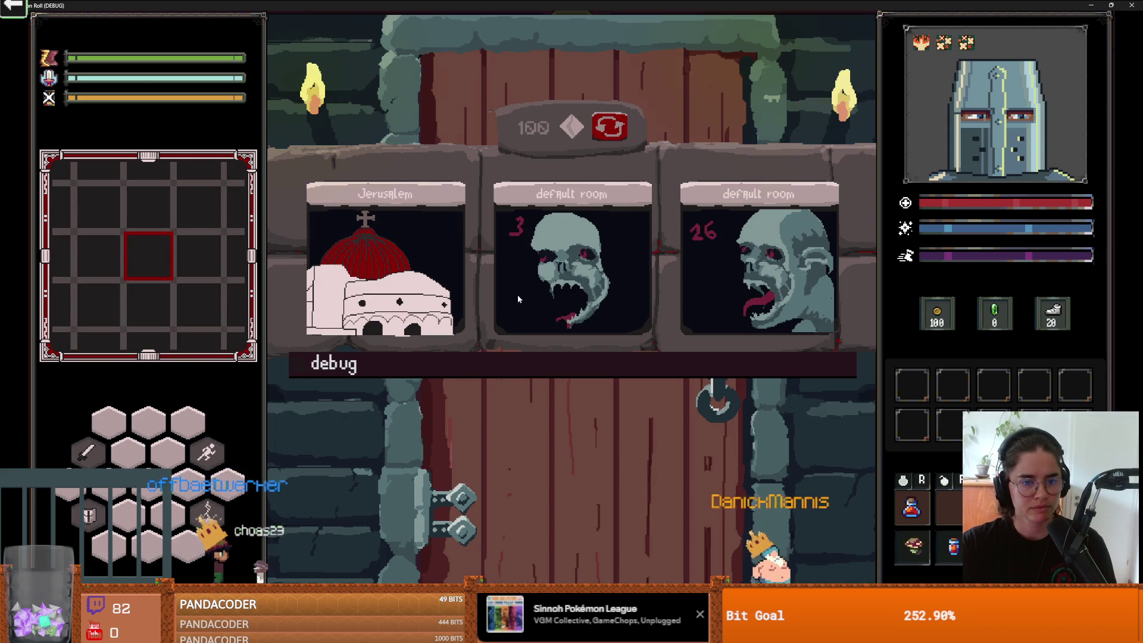
pyautogui.click(605, 126)
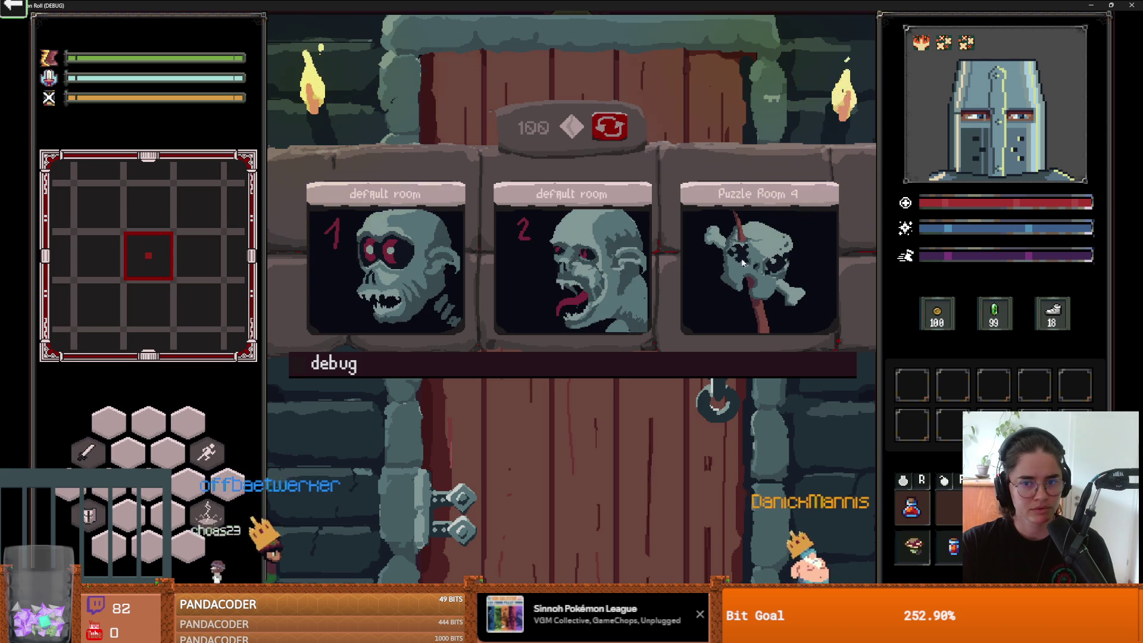
pyautogui.click(741, 258)
pyautogui.press('a')
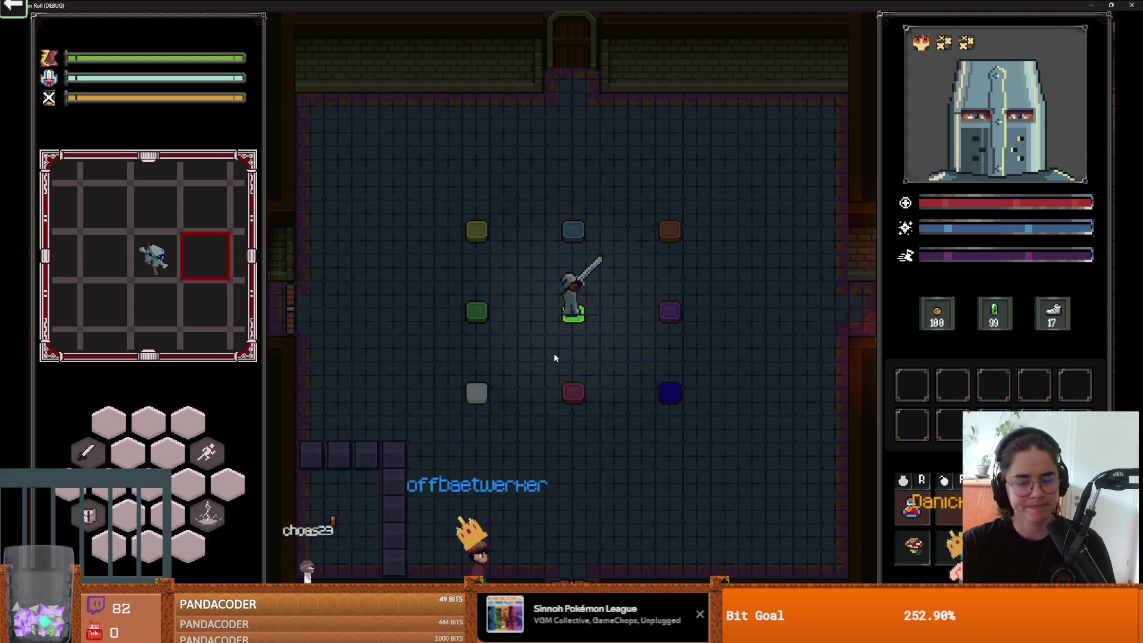
pyautogui.press('d')
pyautogui.moveTo(551, 225); pyautogui.dragTo(668, 223)
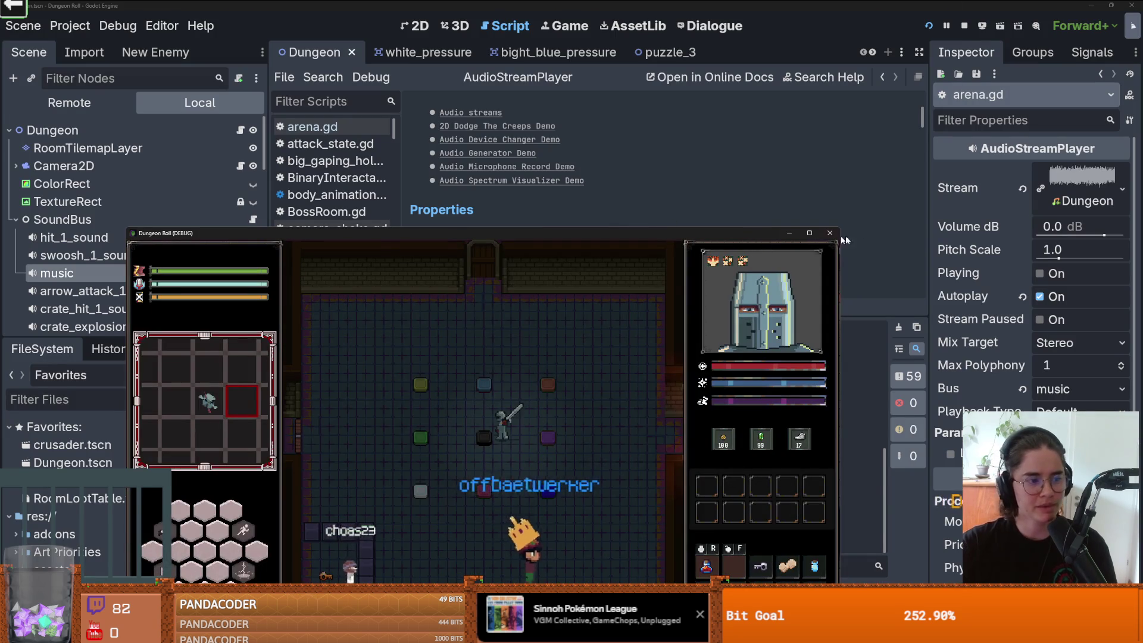
# Step: Stop the running game, open Globals.gd via the 'Glob' filter, and enlarge the code view
pyautogui.click(830, 233)
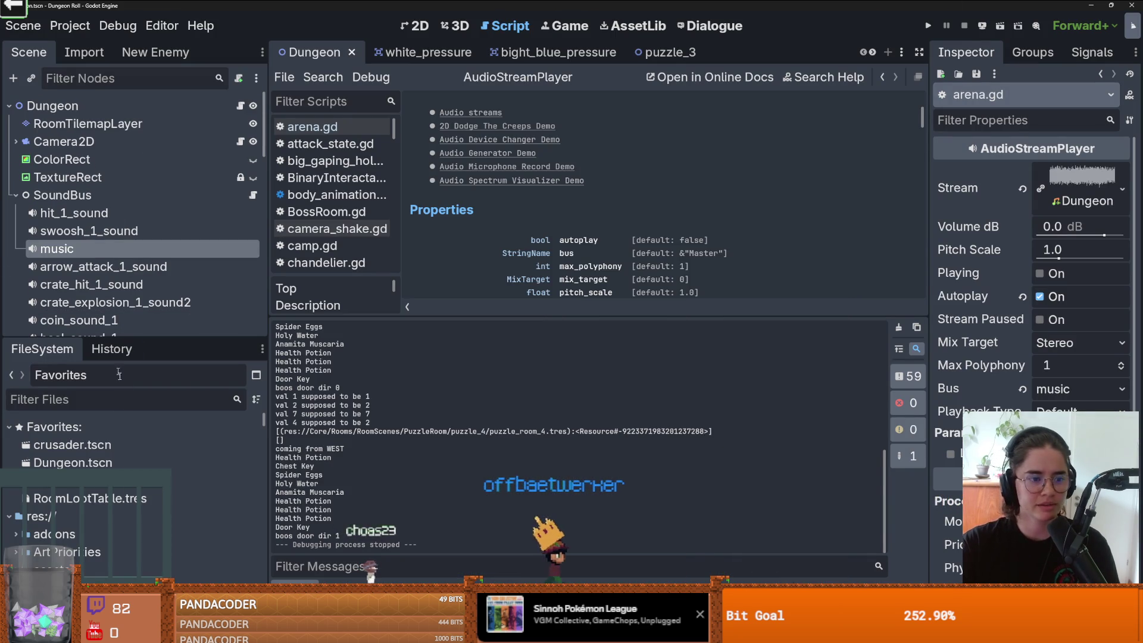
pyautogui.click(127, 405)
pyautogui.write('Glob')
pyautogui.doubleClick(178, 569)
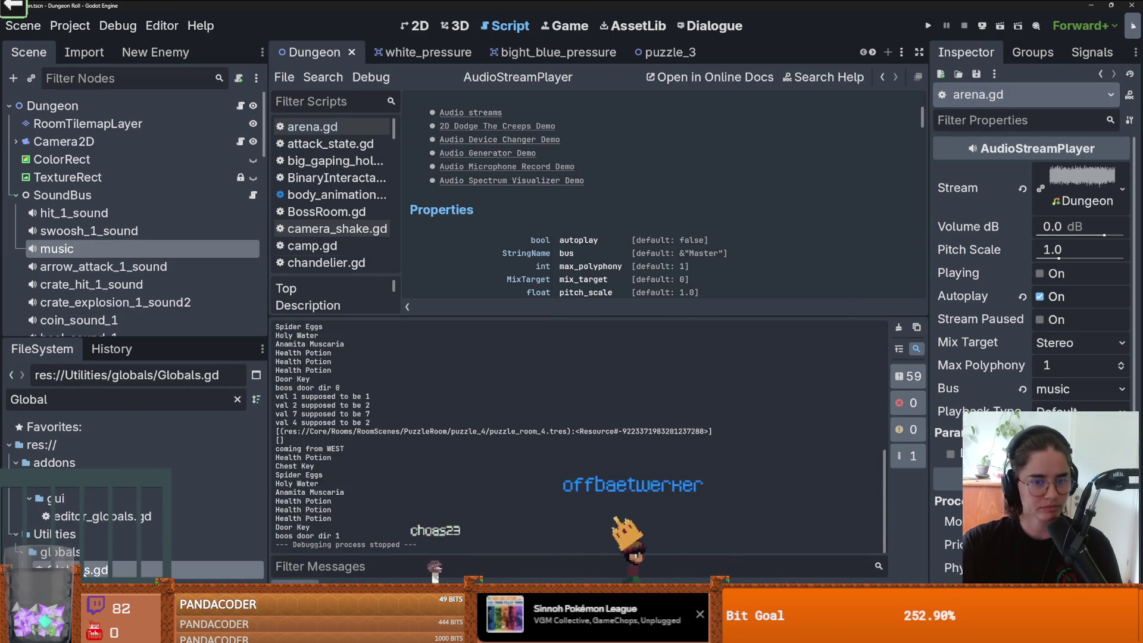
pyautogui.moveTo(610, 316); pyautogui.dragTo(610, 425)
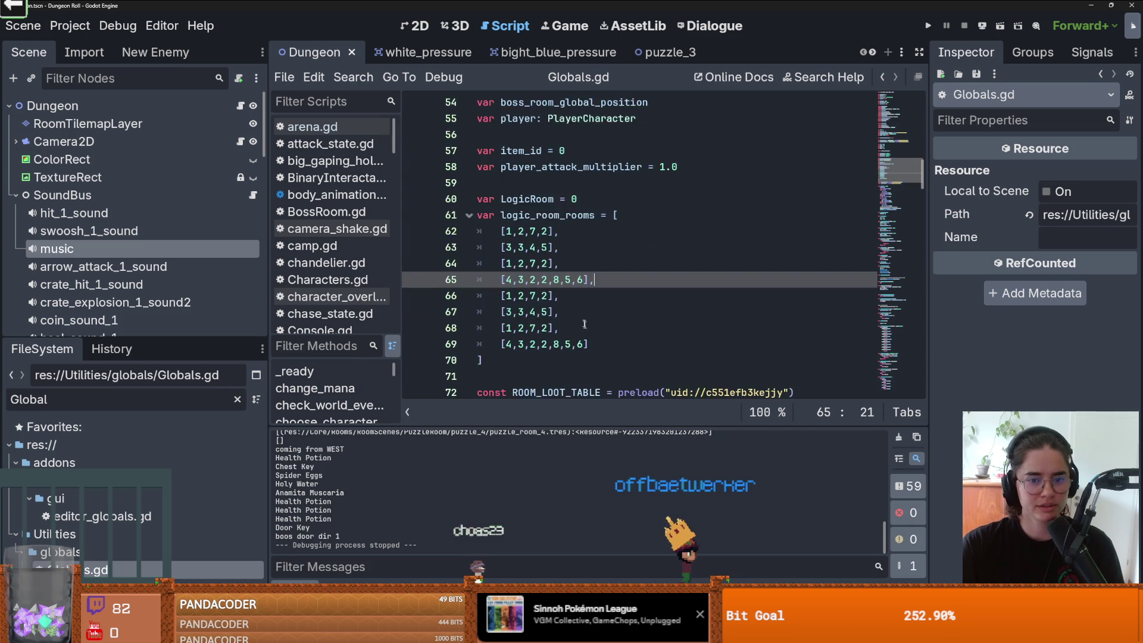
# Step: Compare the [1,2,7,2] entry on line 66 with the other rooms, save, and relaunch the game
pyautogui.click(565, 183)
pyautogui.click(507, 182)
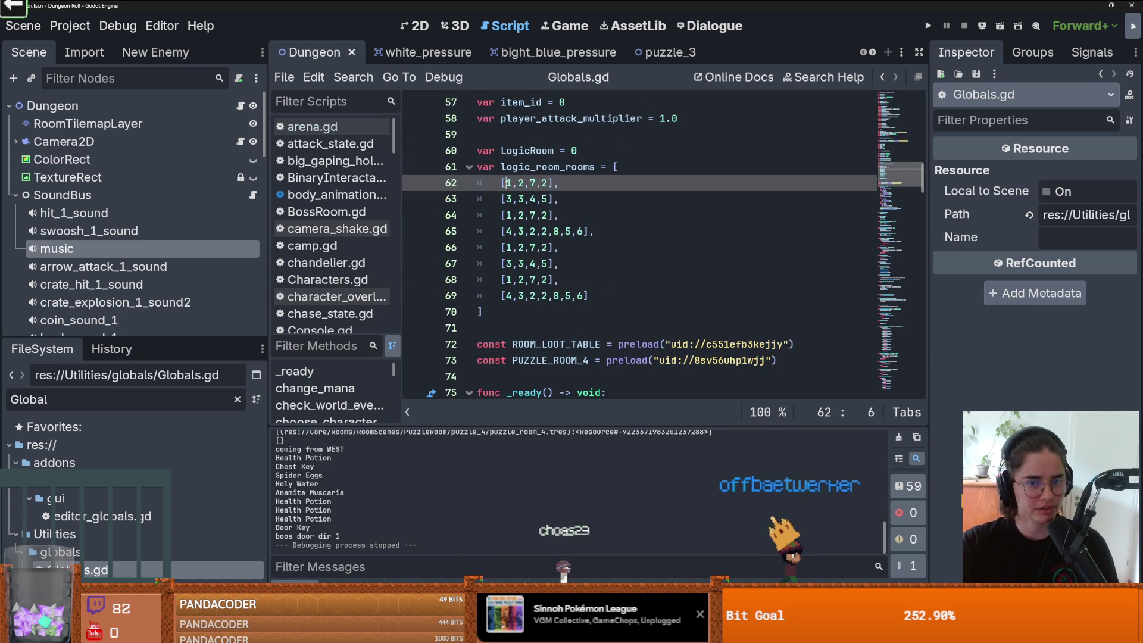
pyautogui.moveTo(565, 247)
pyautogui.mouseDown()
pyautogui.moveTo(495, 250)
pyautogui.moveTo(506, 264)
pyautogui.moveTo(585, 280)
pyautogui.mouseUp()
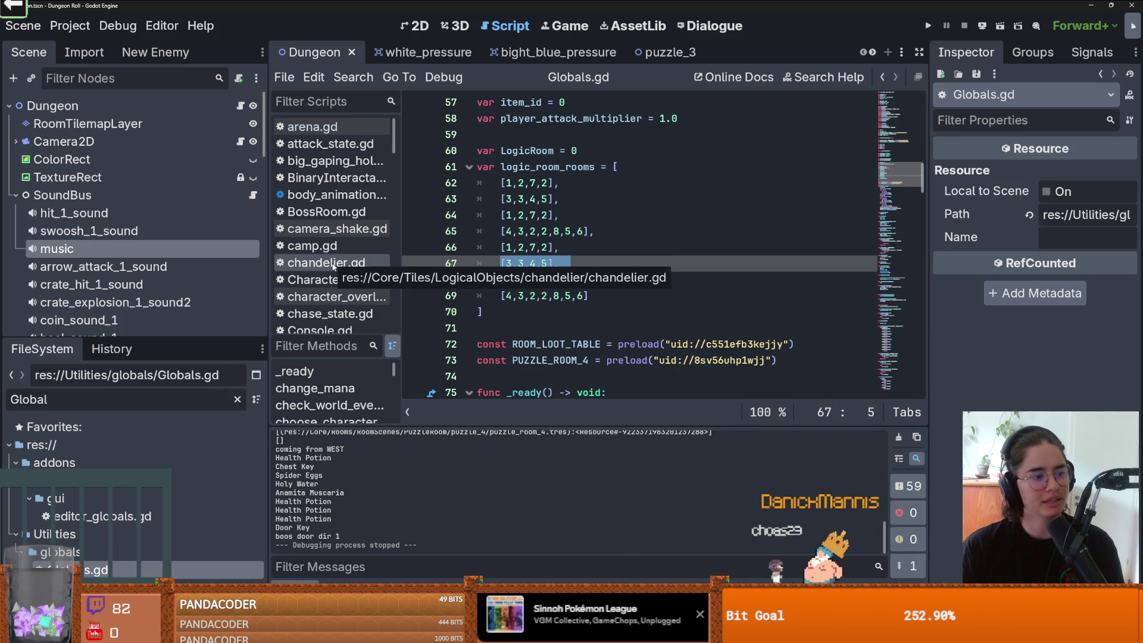
pyautogui.click(601, 247)
pyautogui.hotkey('ctrl', 's')
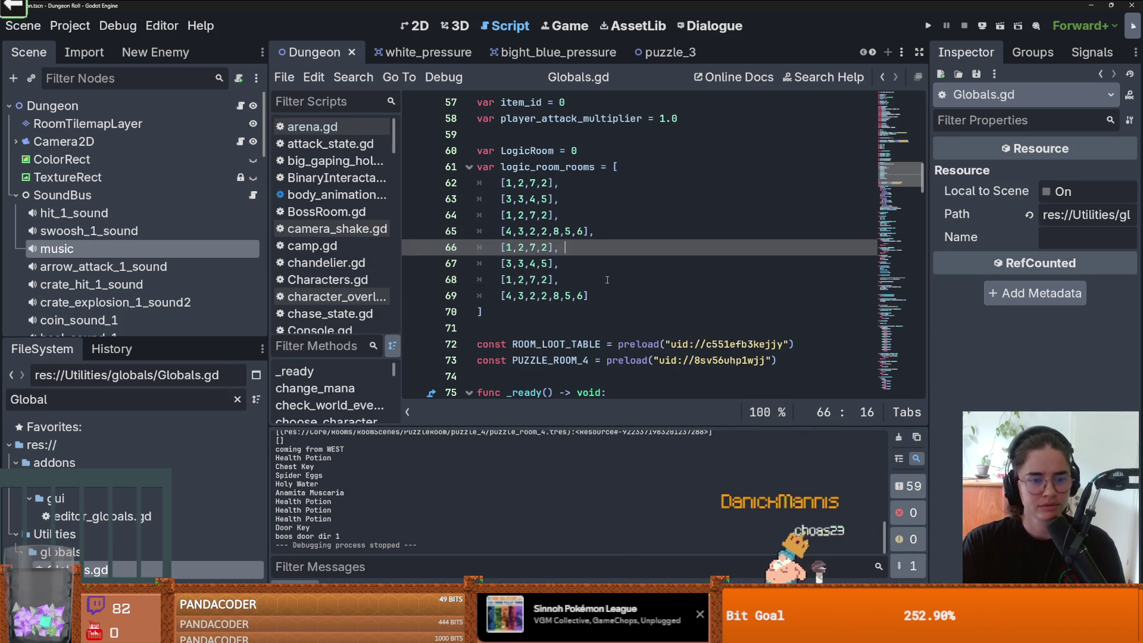
pyautogui.click(639, 296)
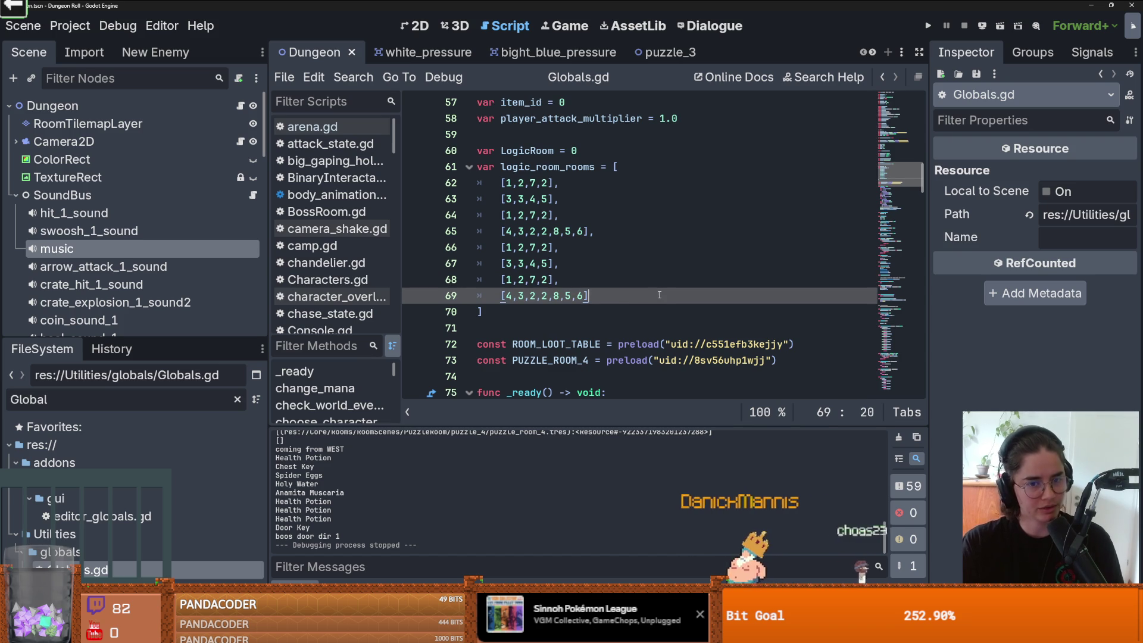
pyautogui.click(633, 249)
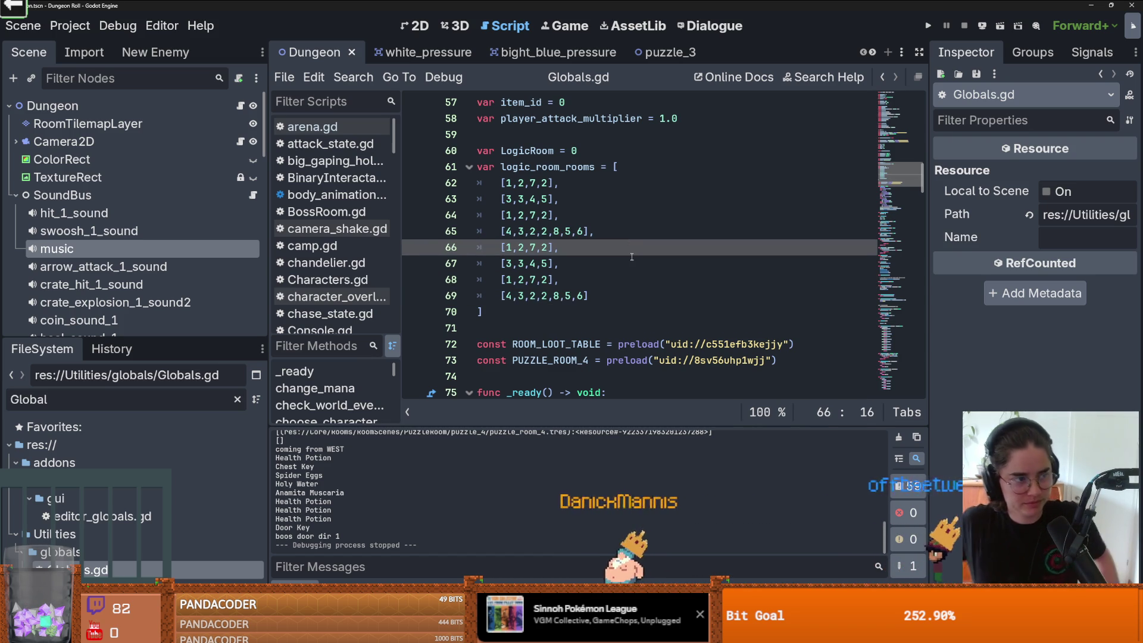
pyautogui.click(929, 30)
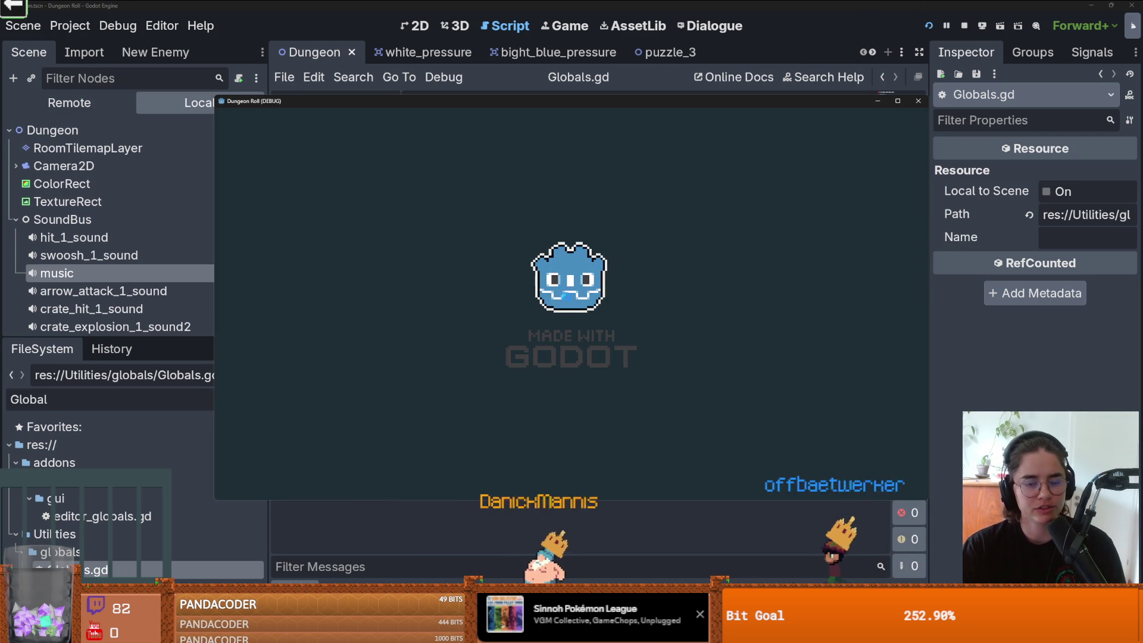
# Step: Move the knight, swing the sword, and enter the next dungeon room
pyautogui.press('w')
pyautogui.press('d')
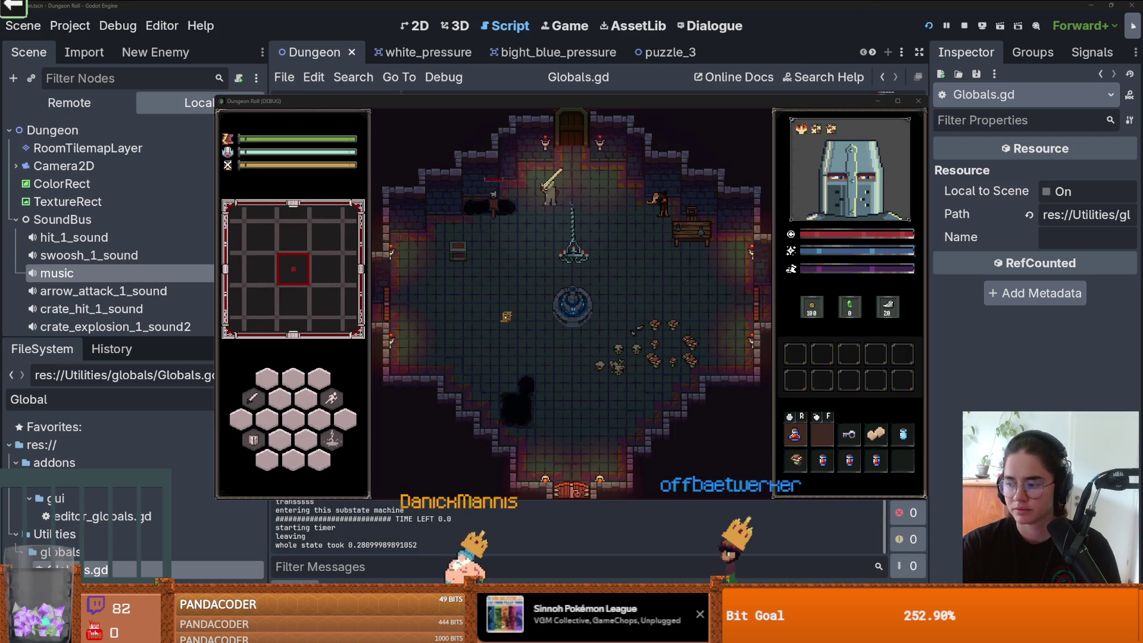
pyautogui.click(633, 211)
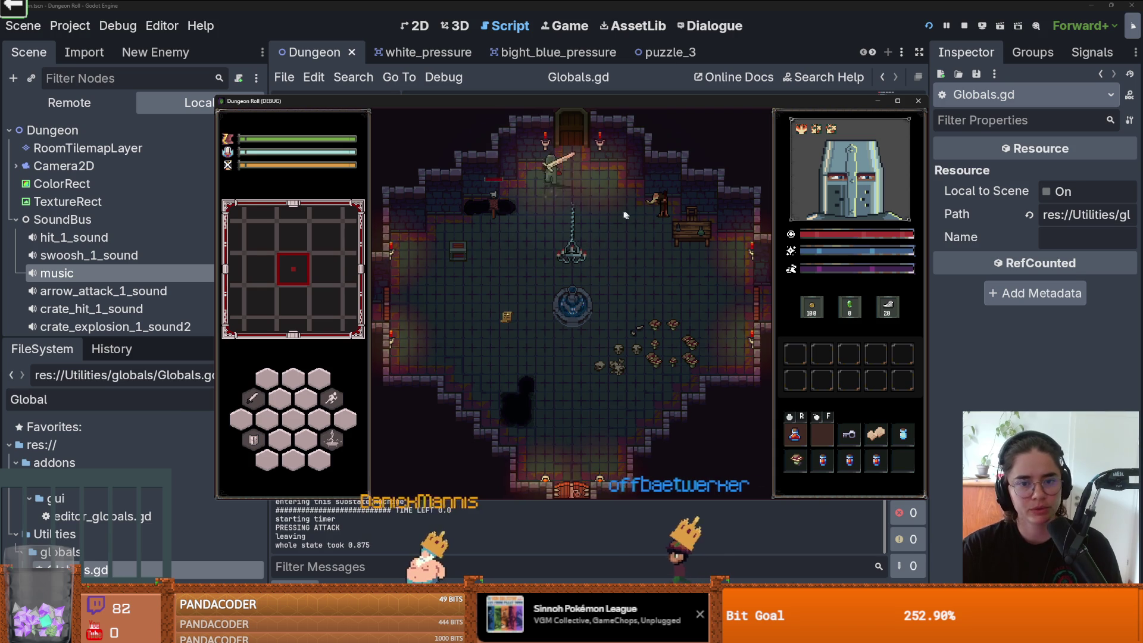
pyautogui.click(588, 256)
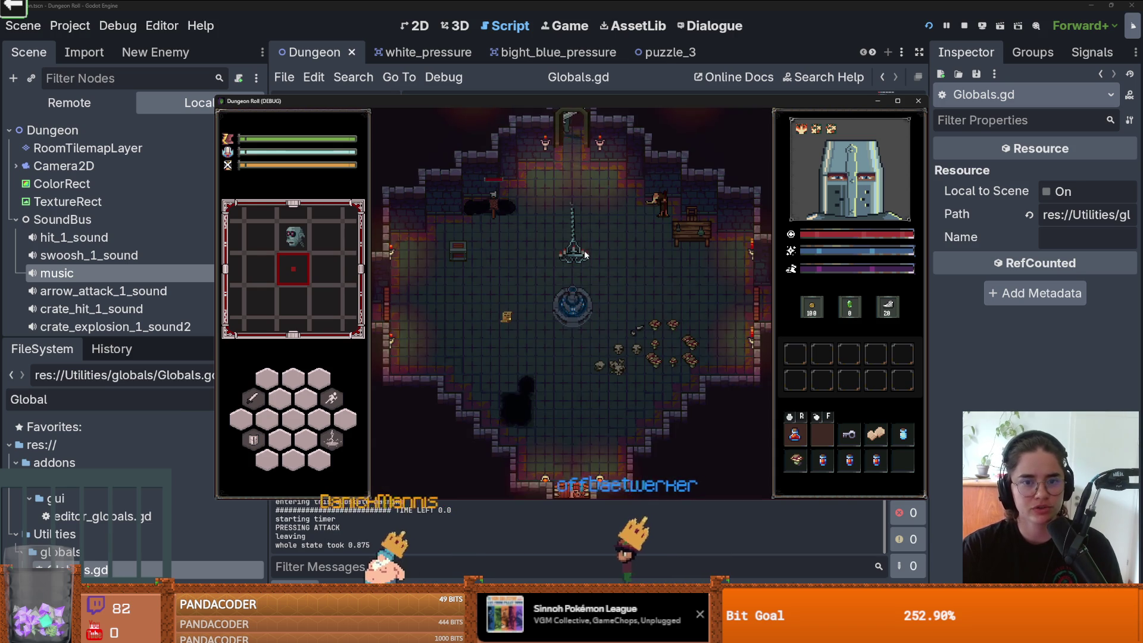
# Step: Fight the goblins in the Day 2 room with lightning and sword combos
pyautogui.click(573, 384)
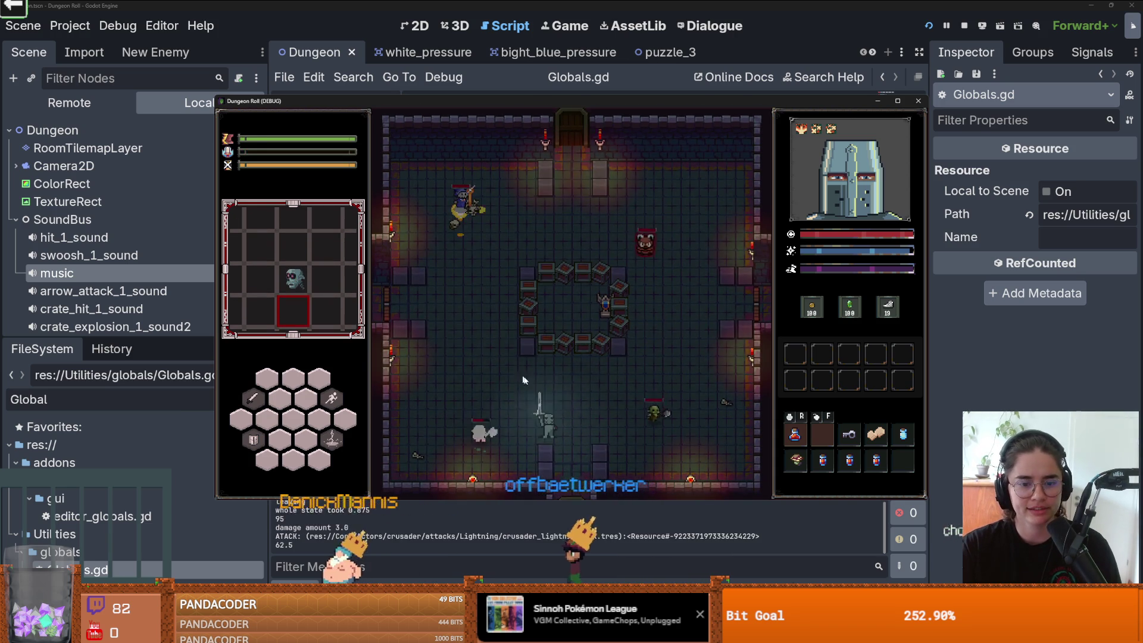
pyautogui.press('a')
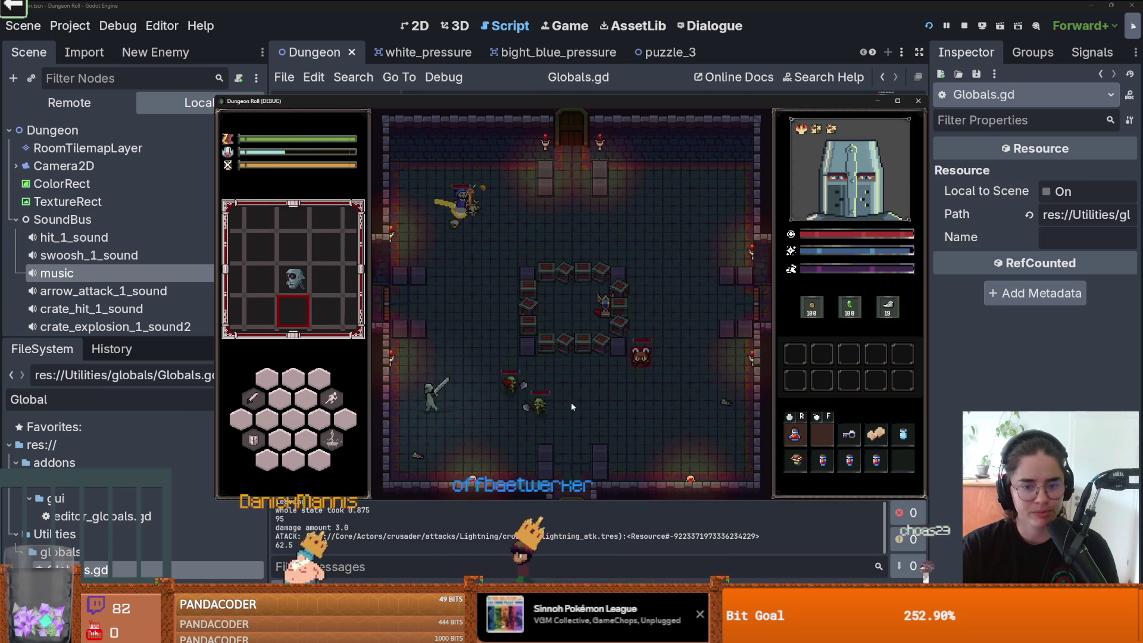
pyautogui.press('d')
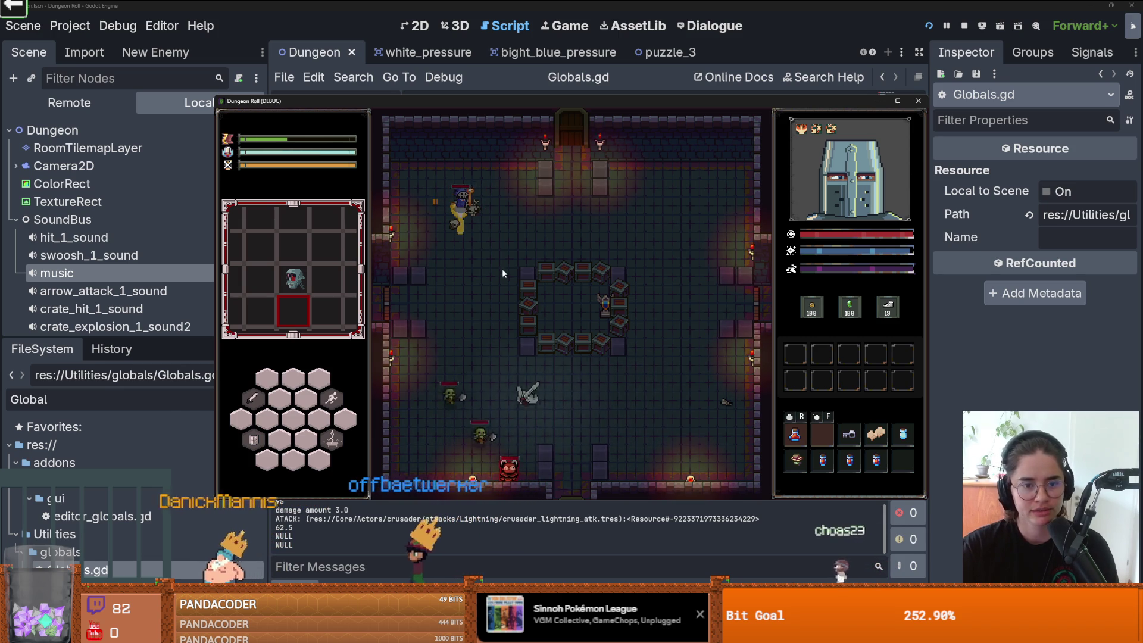
pyautogui.click(435, 240)
pyautogui.press('d')
pyautogui.click(526, 271)
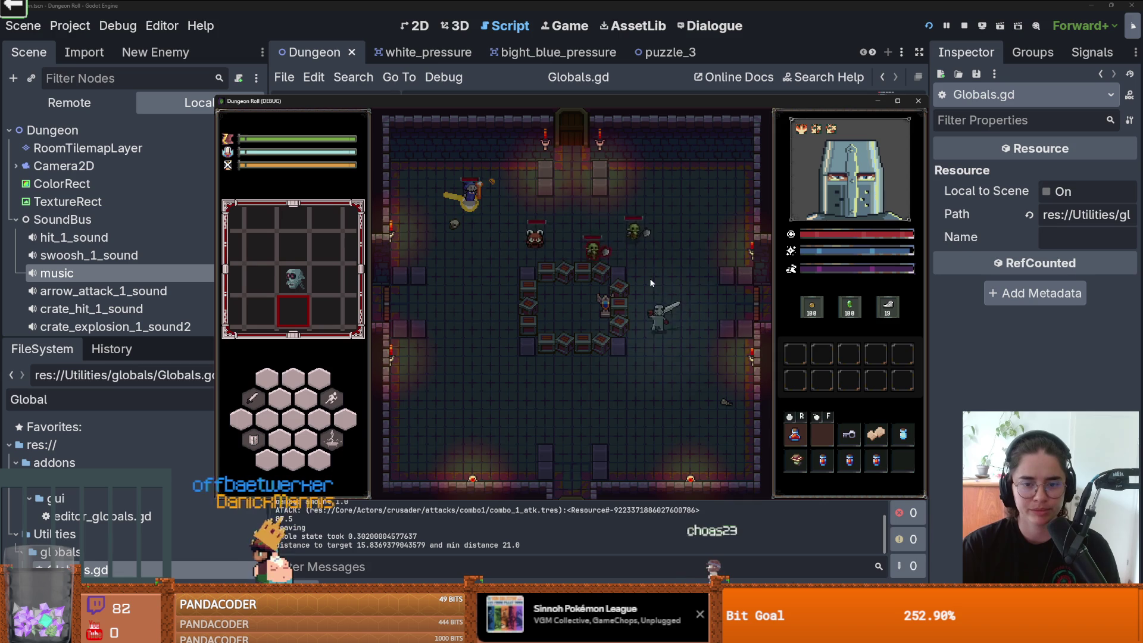
pyautogui.press('s')
pyautogui.press('a')
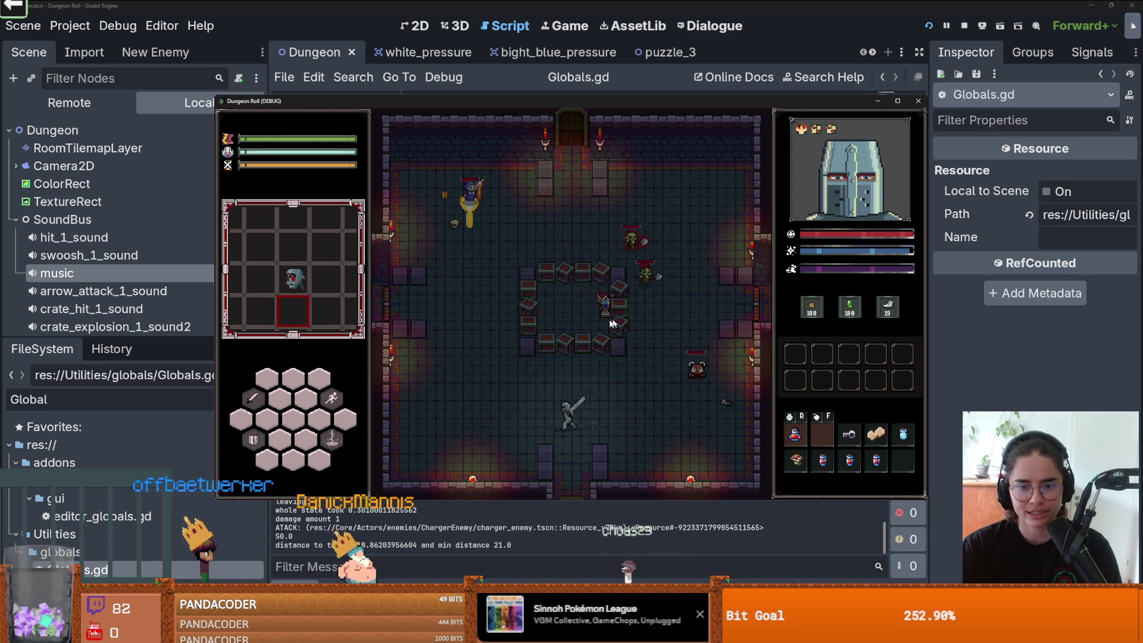
pyautogui.press('w')
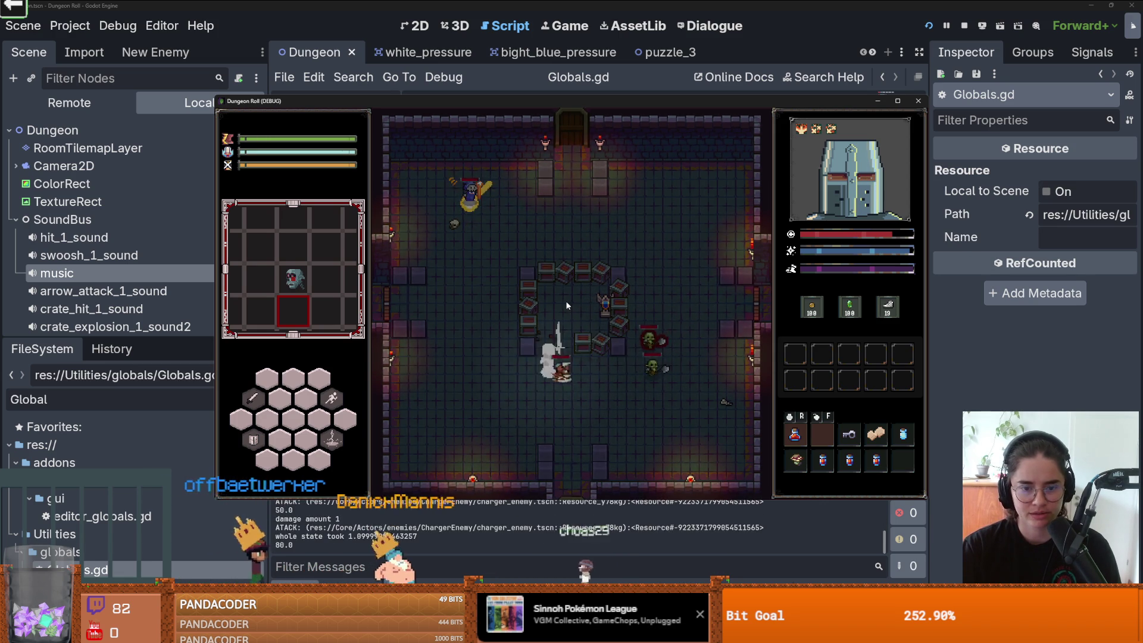
pyautogui.press('w')
pyautogui.click(635, 327)
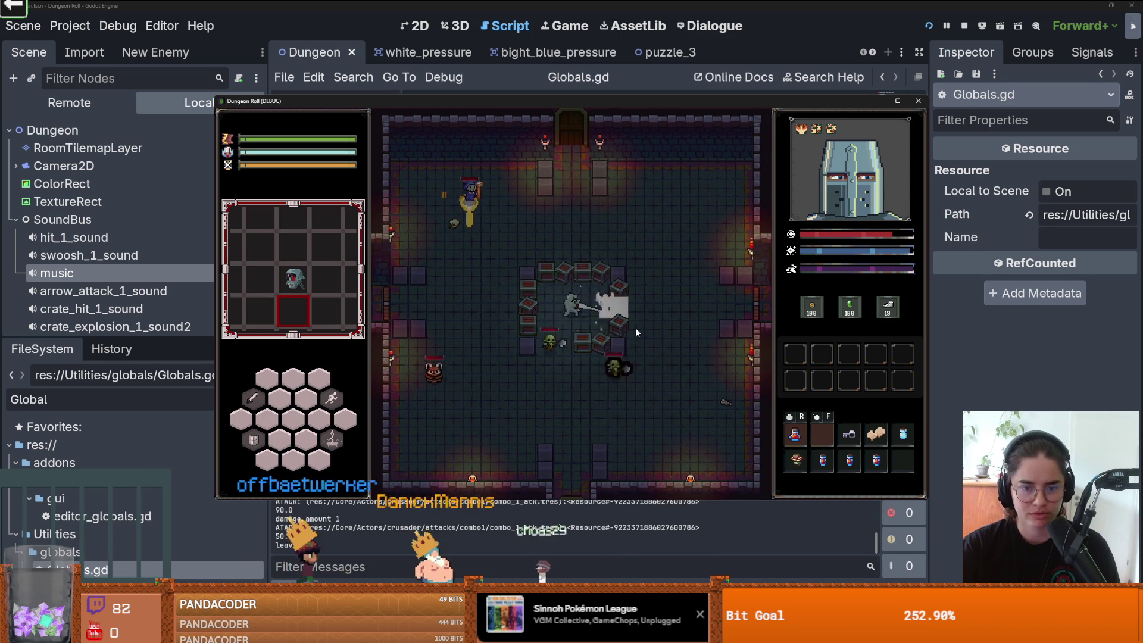
pyautogui.press('d')
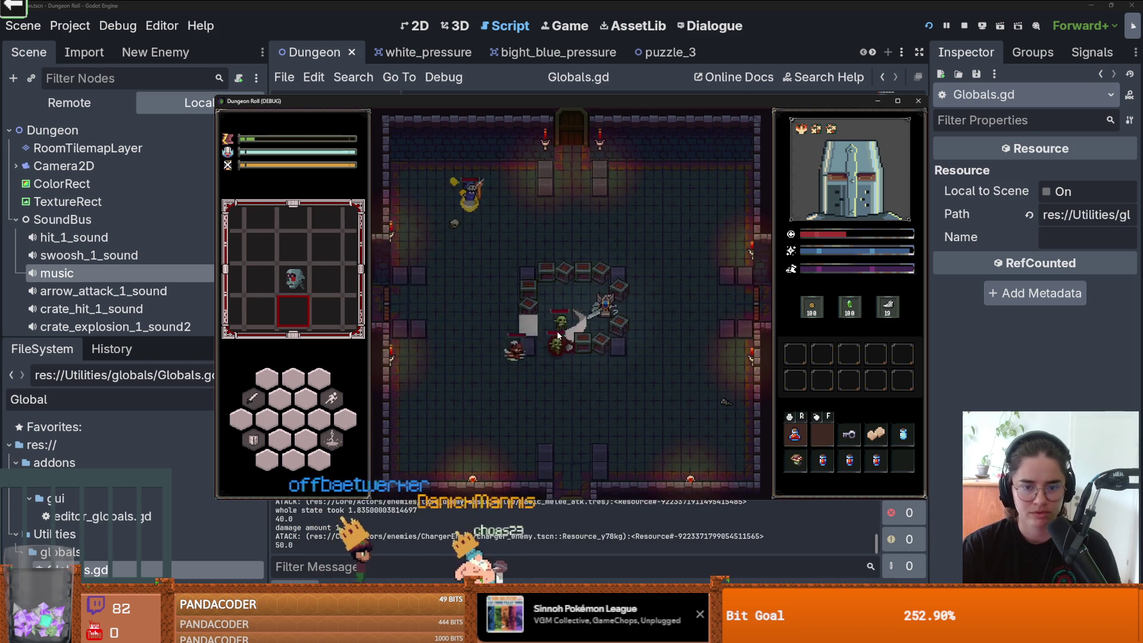
pyautogui.press('a')
pyautogui.click(524, 317)
pyautogui.click(624, 324)
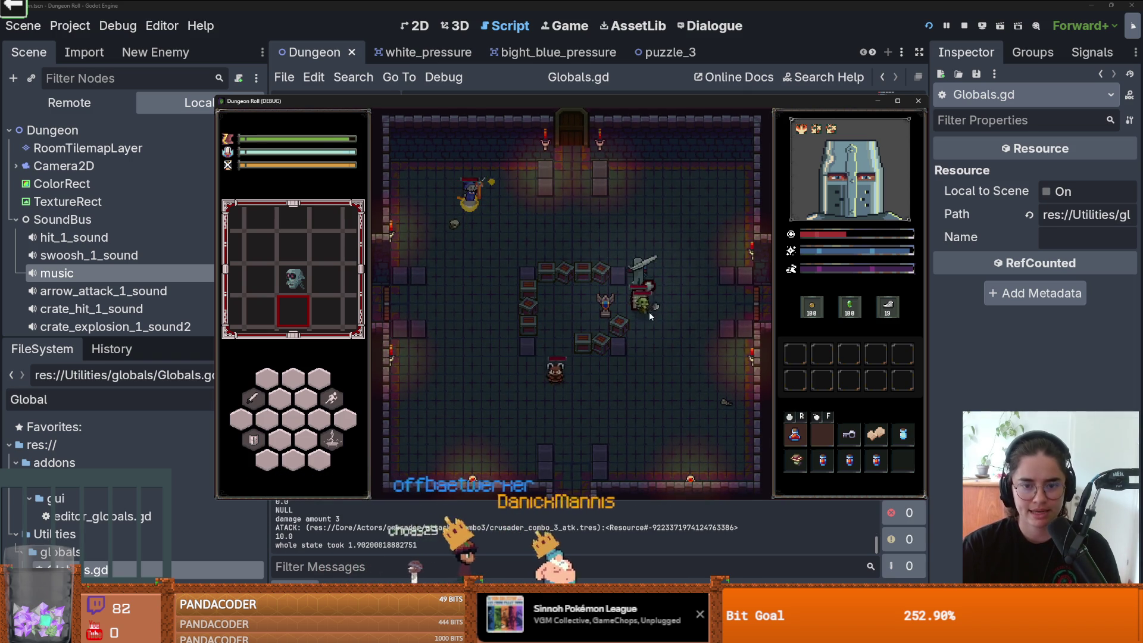
pyautogui.press('w')
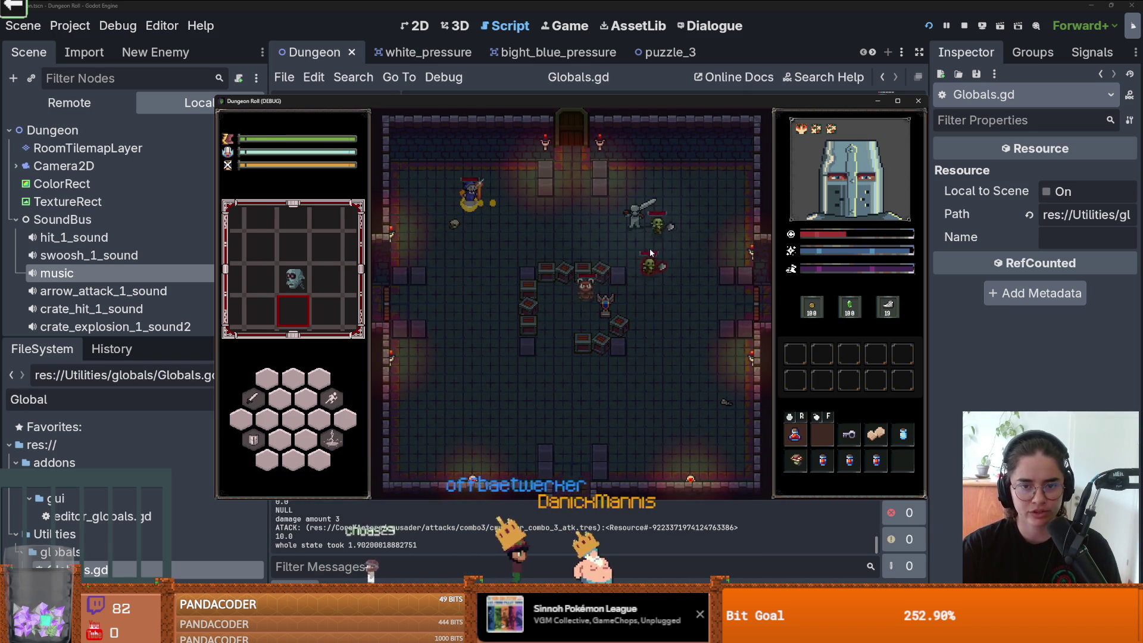
pyautogui.press('a')
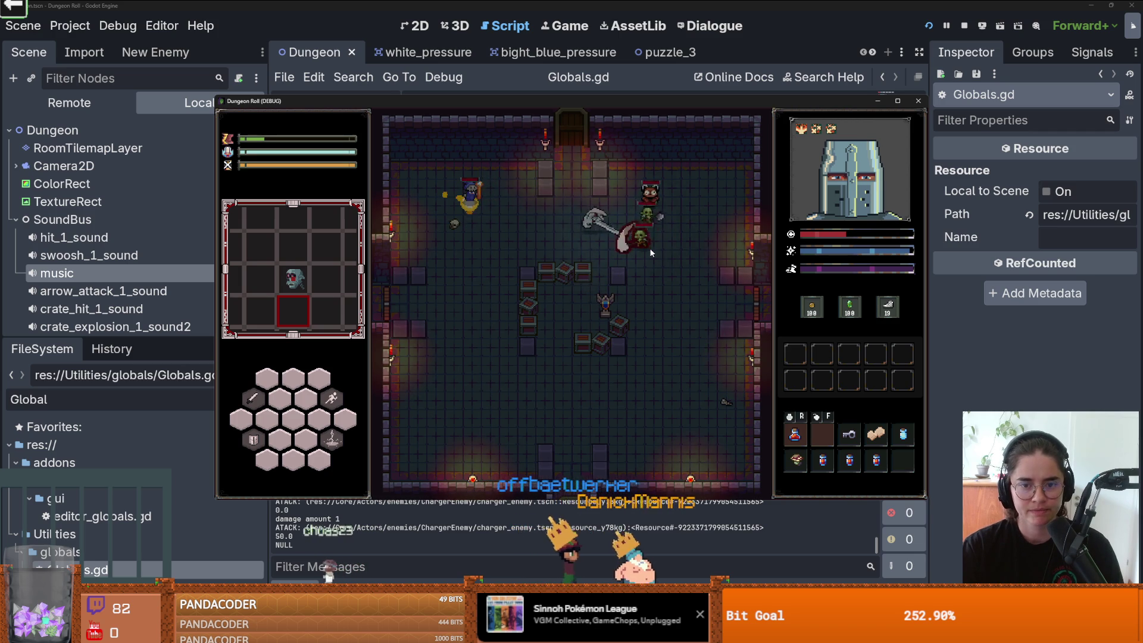
# Step: Finish the fight, drinking a health potion, then stop the game and return to Globals.gd
pyautogui.click(650, 253)
pyautogui.press('a')
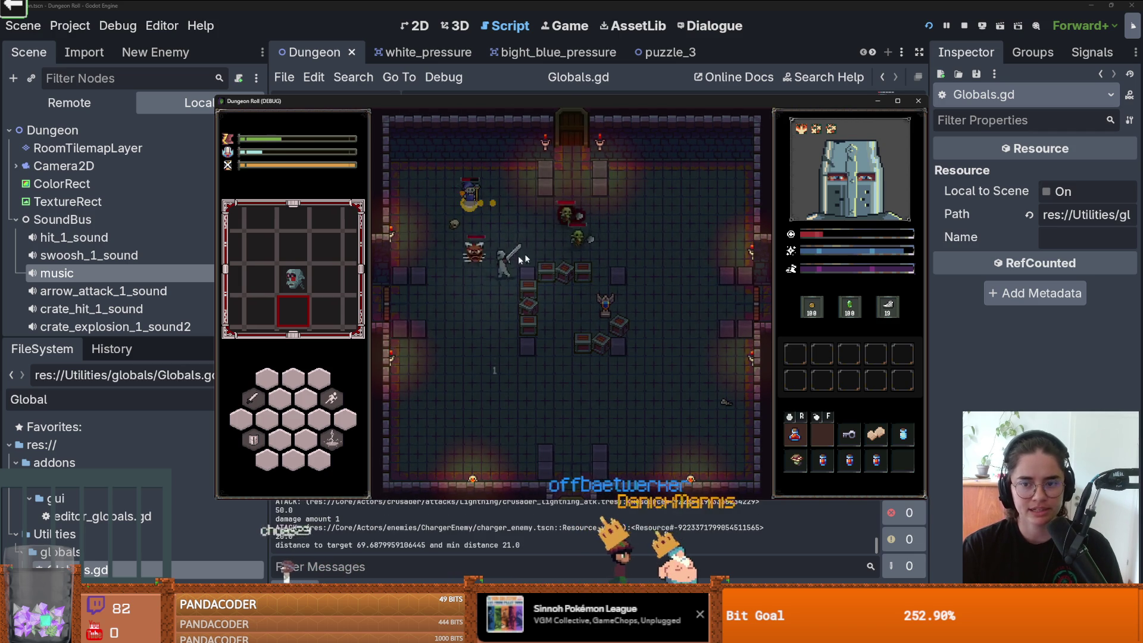
pyautogui.press('r')
pyautogui.press('s')
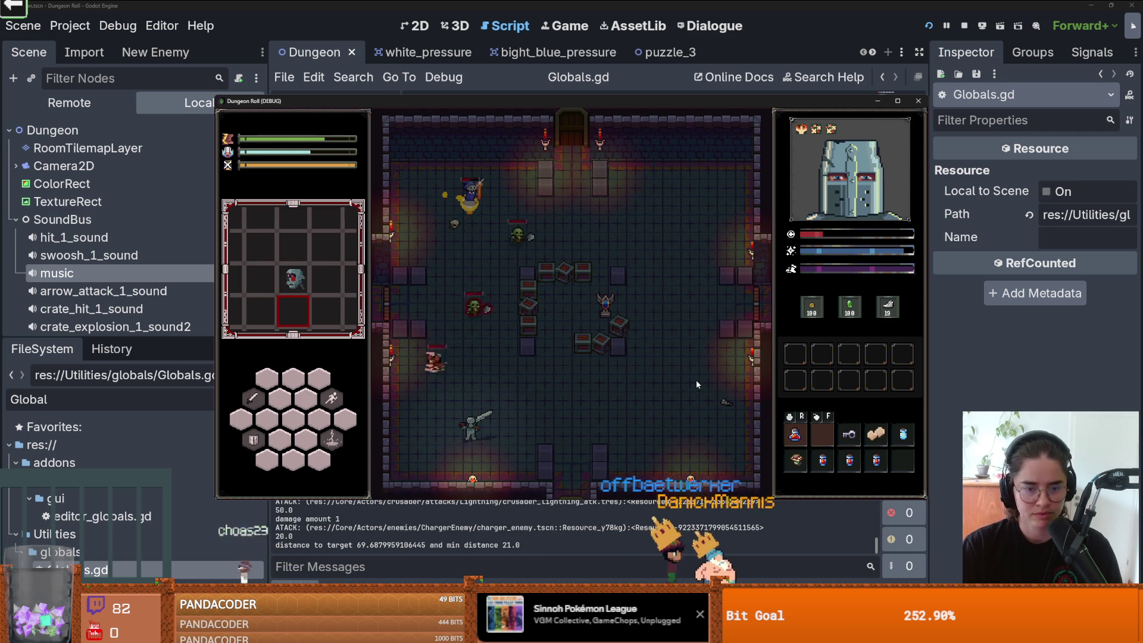
pyautogui.press('d')
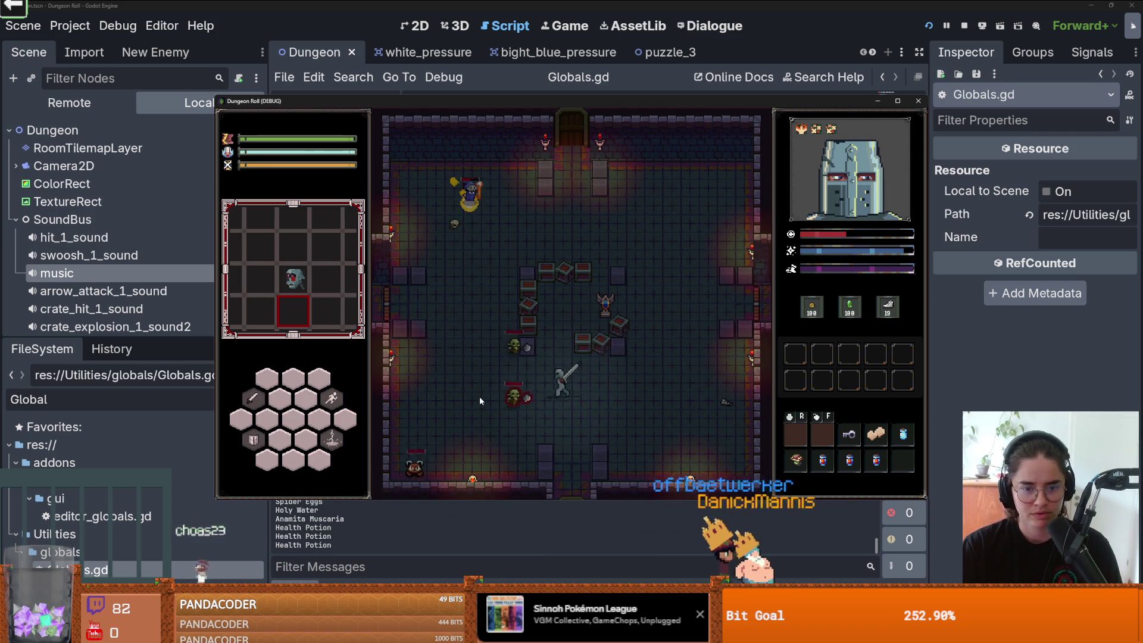
pyautogui.click(482, 394)
pyautogui.press('d')
pyautogui.press('w')
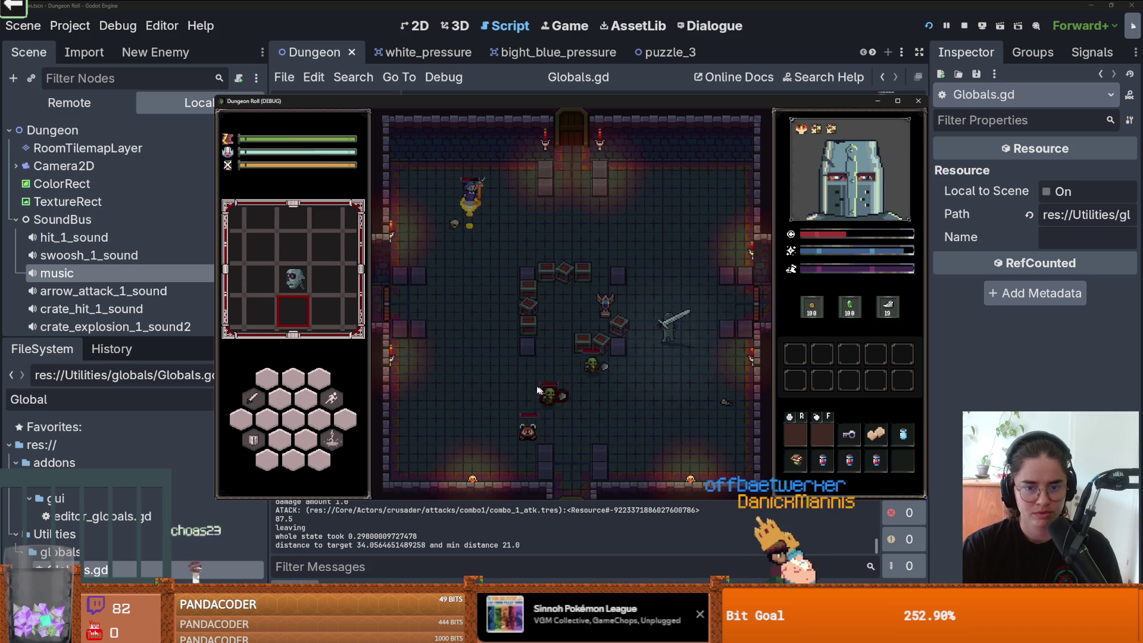
pyautogui.press('a')
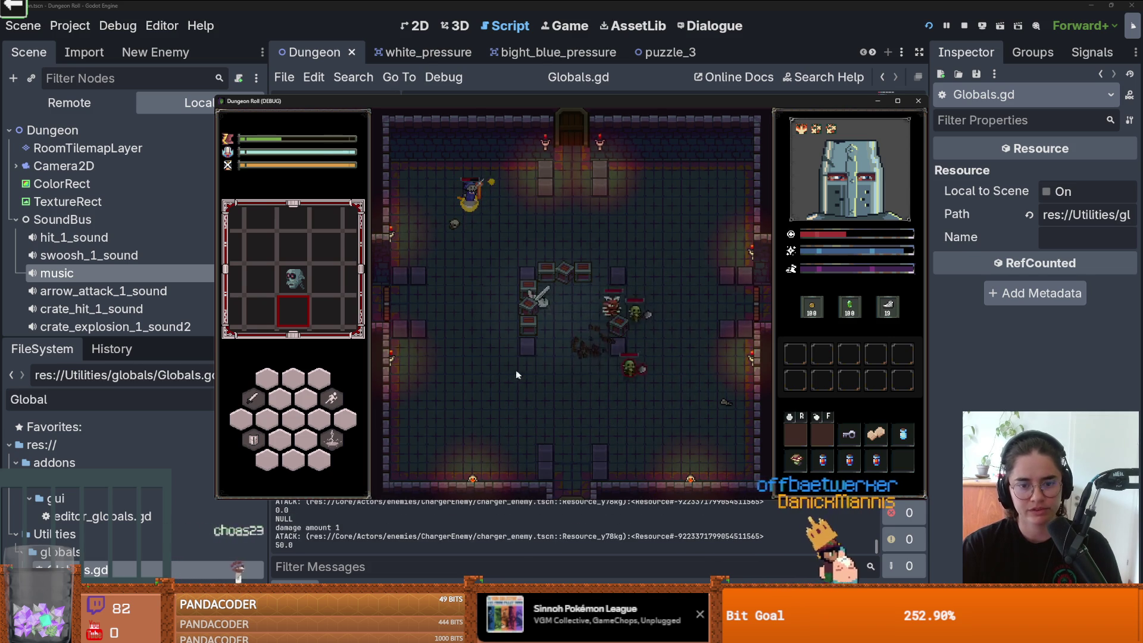
pyautogui.press('a')
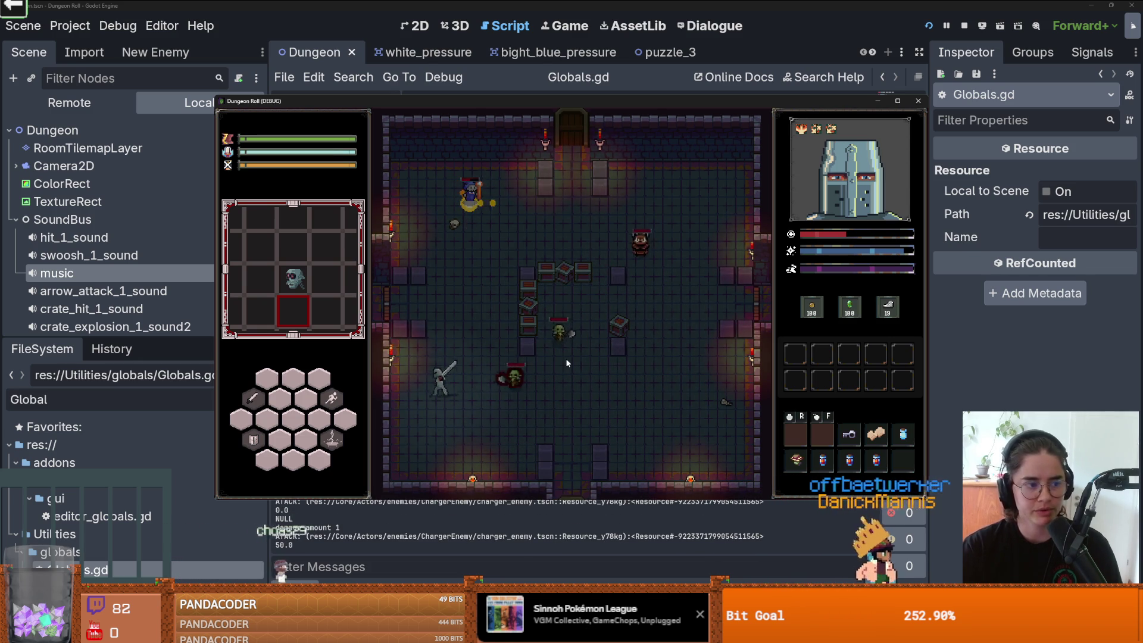
pyautogui.press('s')
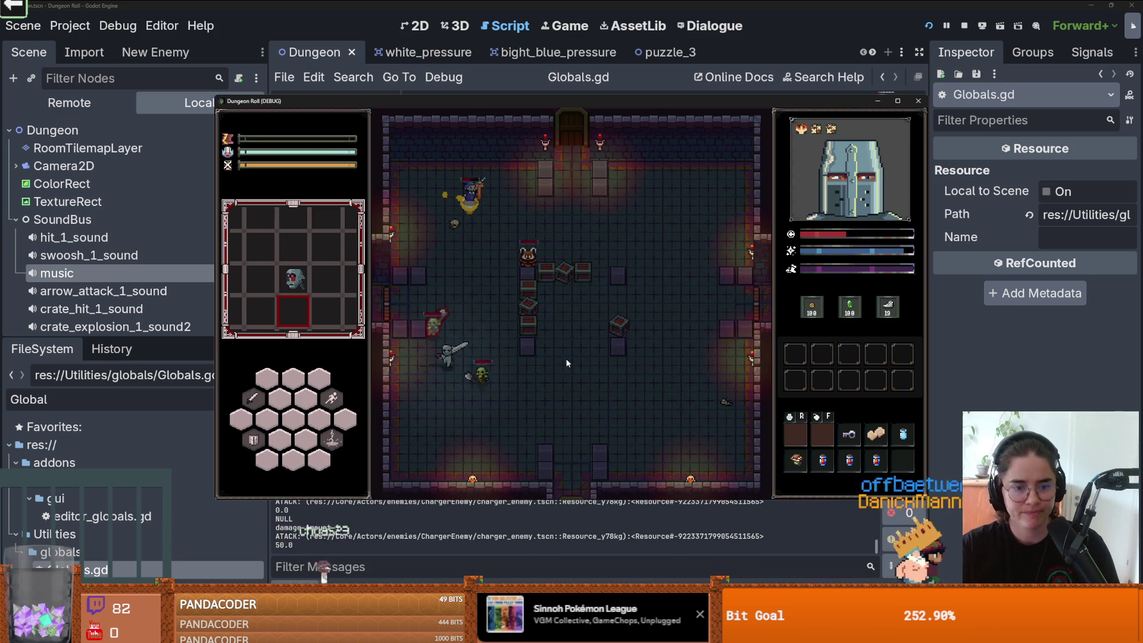
pyautogui.press('d')
pyautogui.click(513, 412)
pyautogui.press('d')
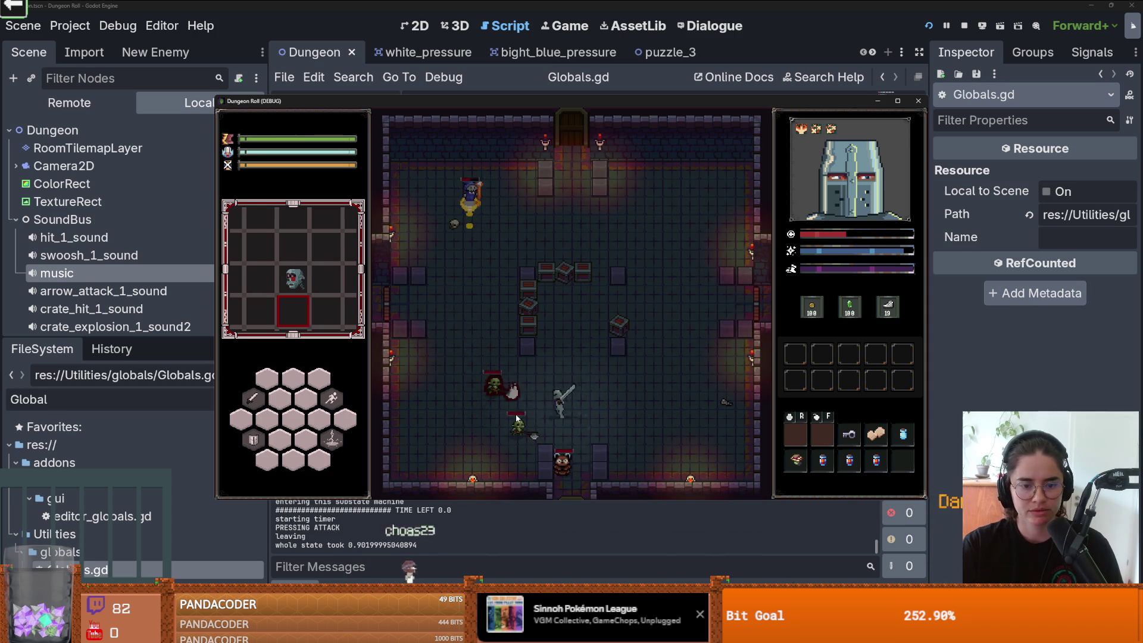
pyautogui.press('a')
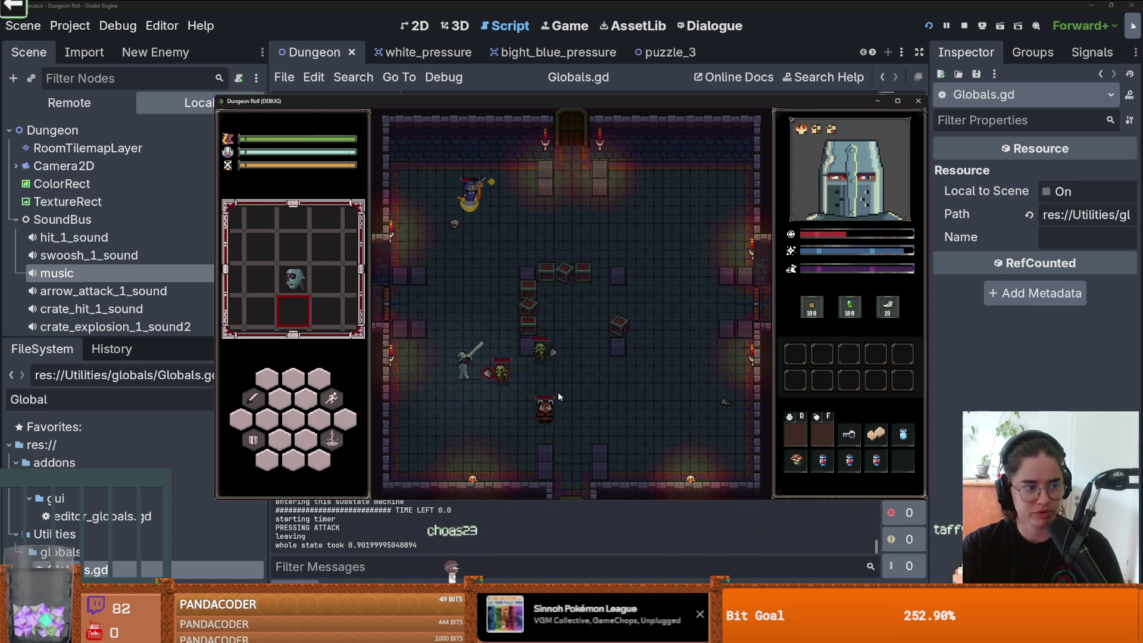
pyautogui.press('w')
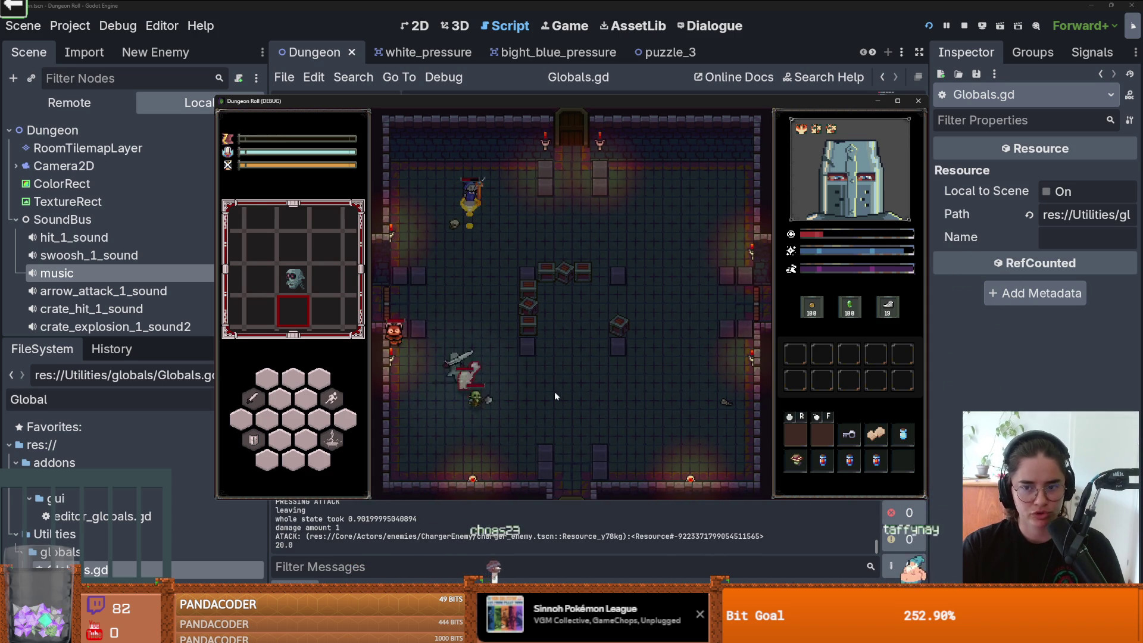
pyautogui.press('w')
pyautogui.click(441, 256)
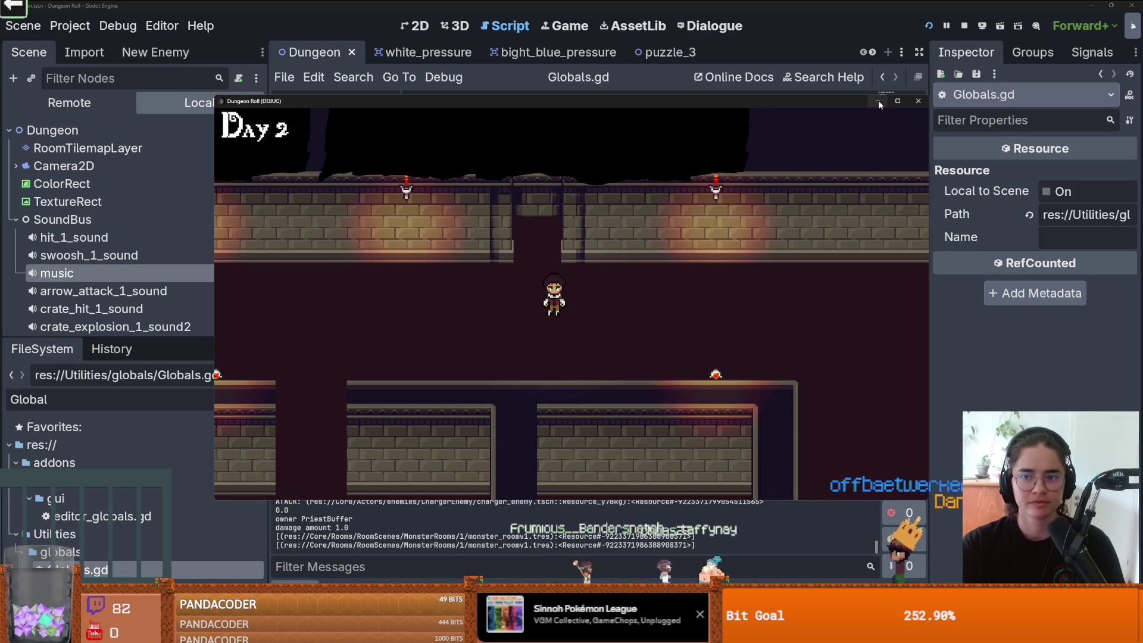
pyautogui.click(914, 102)
pyautogui.click(633, 237)
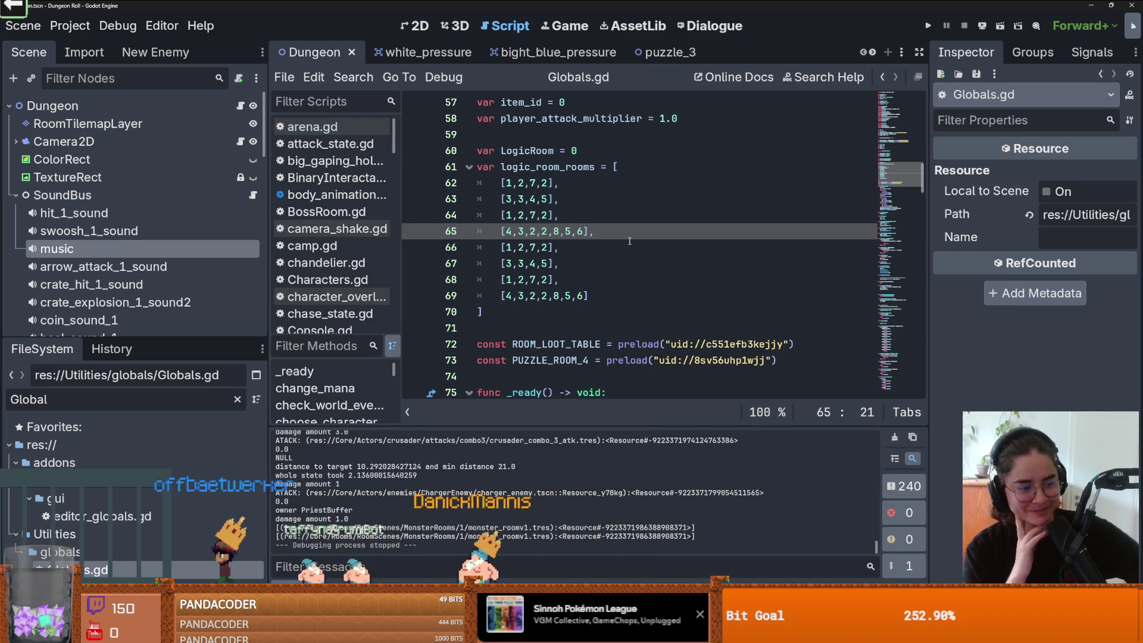
# Step: Expand the SoundBus nodes and show the music player's properties in the Inspector, saving
pyautogui.click(549, 276)
pyautogui.hotkey('ctrl', 's')
pyautogui.moveTo(140, 338); pyautogui.dragTo(145, 382)
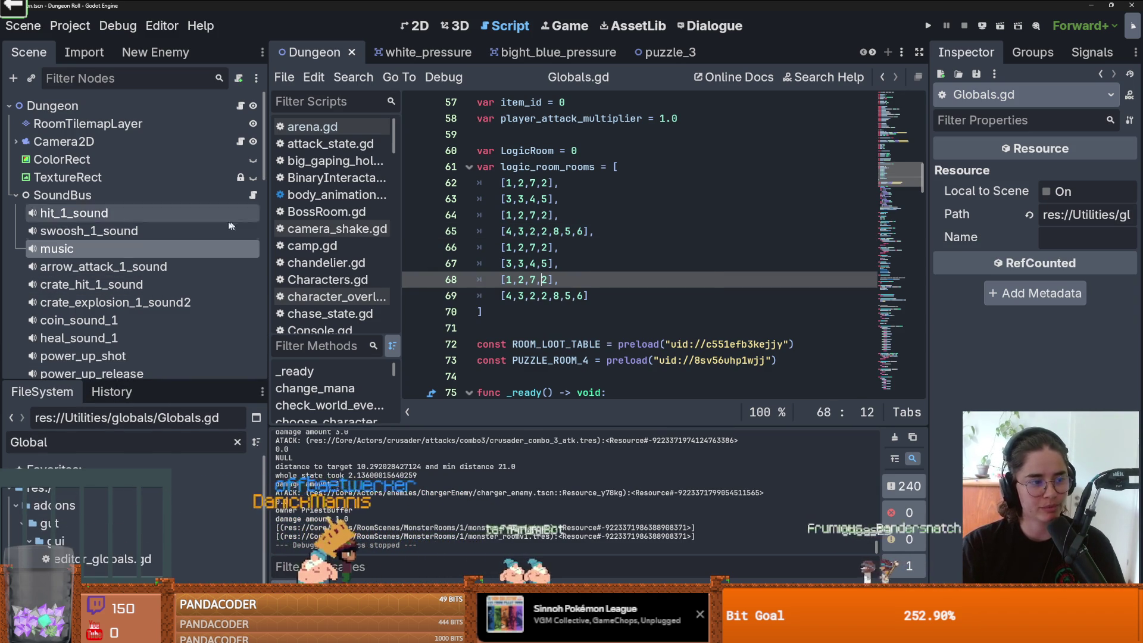
pyautogui.click(89, 248)
pyautogui.hotkey('ctrl', 's')
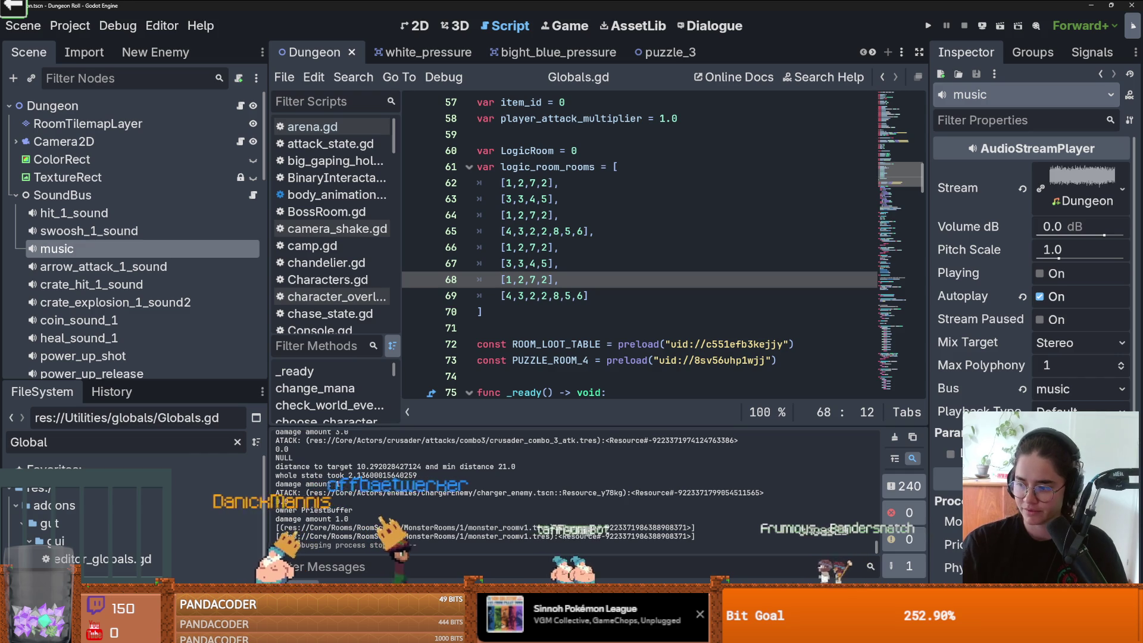
# Step: Review the logic_room_rooms entries around lines 64–70 and save again
pyautogui.click(522, 309)
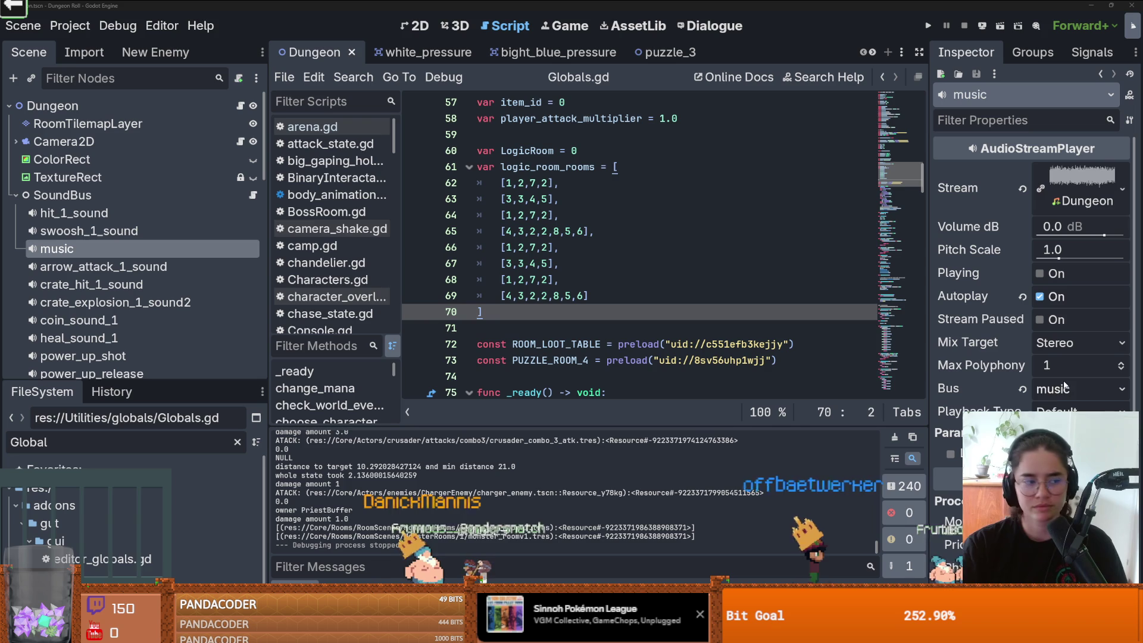
pyautogui.click(644, 274)
pyautogui.hotkey('ctrl', 's')
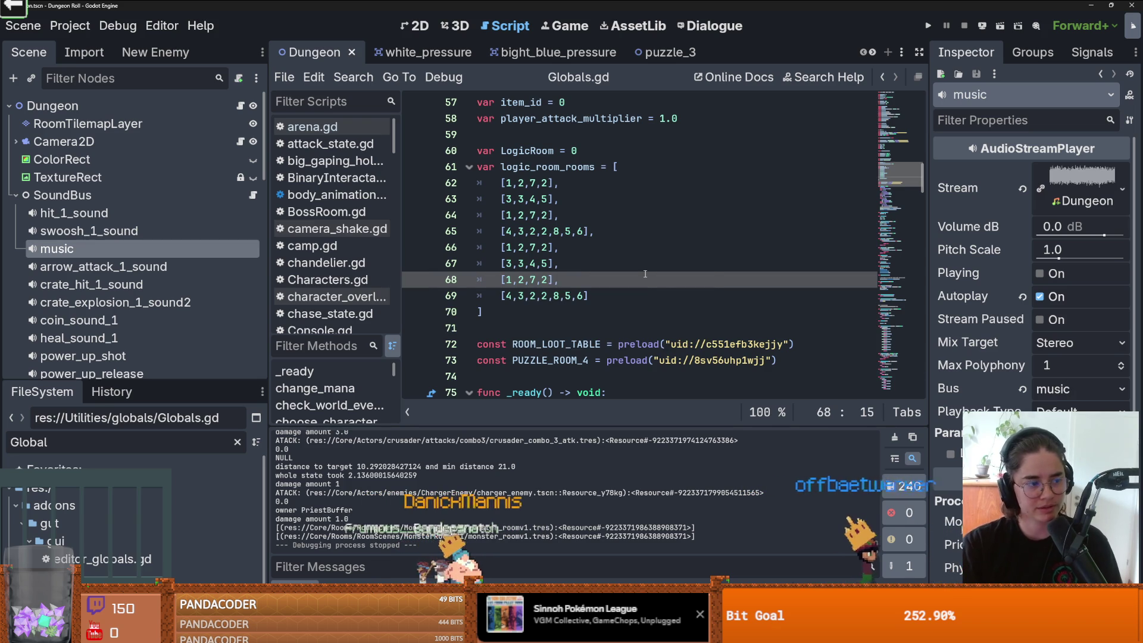
pyautogui.press('Up')
pyautogui.press('Up')
pyautogui.press('Up')
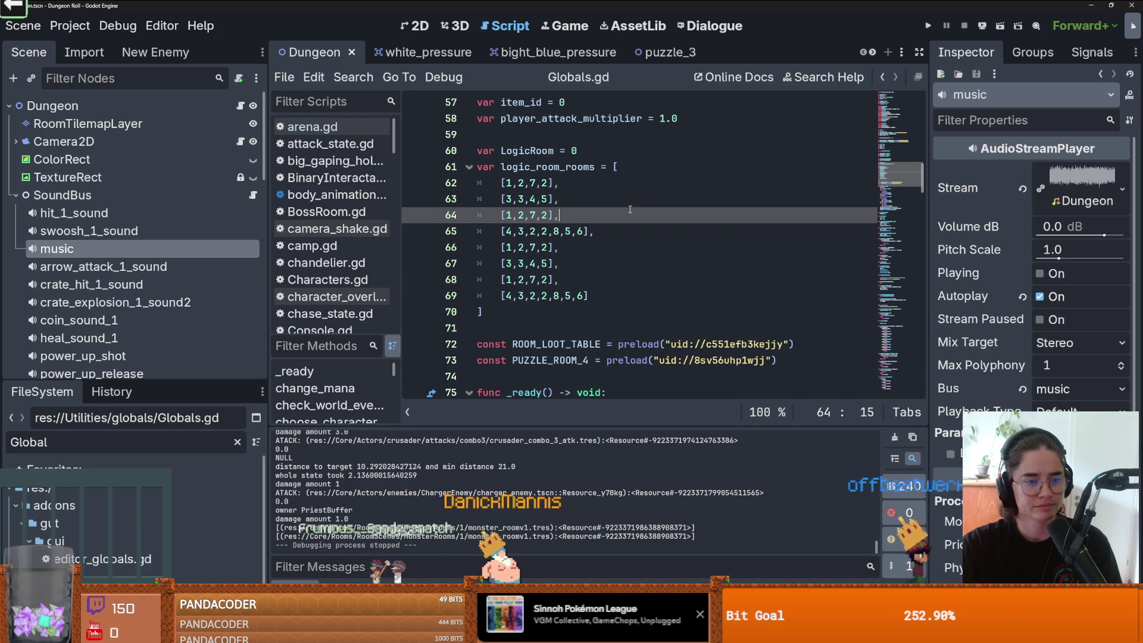
pyautogui.scroll(2, 563, 223)
pyautogui.scroll(-1, 639, 253)
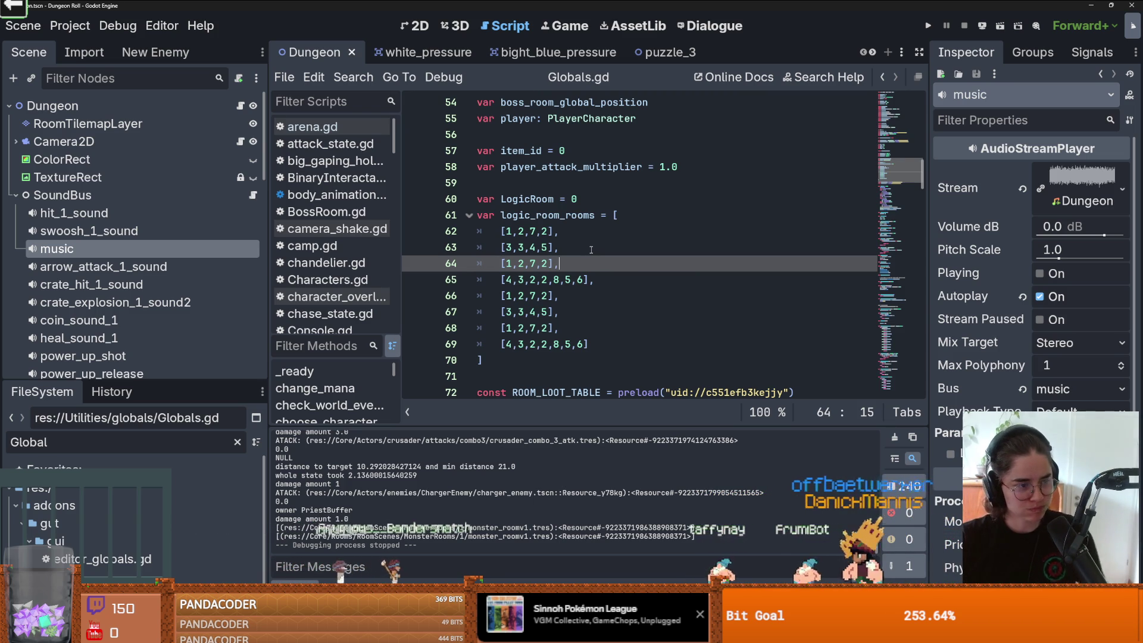
pyautogui.click(568, 279)
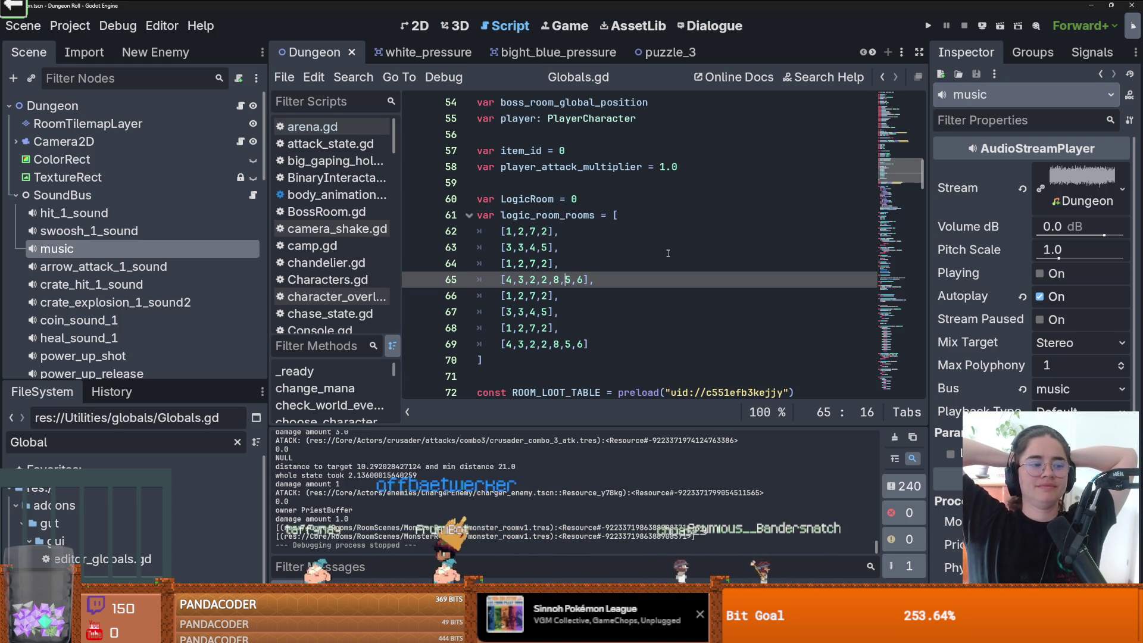
# Step: Insert a blank line after 'var LogicRoom = 0' and save the script
pyautogui.click(620, 200)
pyautogui.press('Return')
pyautogui.hotkey('ctrl', 's')
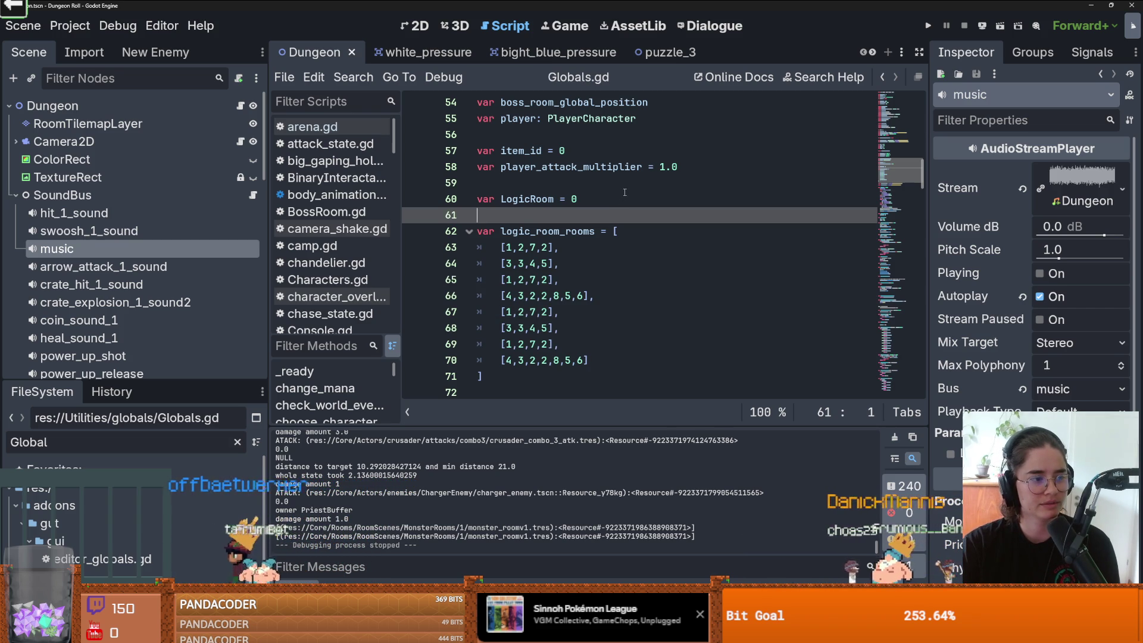
# Step: Delete the stray blank line after var LogicRoom and save Globals.gd
pyautogui.click(619, 197)
pyautogui.hotkey('ctrl', 's')
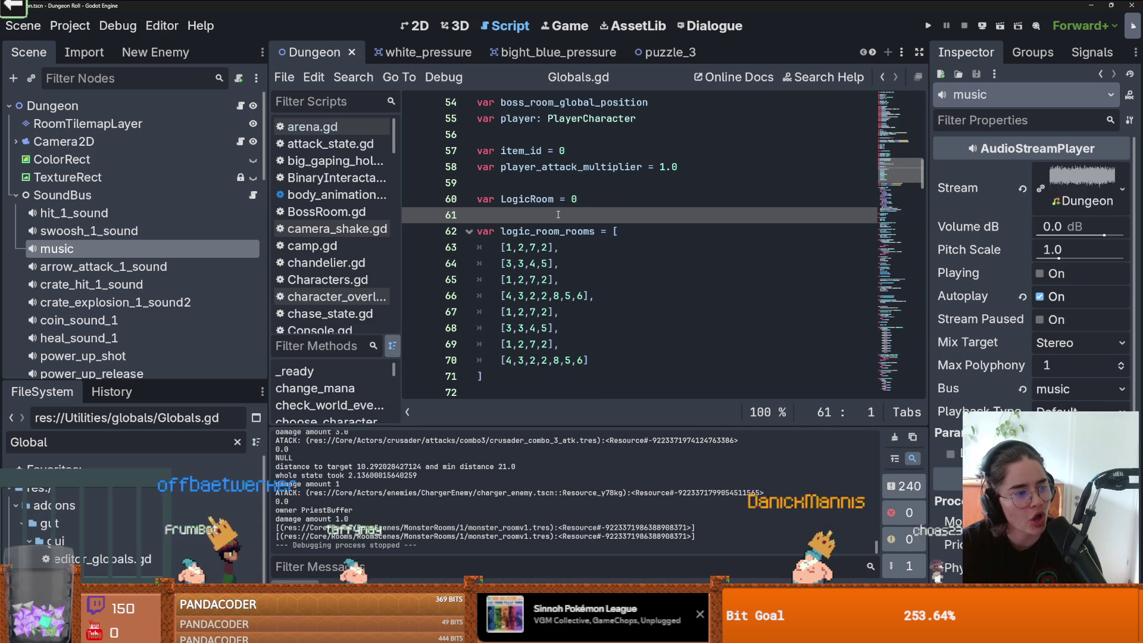
pyautogui.press('Delete')
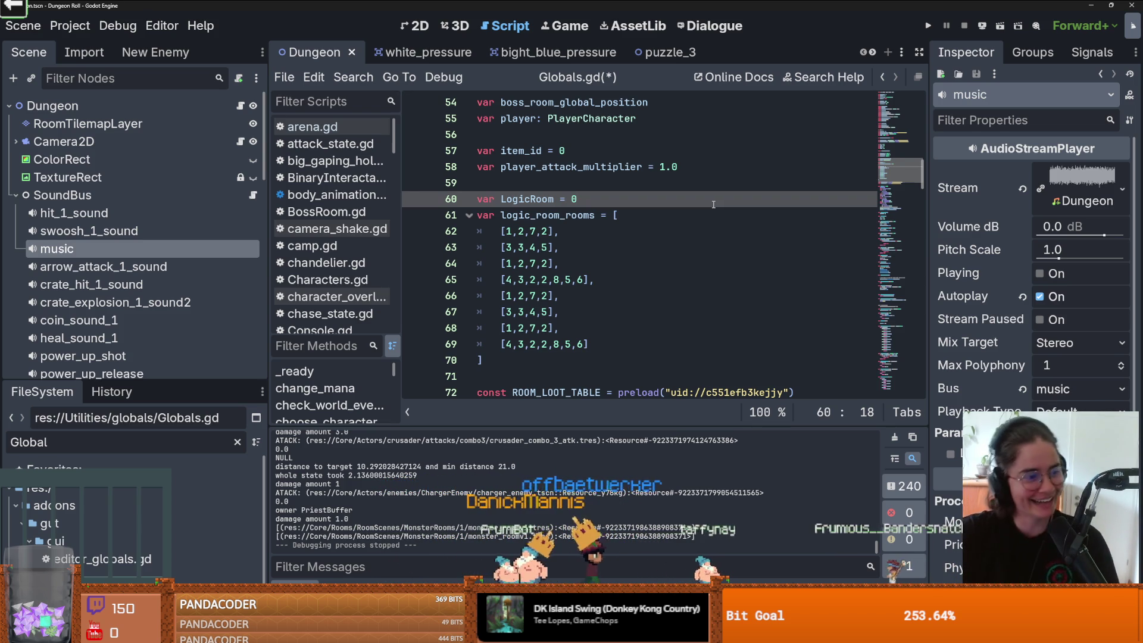
pyautogui.hotkey('ctrl', 's')
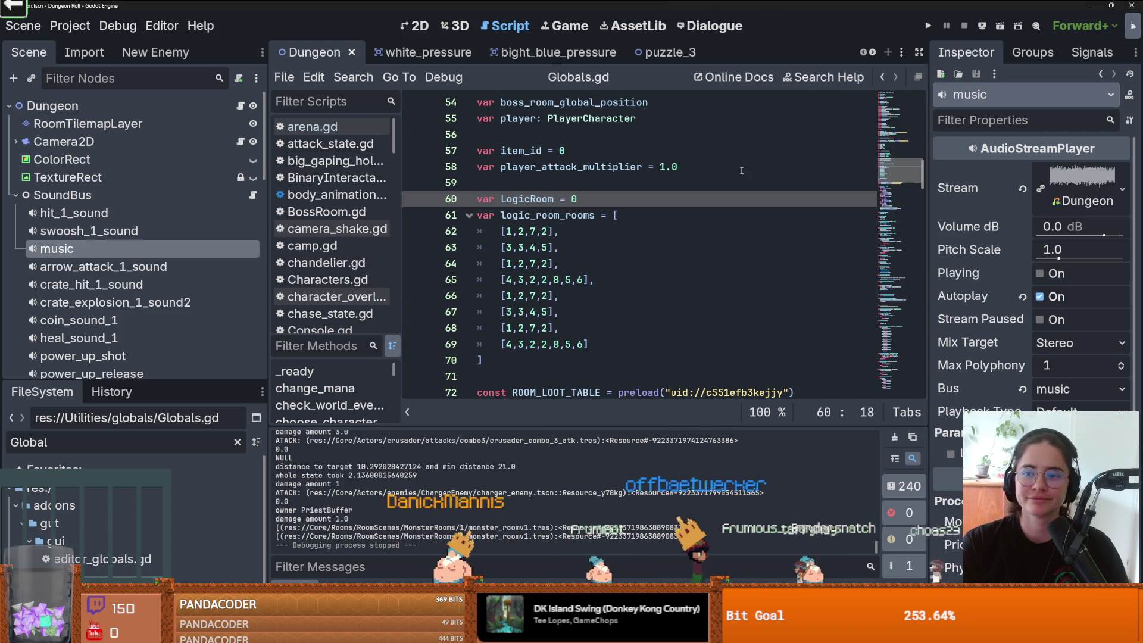
# Step: Review Globals.gd, widen the script editor slightly, and save the script again
pyautogui.scroll(-5, 655, 226)
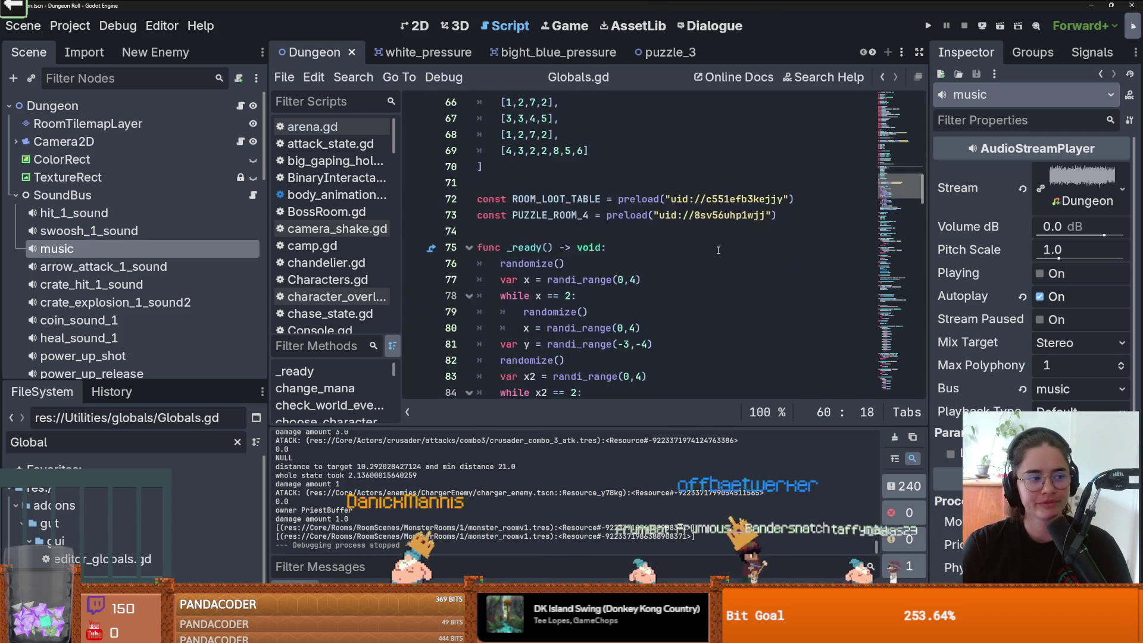
pyautogui.scroll(5, 718, 250)
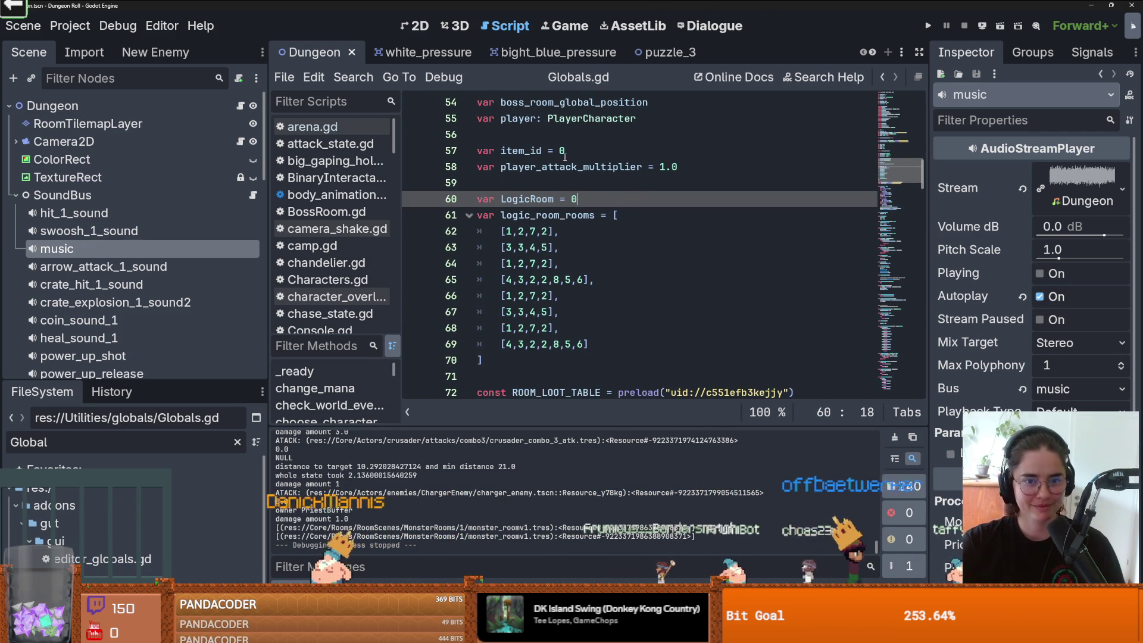
pyautogui.press('Up')
pyautogui.hotkey('ctrl', 's')
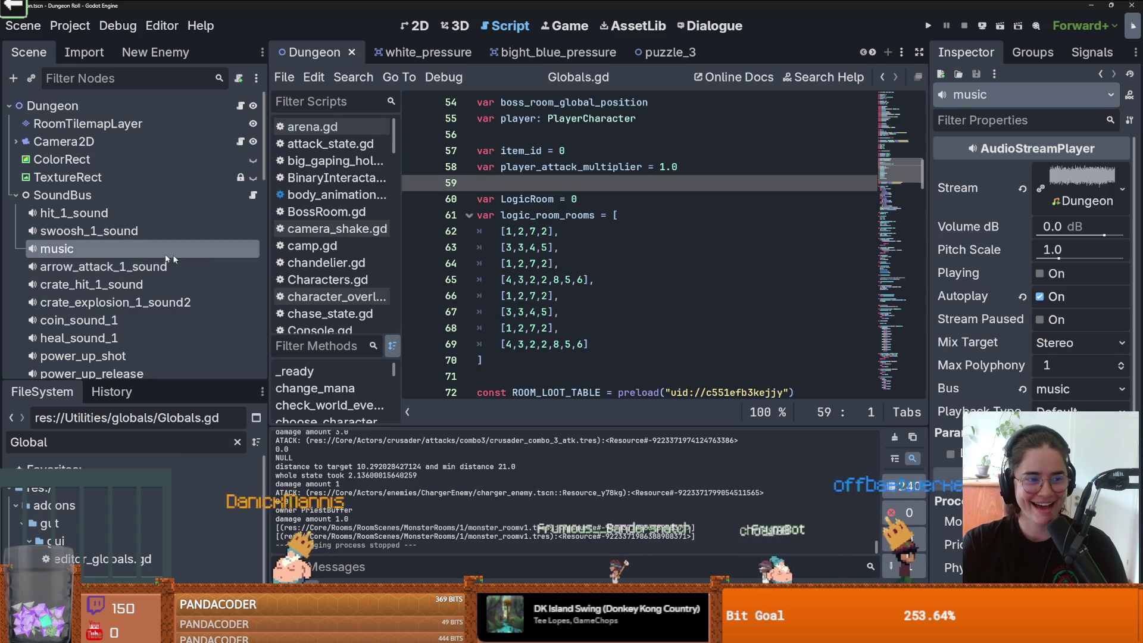
pyautogui.moveTo(929, 249); pyautogui.dragTo(938, 249)
pyautogui.click(632, 205)
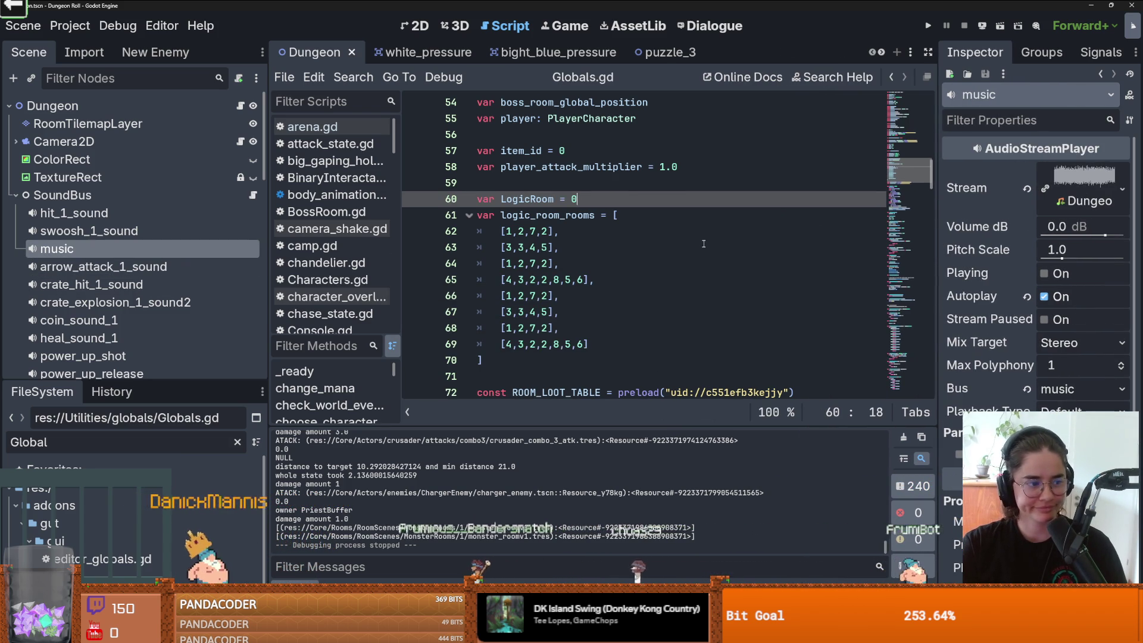
pyautogui.scroll(-10, 703, 243)
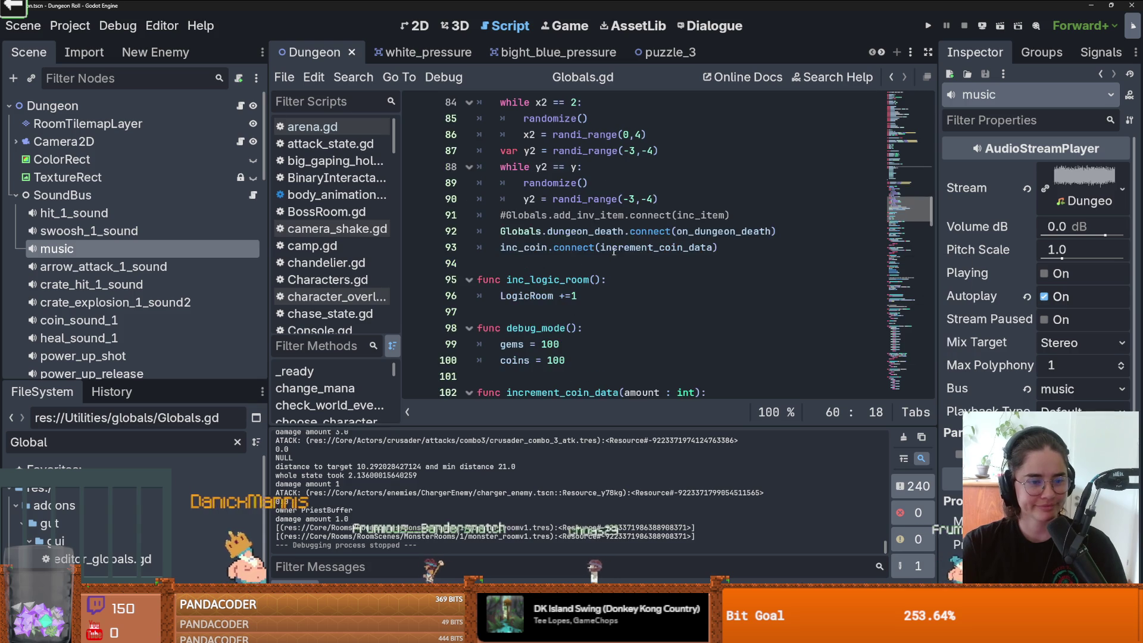
pyautogui.scroll(-2, 611, 252)
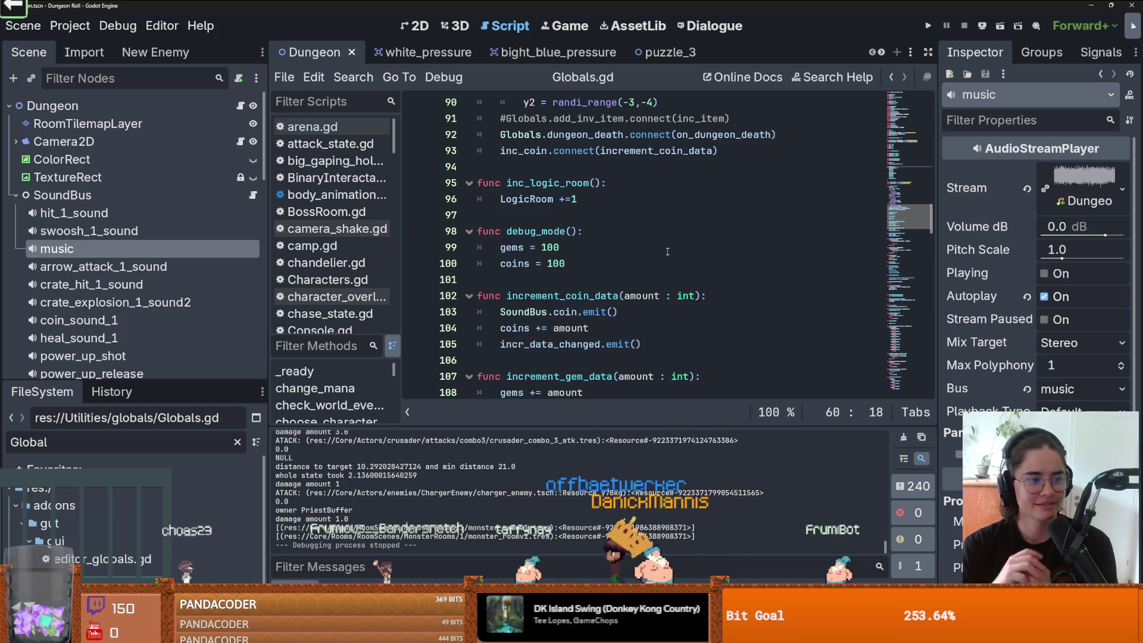
pyautogui.click(493, 279)
pyautogui.hotkey('ctrl', 's')
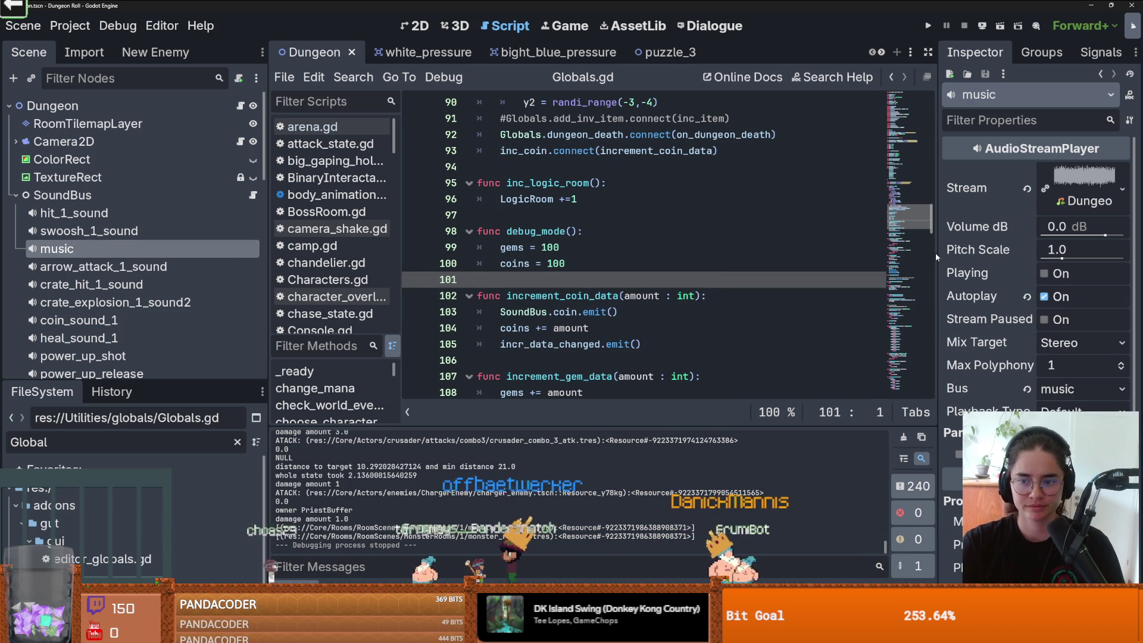
pyautogui.rightClick(158, 246)
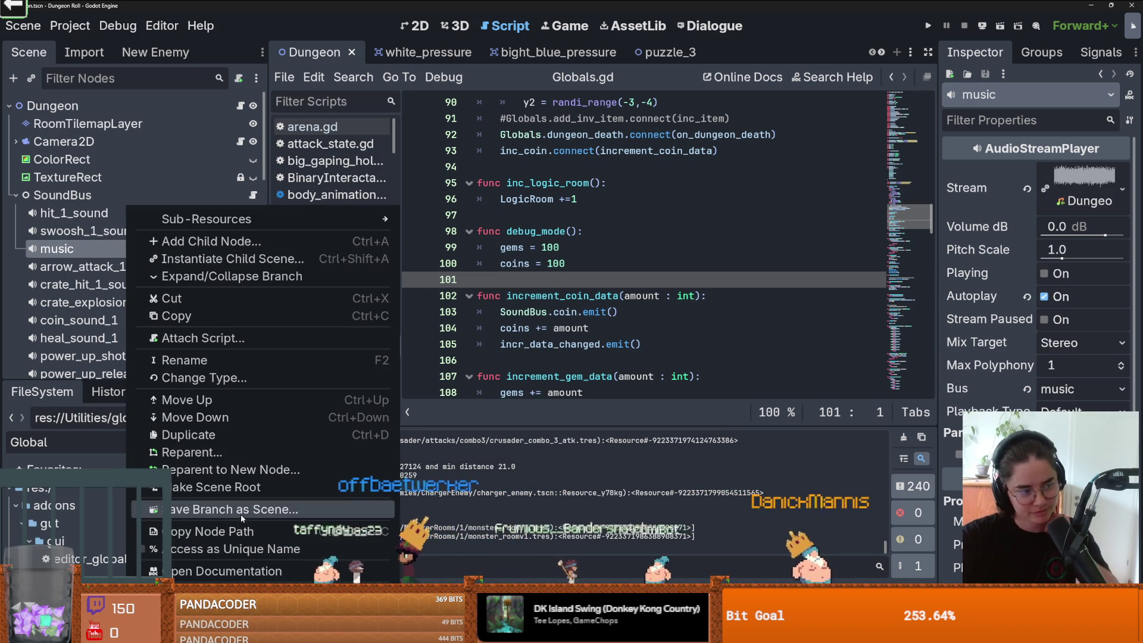
# Step: Find the volume_db property in the AudioStreamPlayer docs, then go back to arena.gd
pyautogui.click(229, 570)
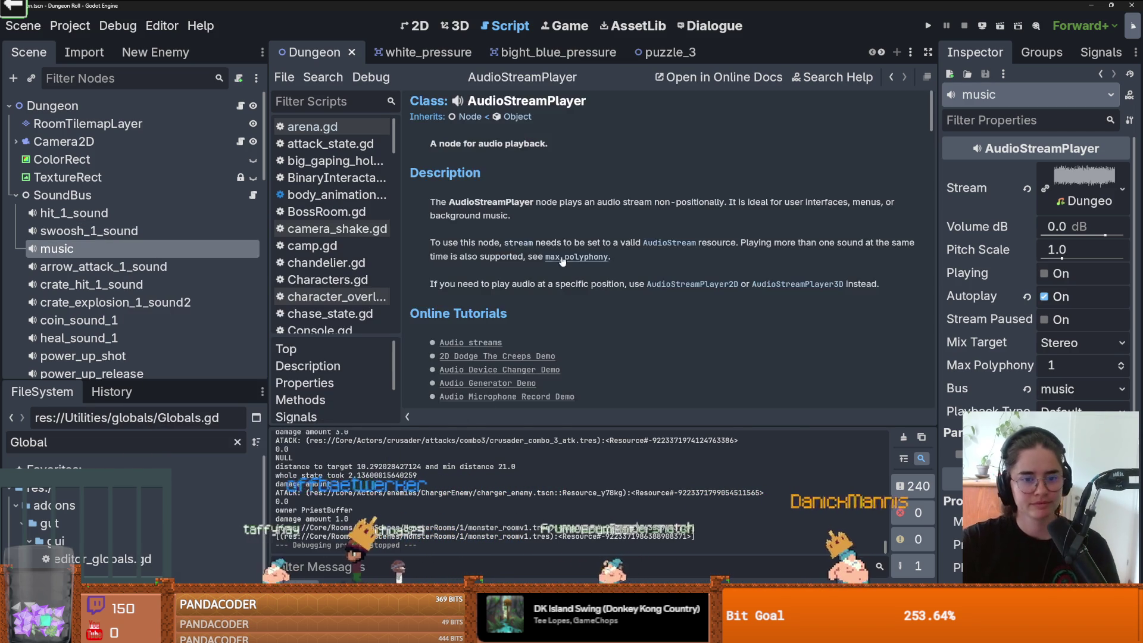
pyautogui.scroll(-5, 553, 286)
pyautogui.scroll(-3, 552, 285)
pyautogui.doubleClick(595, 277)
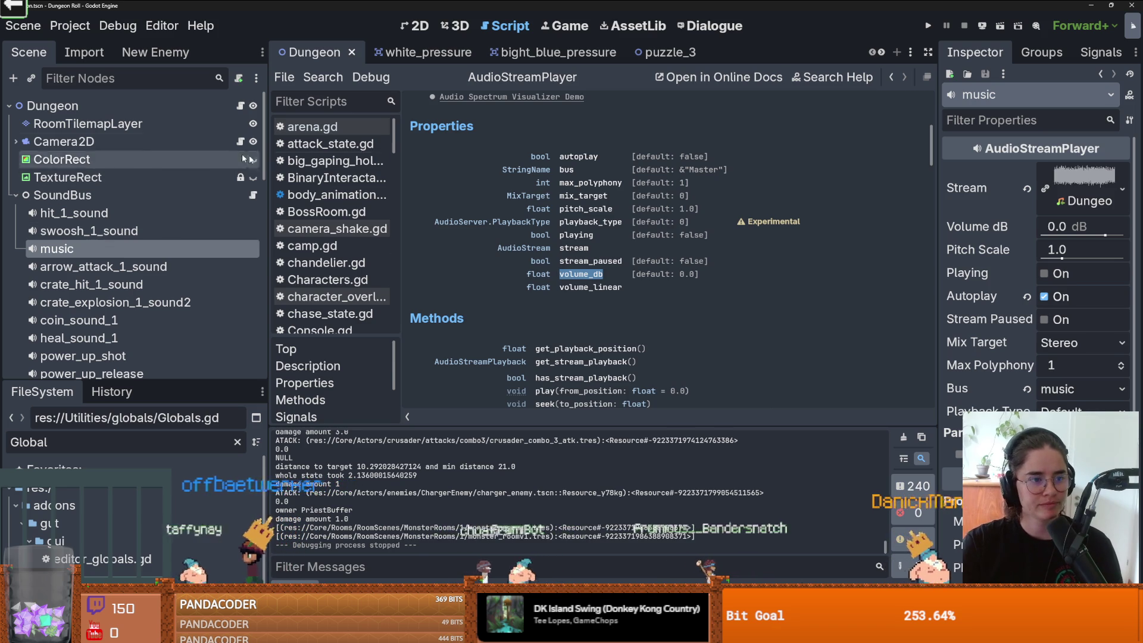
pyautogui.click(240, 106)
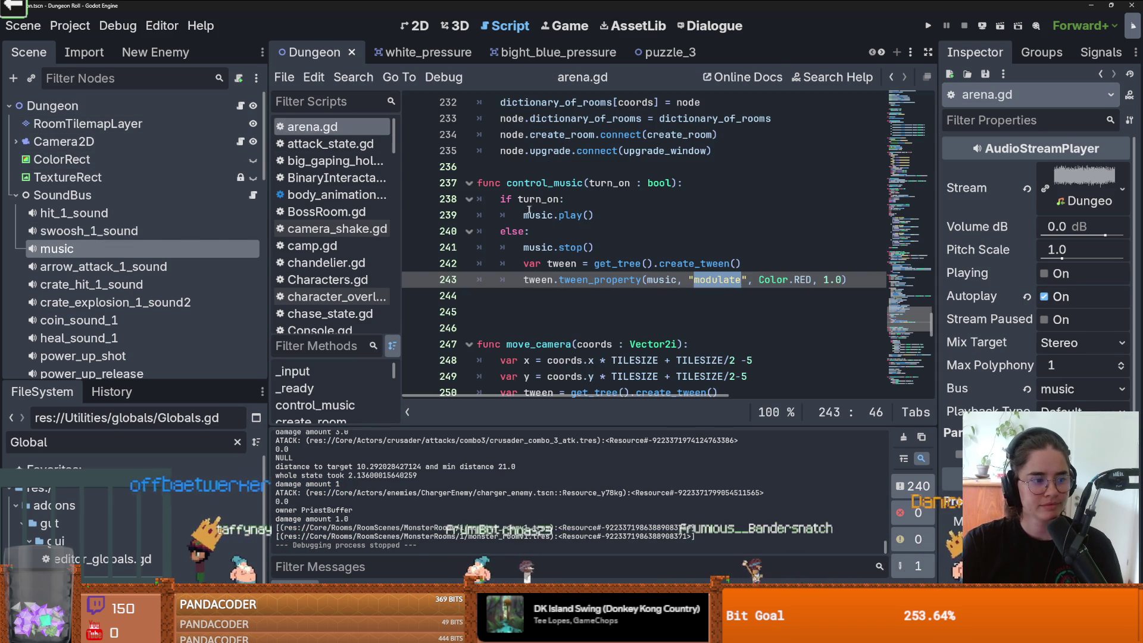
# Step: Change the tween to animate music's "volume_db" to 0.0 instead of modulate Color.RED, and save arena.gd
pyautogui.scroll(-2, 605, 247)
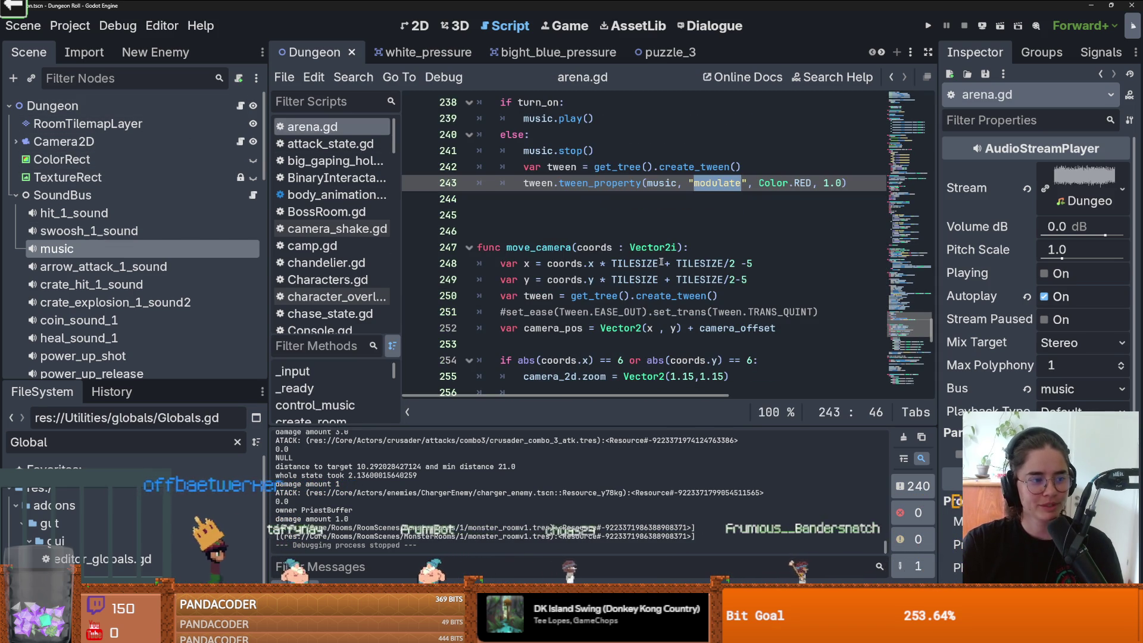
pyautogui.scroll(-3, 680, 223)
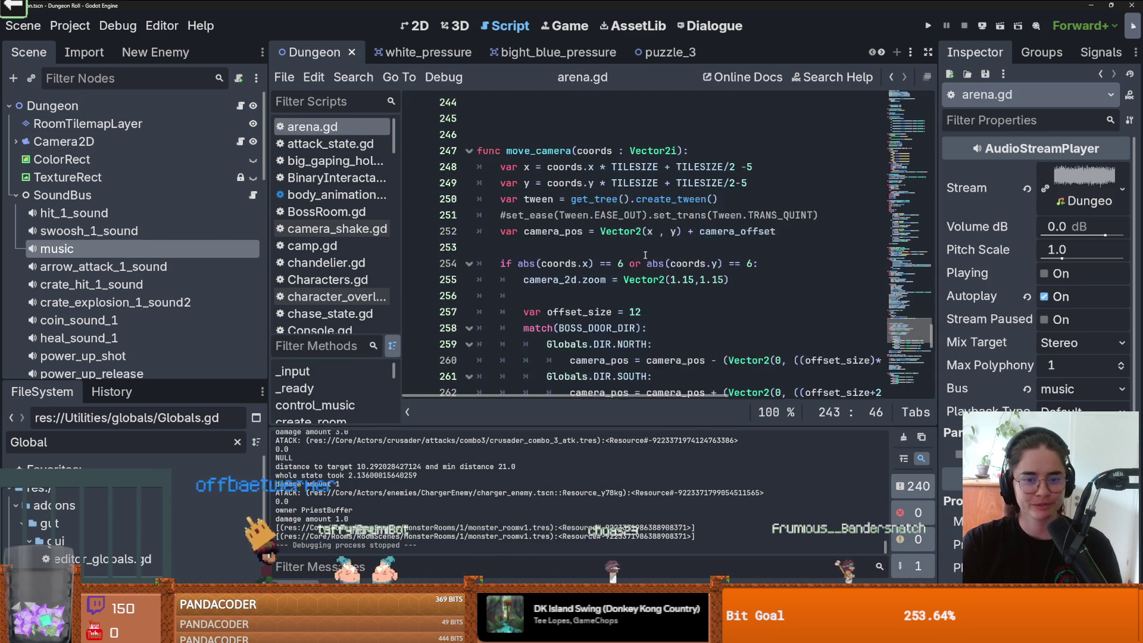
pyautogui.scroll(4, 660, 227)
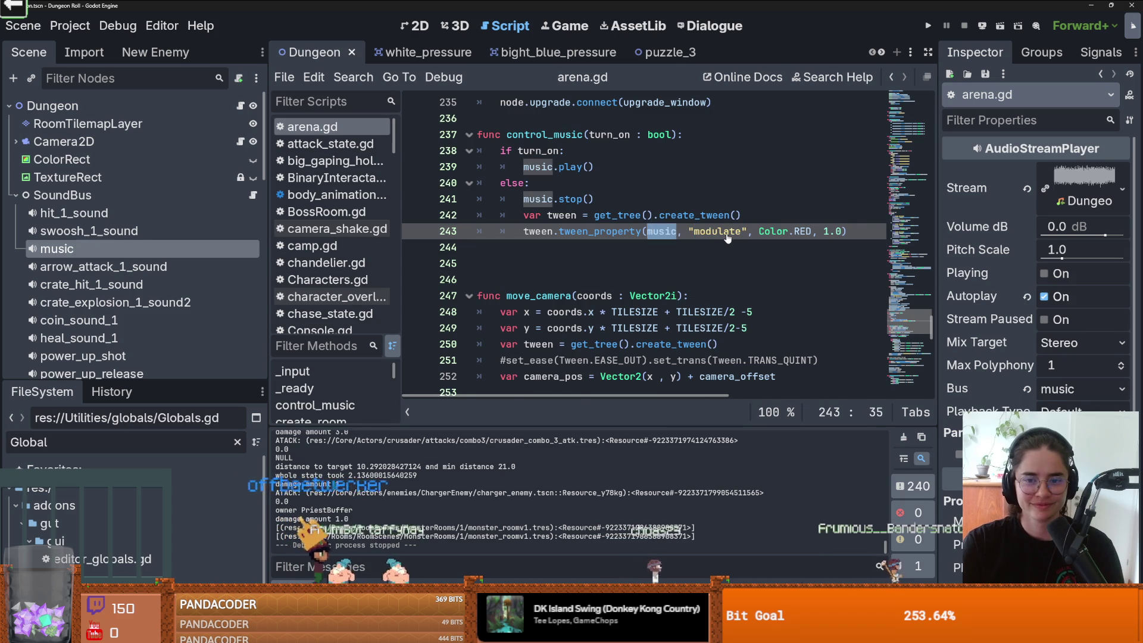
pyautogui.write('volume_db')
pyautogui.press('Return')
pyautogui.press('BackSpace')
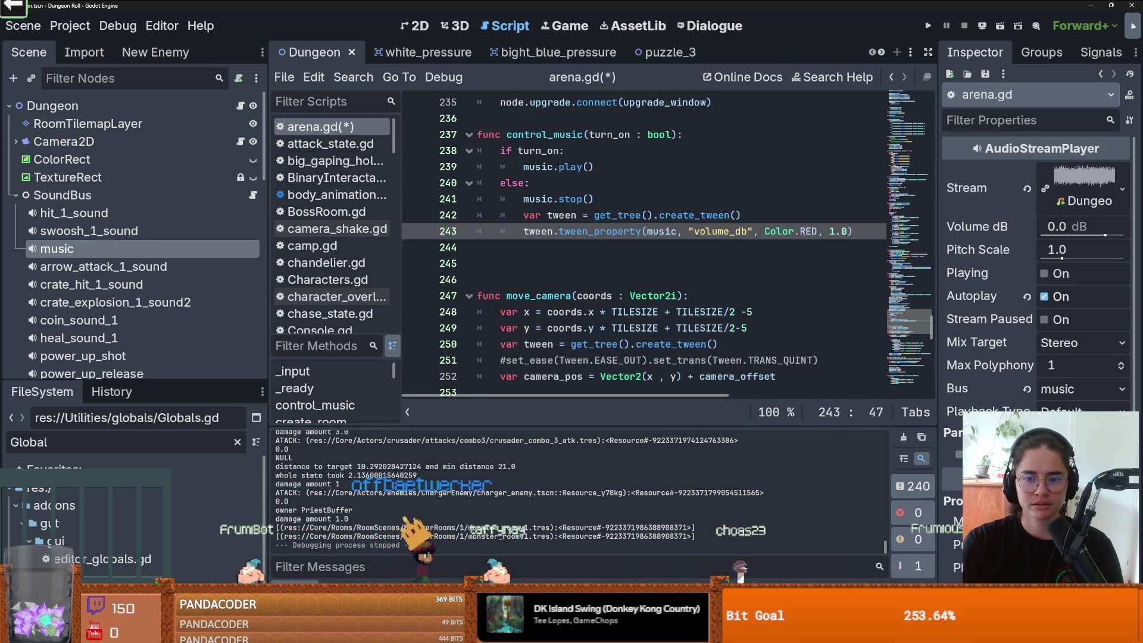
pyautogui.write('3')
pyautogui.moveTo(817, 230); pyautogui.dragTo(765, 231)
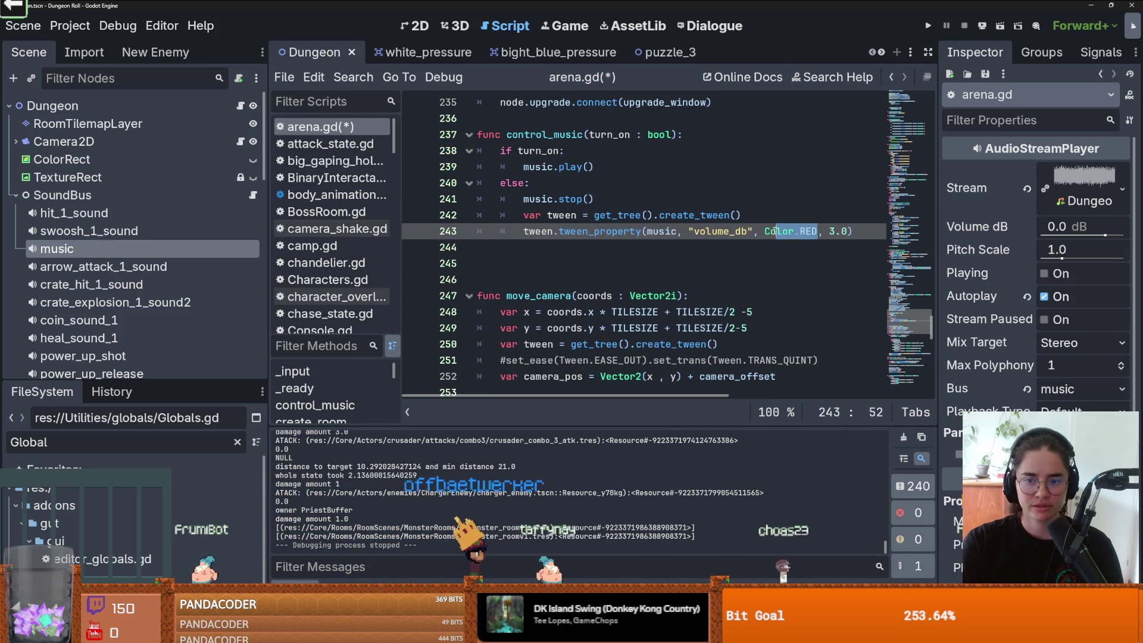
pyautogui.write('0.0')
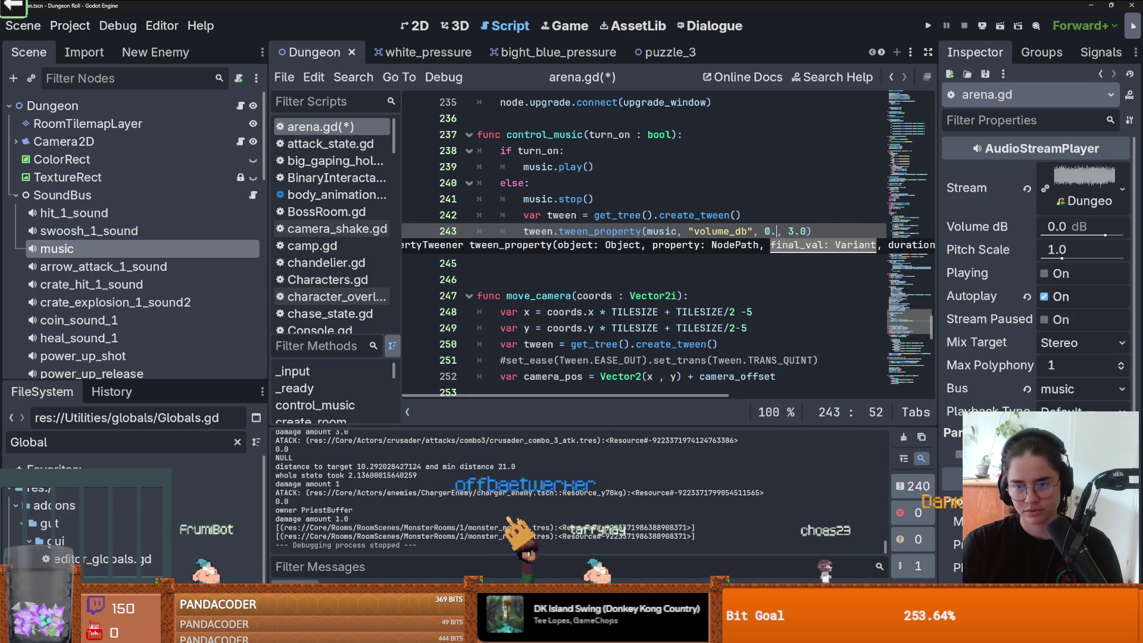
pyautogui.click(761, 217)
pyautogui.hotkey('ctrl', 's')
# Step: Copy the two tween lines into the turn_on branch, replacing music.play()
pyautogui.moveTo(817, 231); pyautogui.dragTo(524, 215)
pyautogui.hotkey('ctrl', 'c')
pyautogui.click(593, 167)
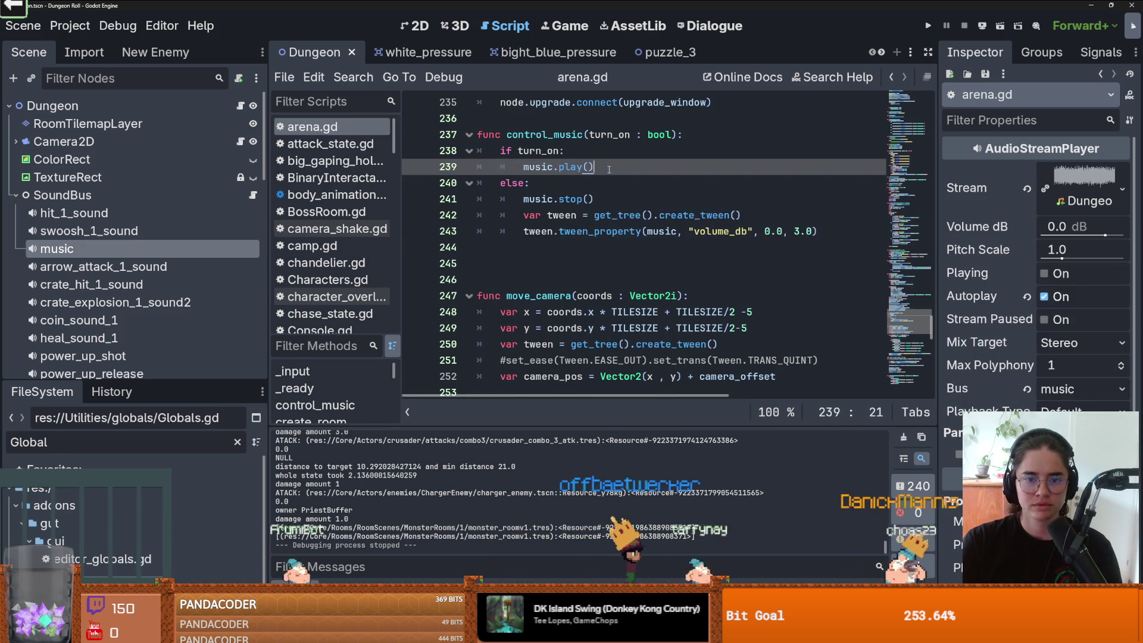
pyautogui.press('Return')
pyautogui.hotkey('ctrl', 'v')
pyautogui.click(584, 166)
pyautogui.moveTo(593, 166); pyautogui.dragTo(501, 166)
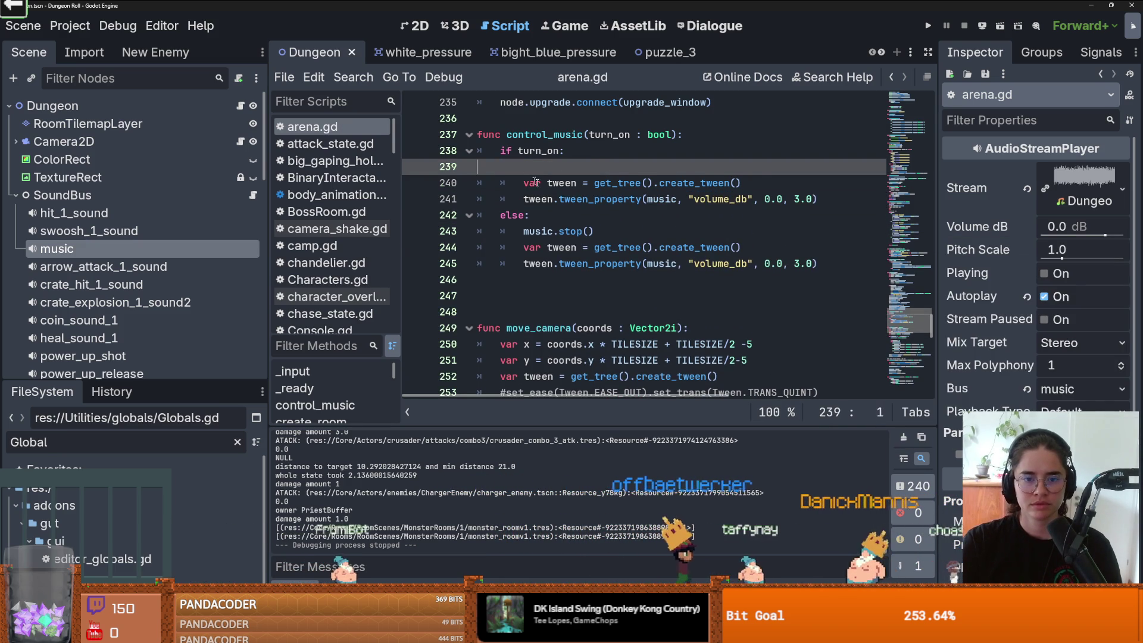
pyautogui.press('BackSpace')
# Step: Remove music.stop(), set the turn_on fade target to 1, and run the game
pyautogui.click(593, 214)
pyautogui.moveTo(594, 215); pyautogui.dragTo(477, 215)
pyautogui.press('BackSpace')
pyautogui.press('BackSpace')
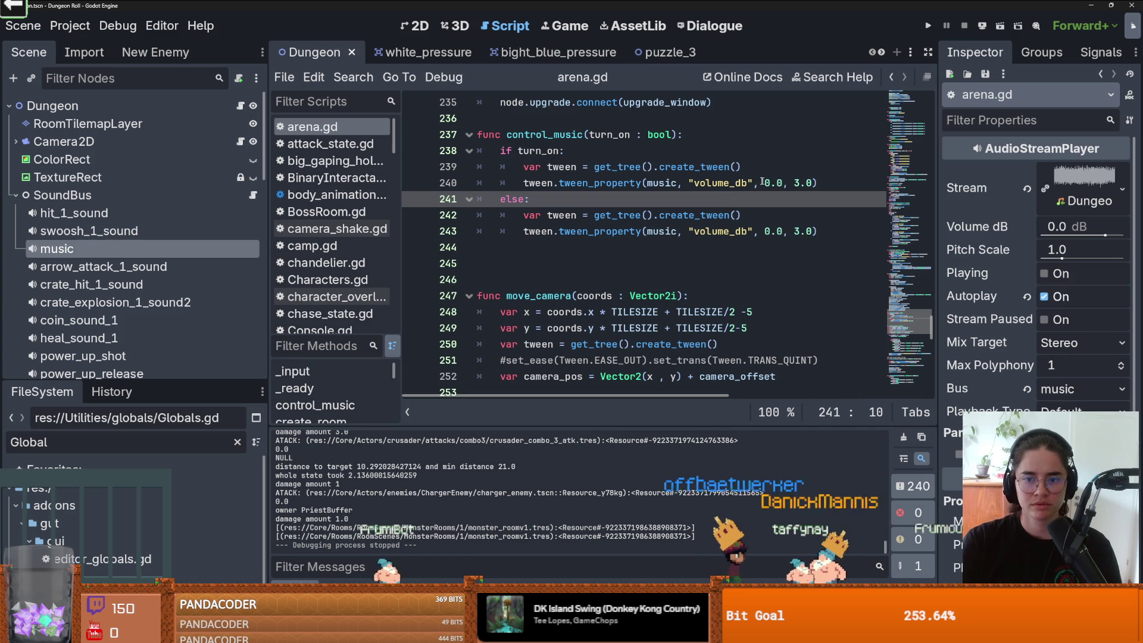
pyautogui.doubleClick(773, 182)
pyautogui.write('1')
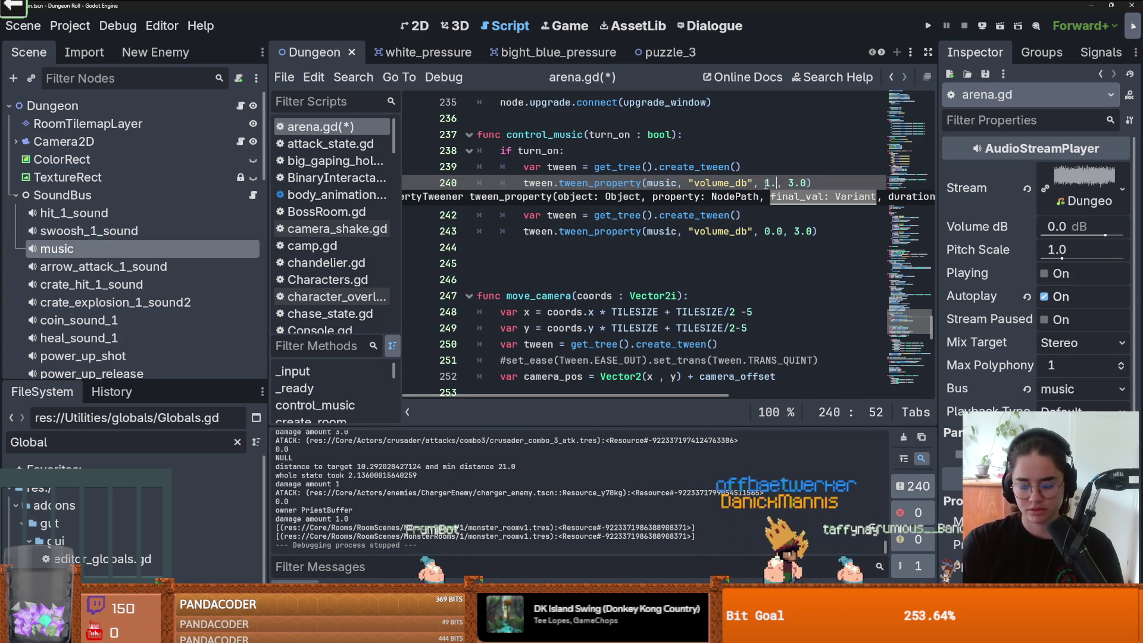
pyautogui.press('F5')
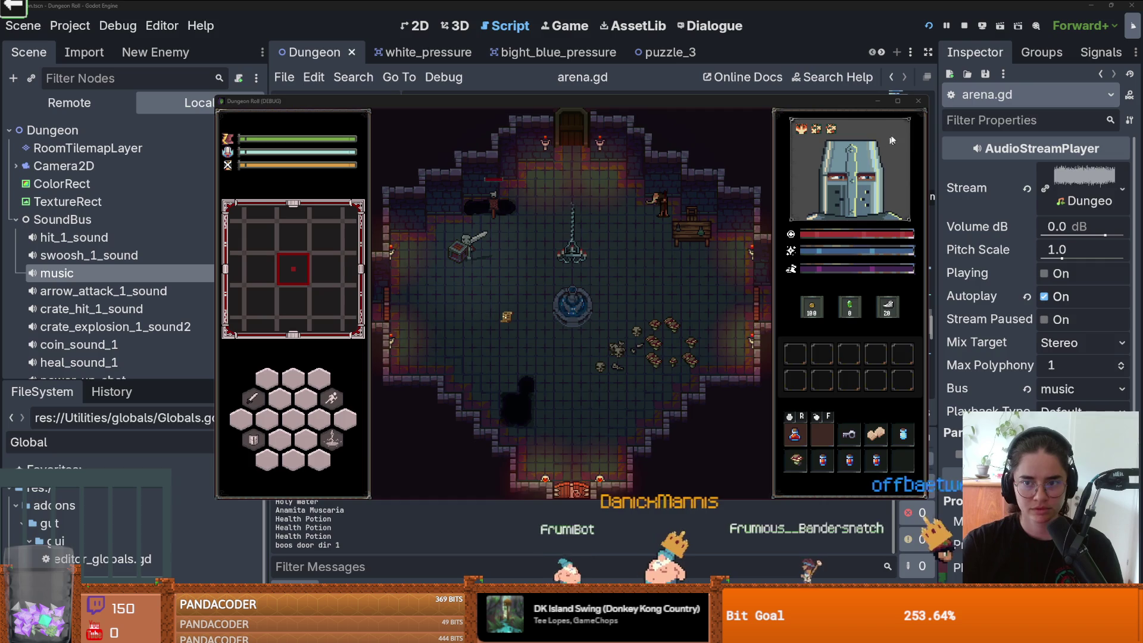
# Step: Briefly play Dungeon Roll full-screen, then restore and close the game window
pyautogui.click(897, 101)
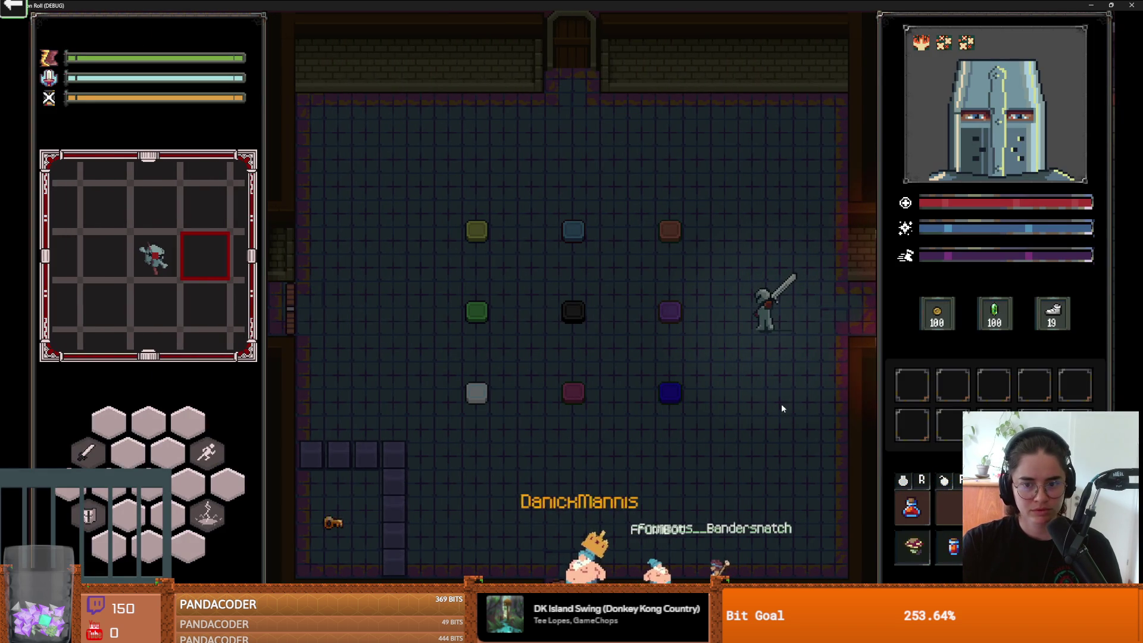
pyautogui.doubleClick(685, 4)
pyautogui.click(873, 174)
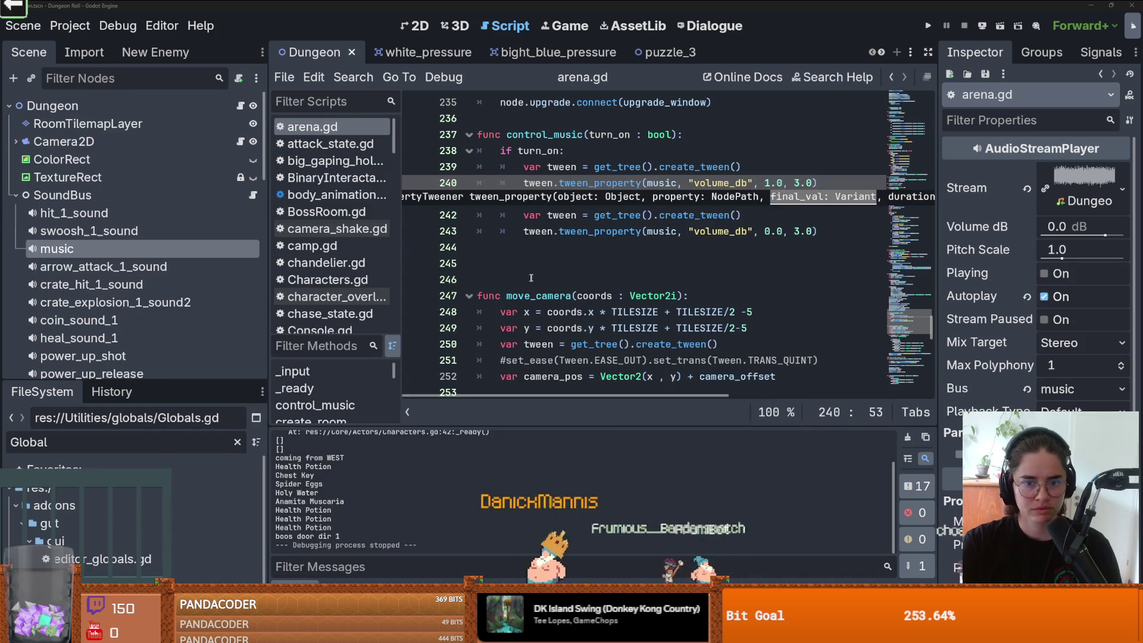
# Step: Inspect the music volume_db tween on line 243 of arena.gd
pyautogui.click(629, 269)
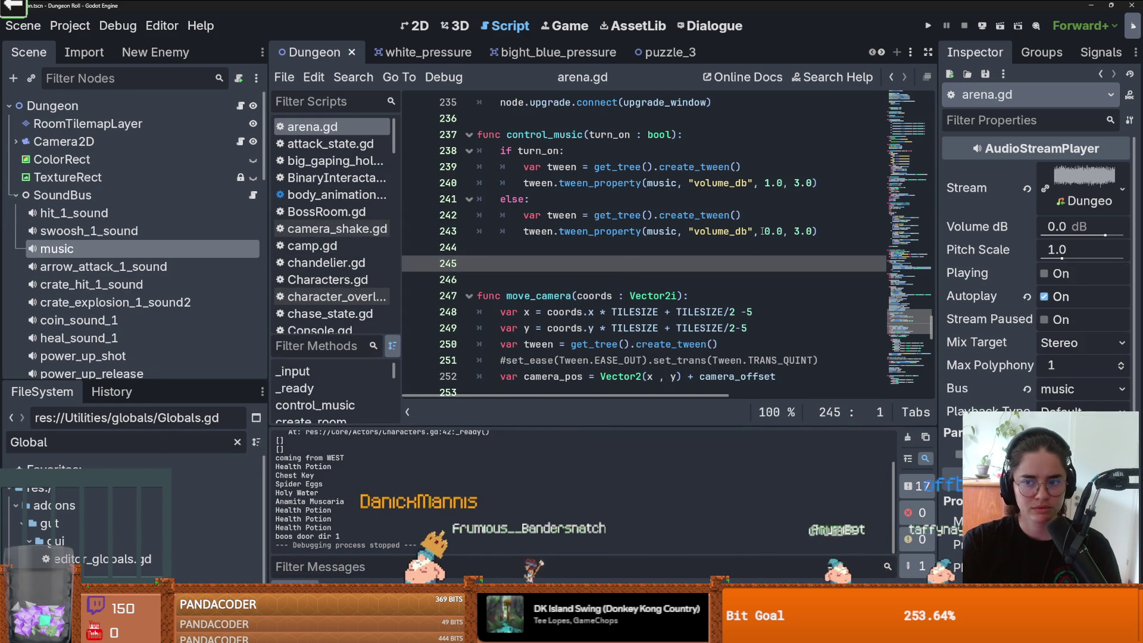
pyautogui.doubleClick(661, 231)
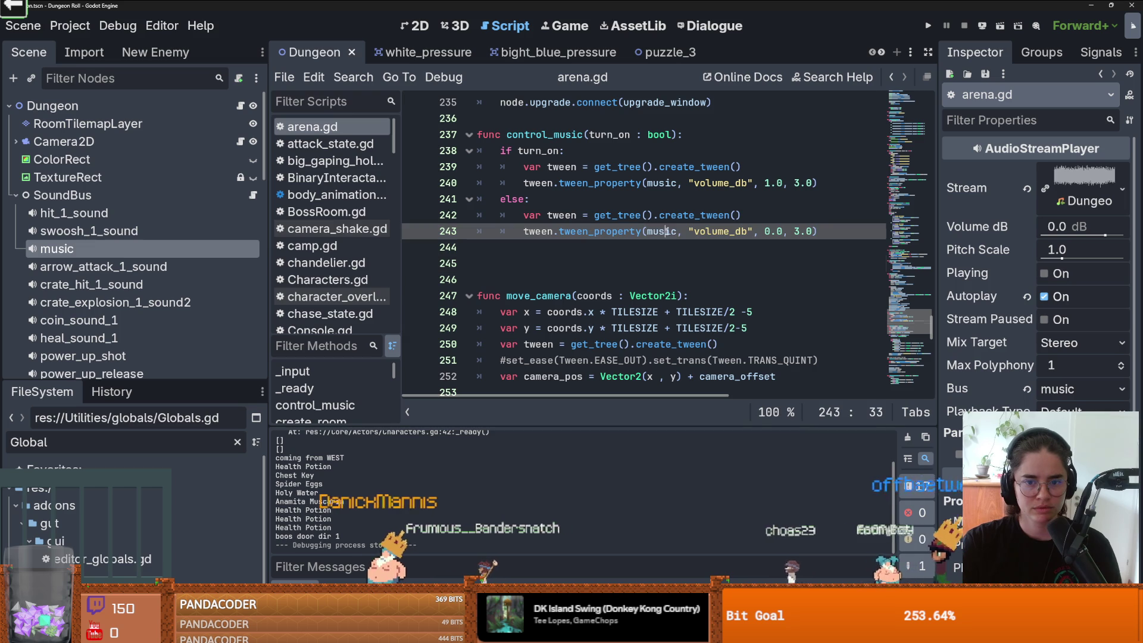
pyautogui.click(664, 214)
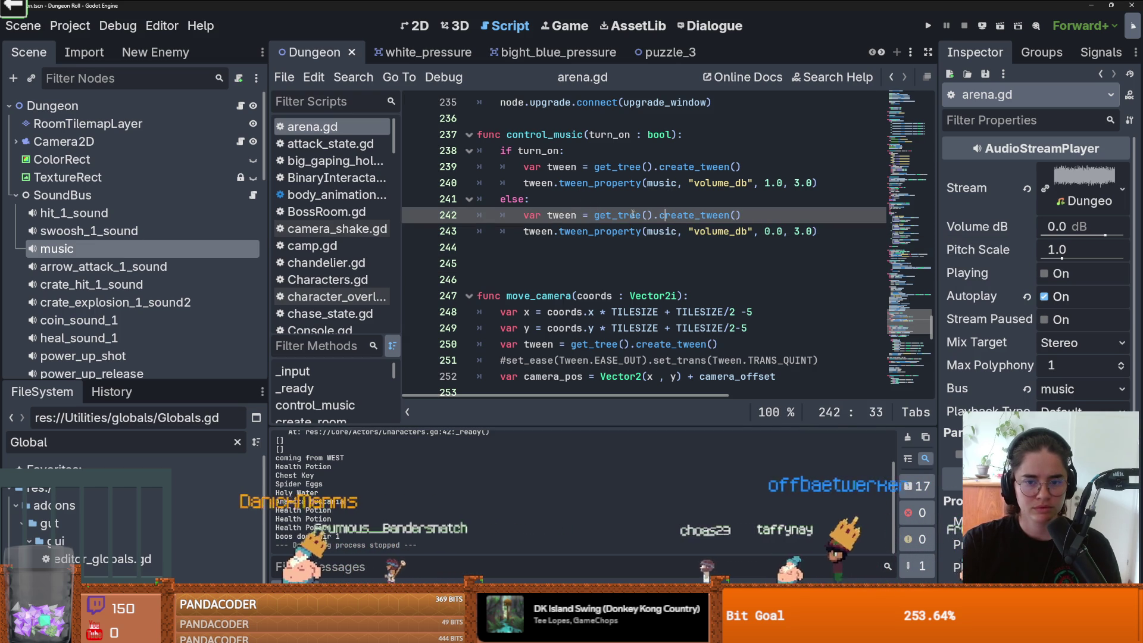
pyautogui.click(678, 231)
pyautogui.doubleClick(720, 231)
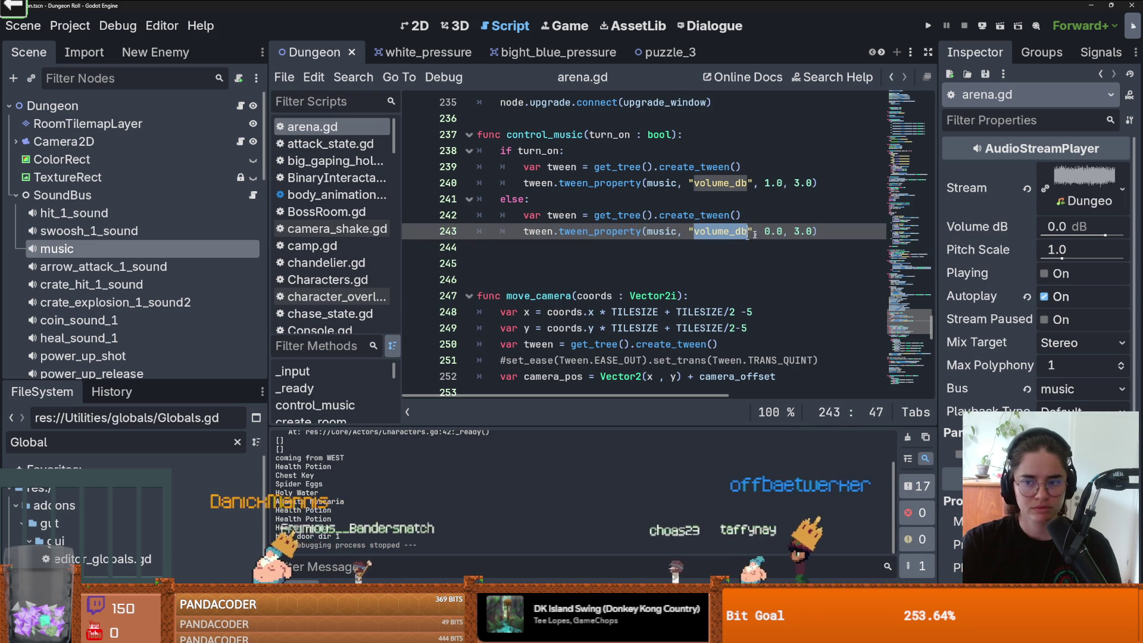
# Step: Open the AudioStreamPlayer documentation and read the volume_db description
pyautogui.rightClick(141, 251)
pyautogui.click(190, 569)
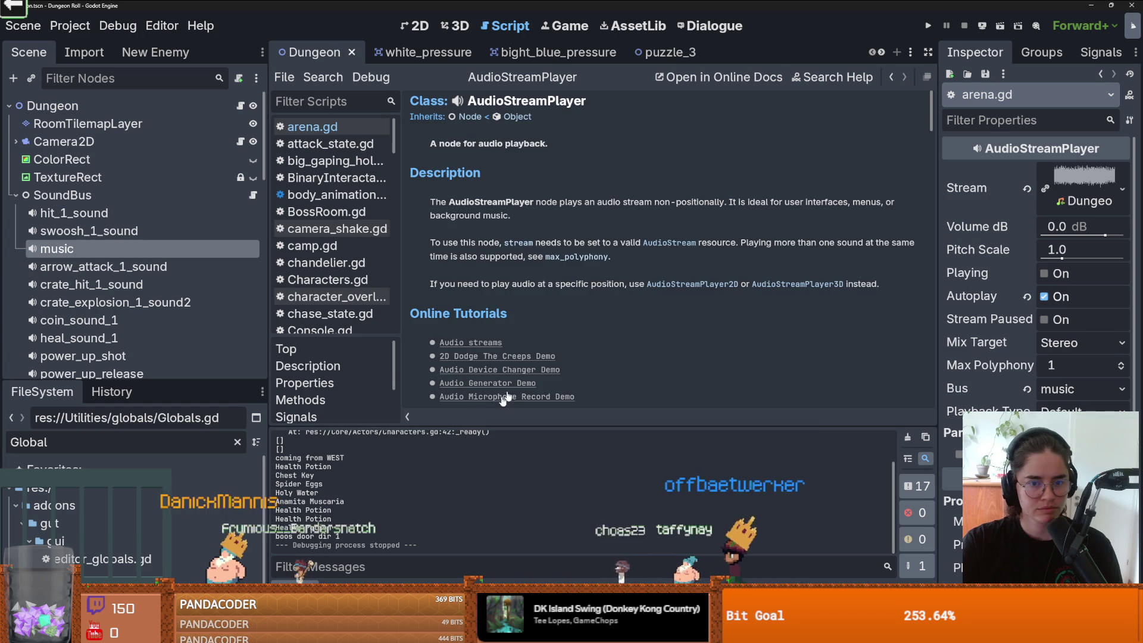
pyautogui.scroll(-2, 563, 362)
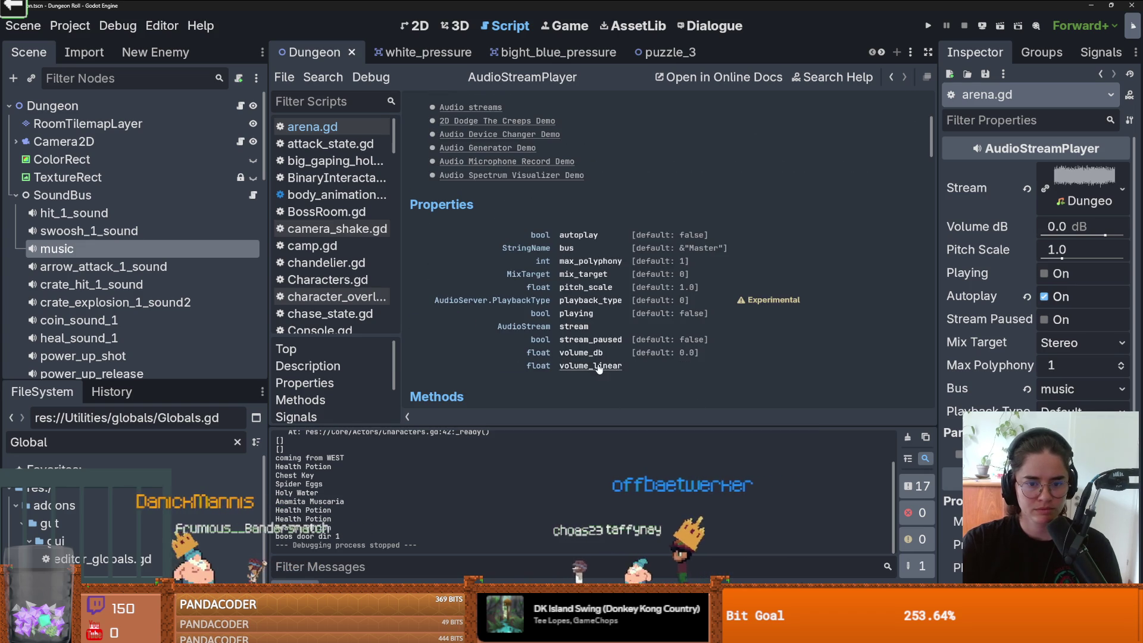
pyautogui.click(598, 353)
pyautogui.moveTo(435, 169); pyautogui.dragTo(527, 169)
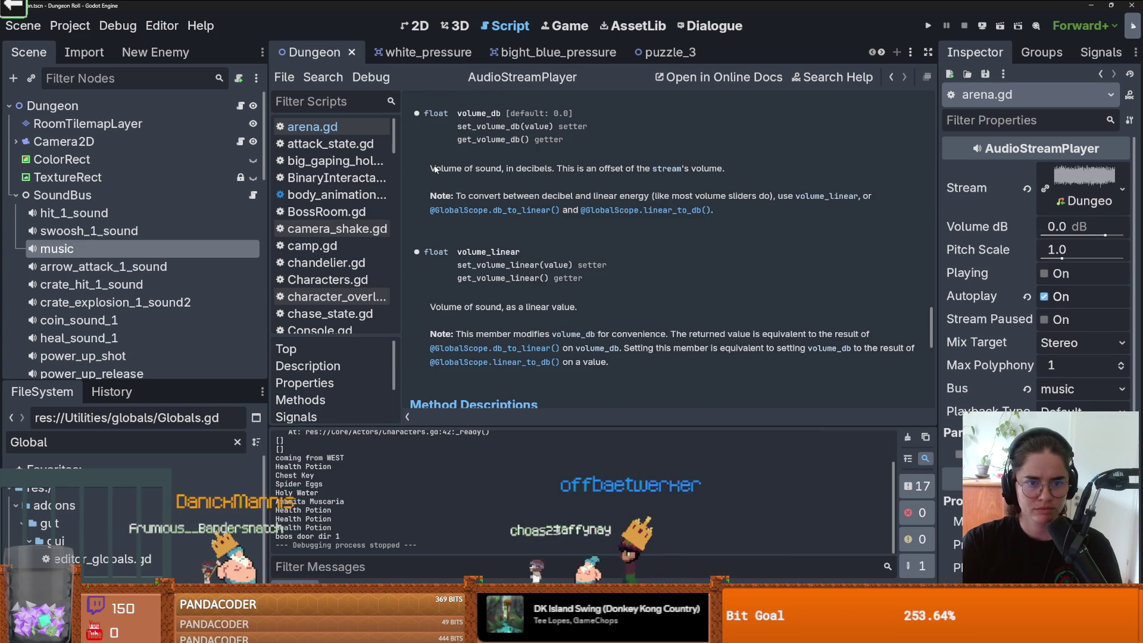
pyautogui.click(527, 168)
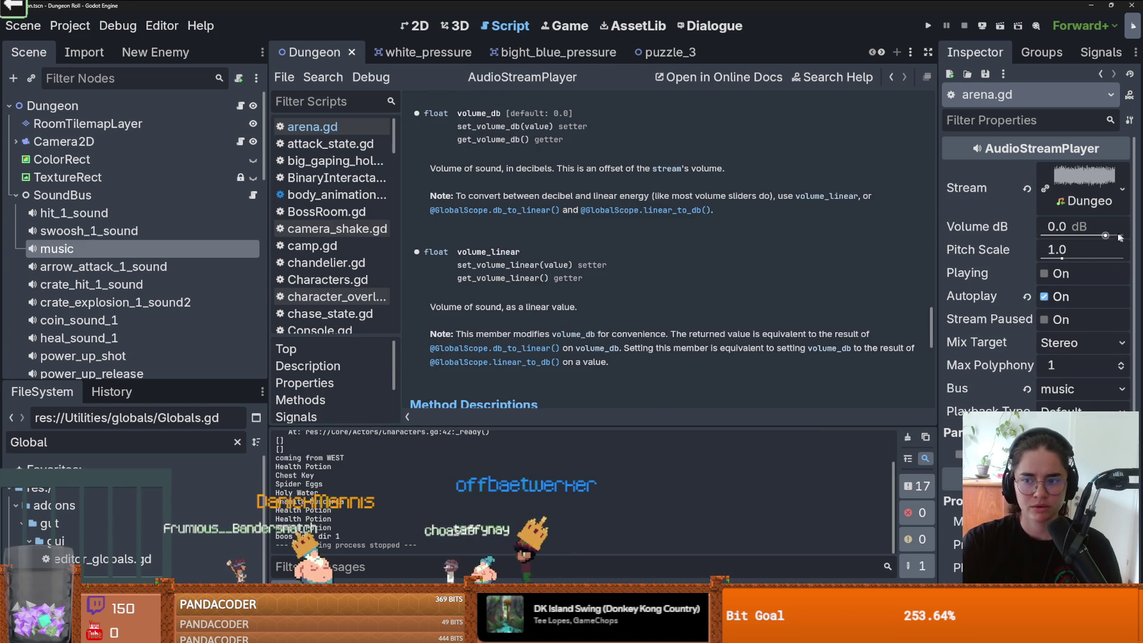
# Step: Try the music Volume dB slider at -80.0, revert it to 0.0, and return to arena.gd
pyautogui.moveTo(1121, 237); pyautogui.dragTo(970, 232)
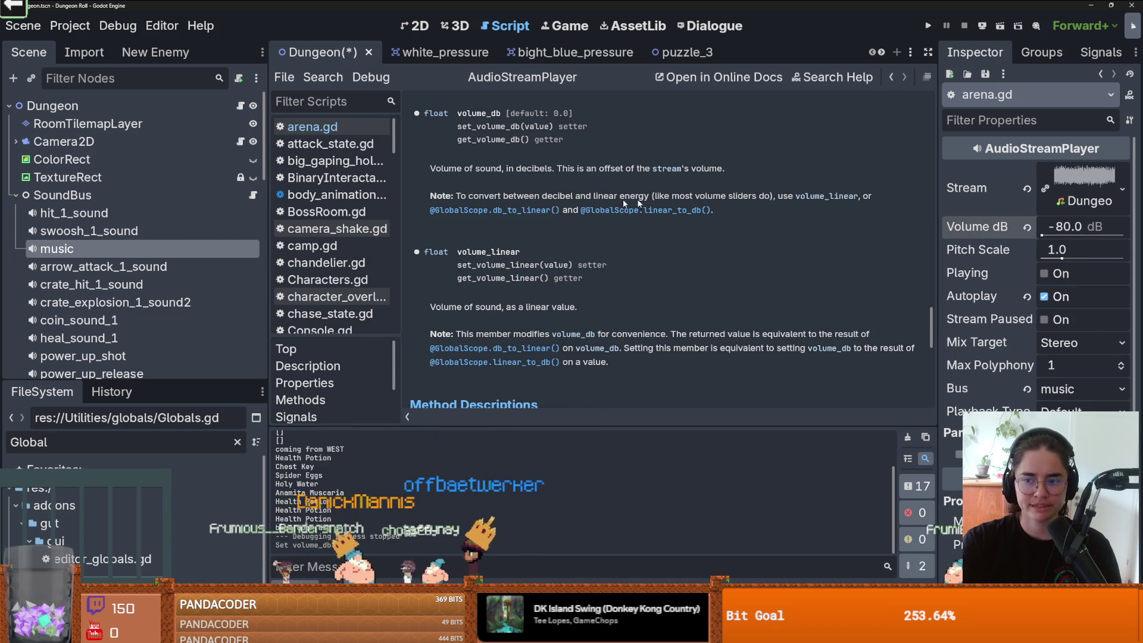
pyautogui.click(1027, 227)
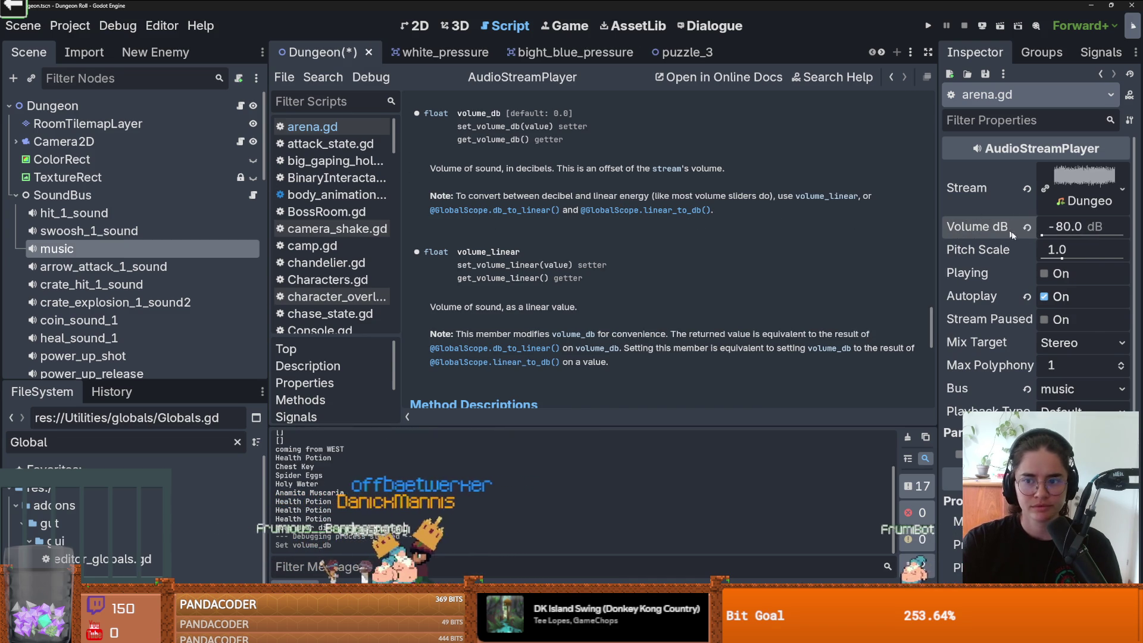
pyautogui.click(240, 105)
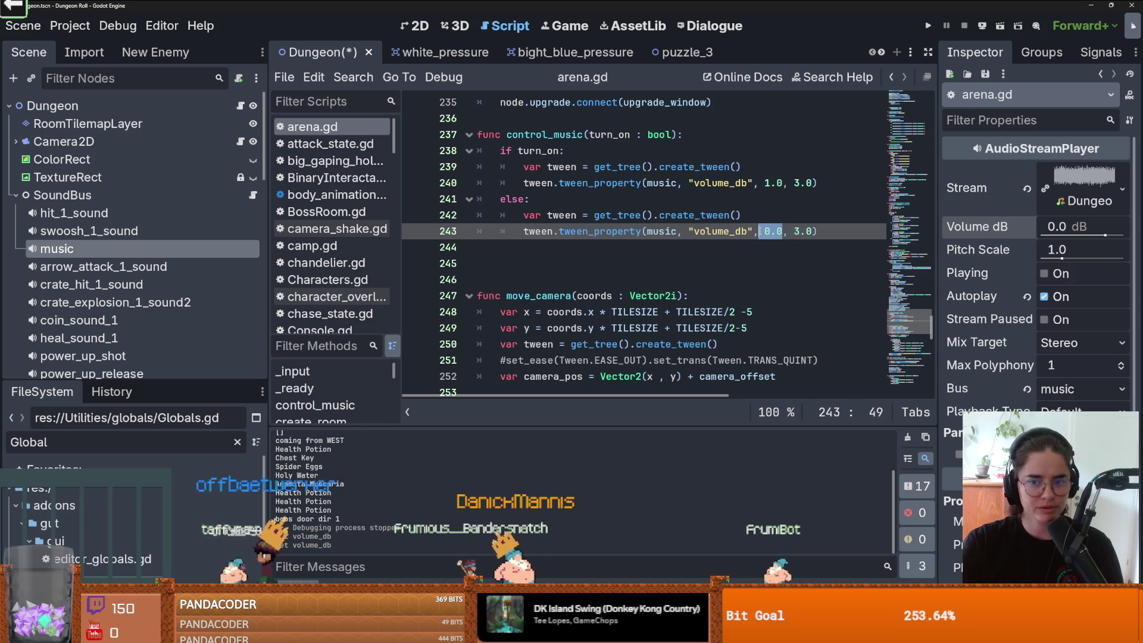
# Step: Set the else-branch fade target on line 243 to -80.0 and run the project
pyautogui.write('5')
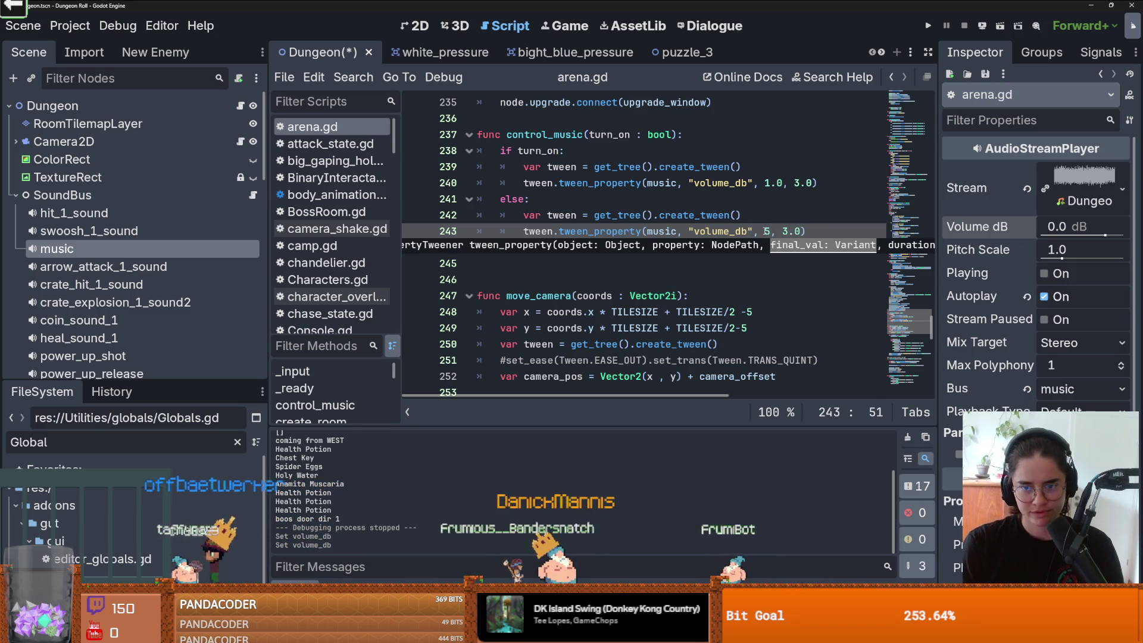
pyautogui.write('.0')
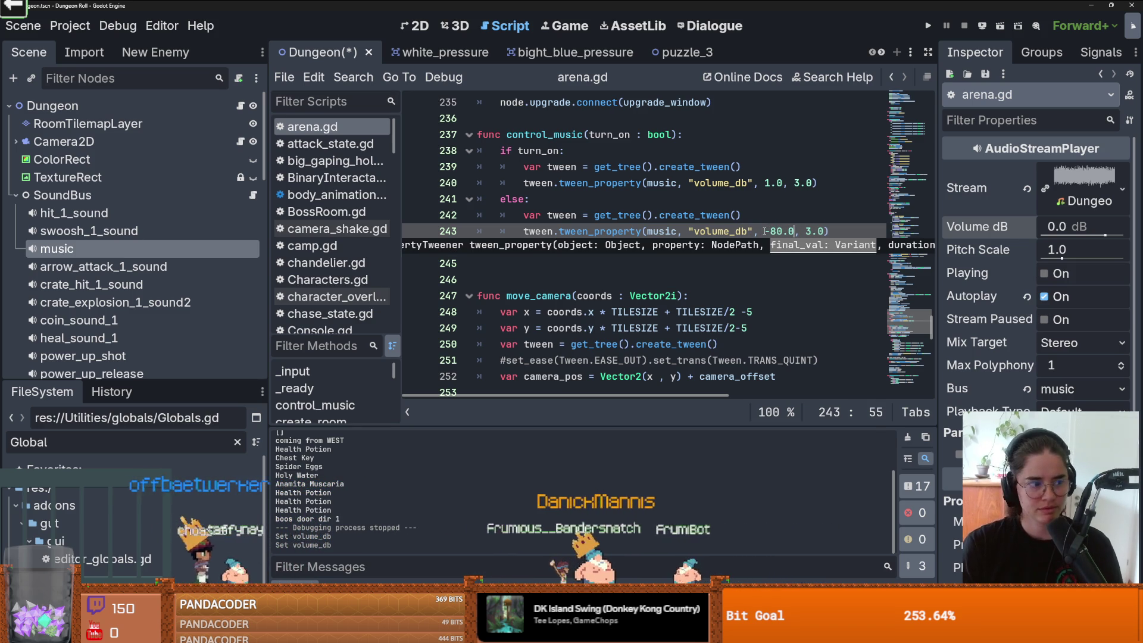
pyautogui.press('Up')
pyautogui.press('Up')
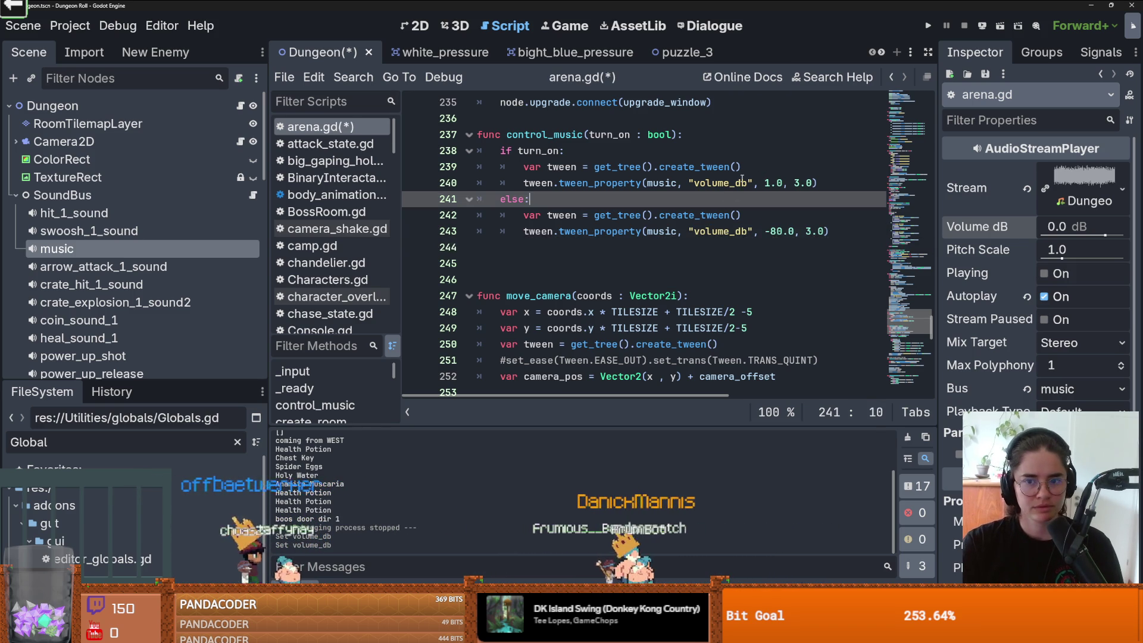
pyautogui.doubleClick(778, 232)
pyautogui.moveTo(773, 231); pyautogui.dragTo(765, 231)
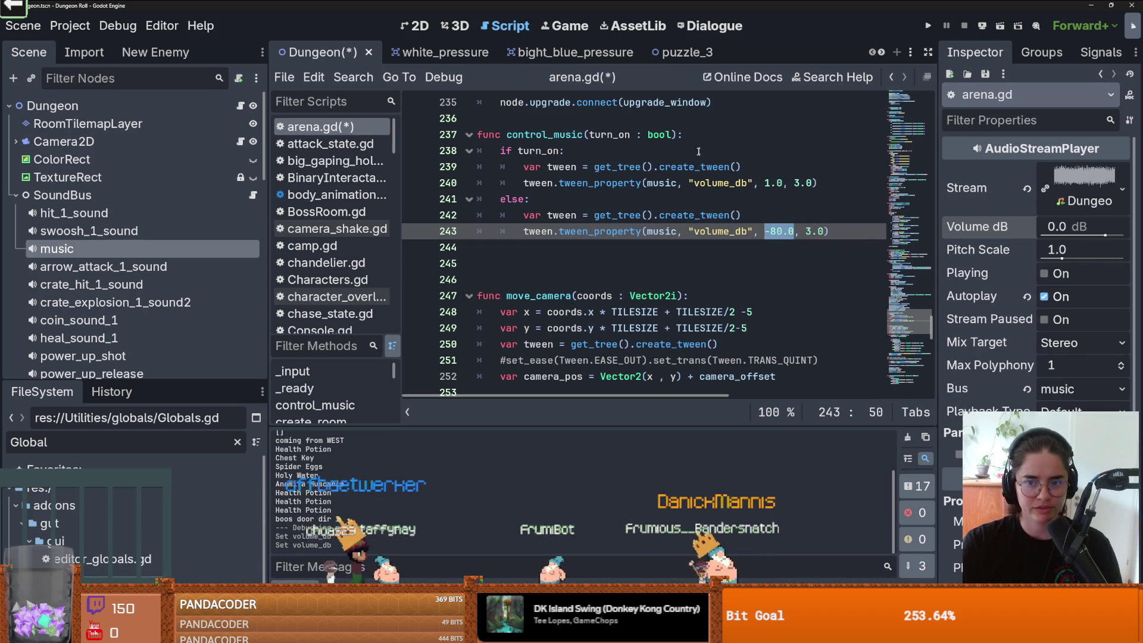
pyautogui.click(771, 185)
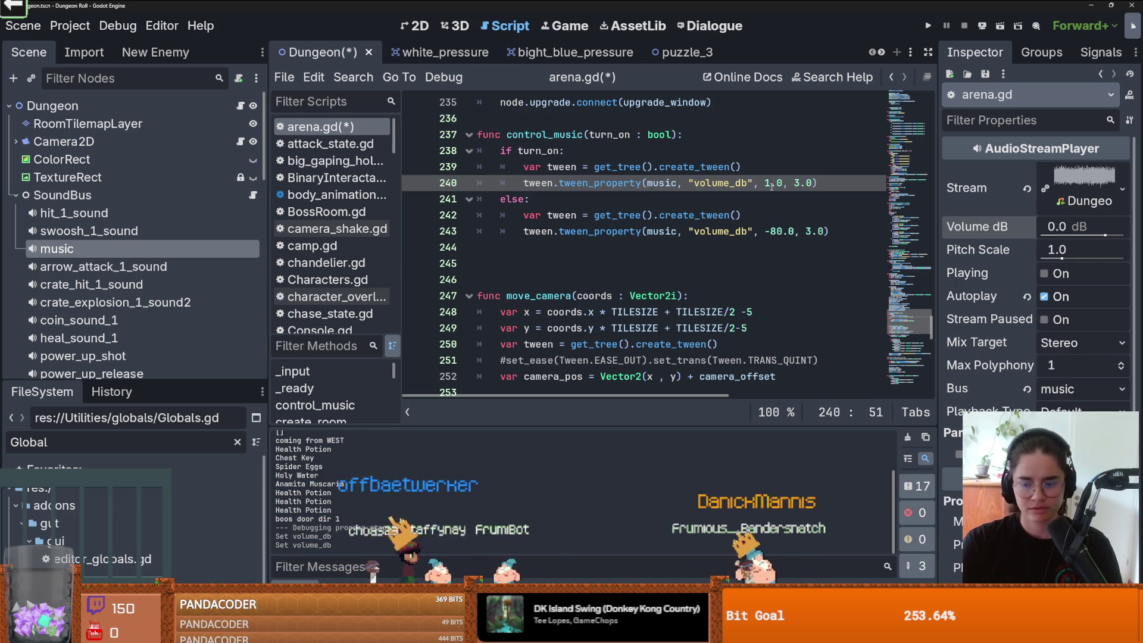
pyautogui.write('0')
pyautogui.click(929, 26)
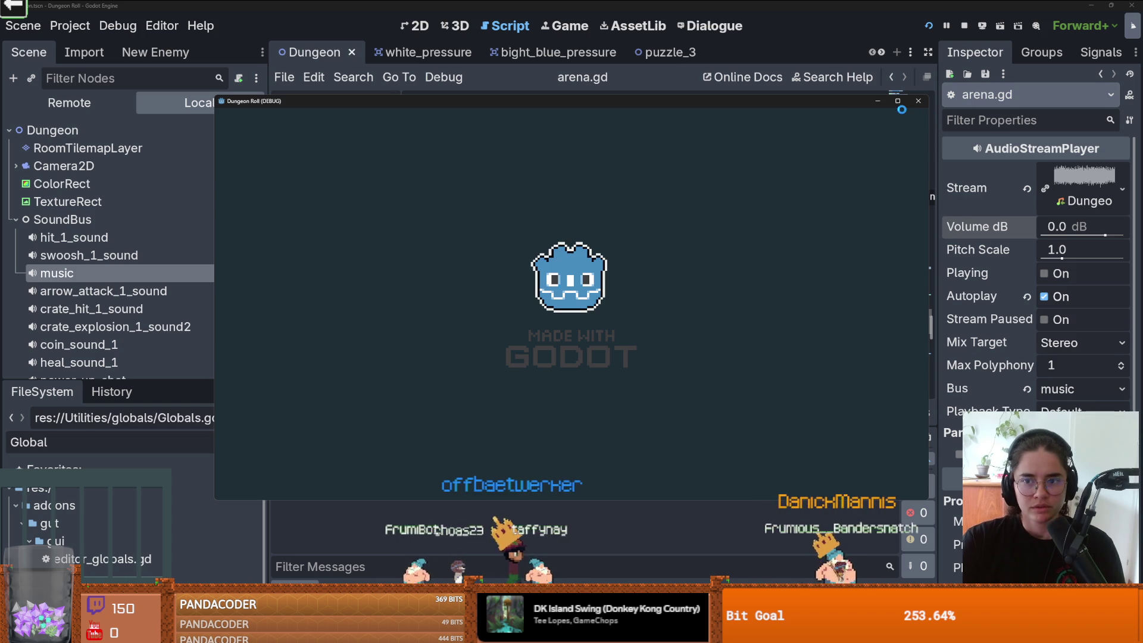
# Step: Playtest full-screen: reroll the room choices, enter a room, and walk the knight left
pyautogui.click(897, 101)
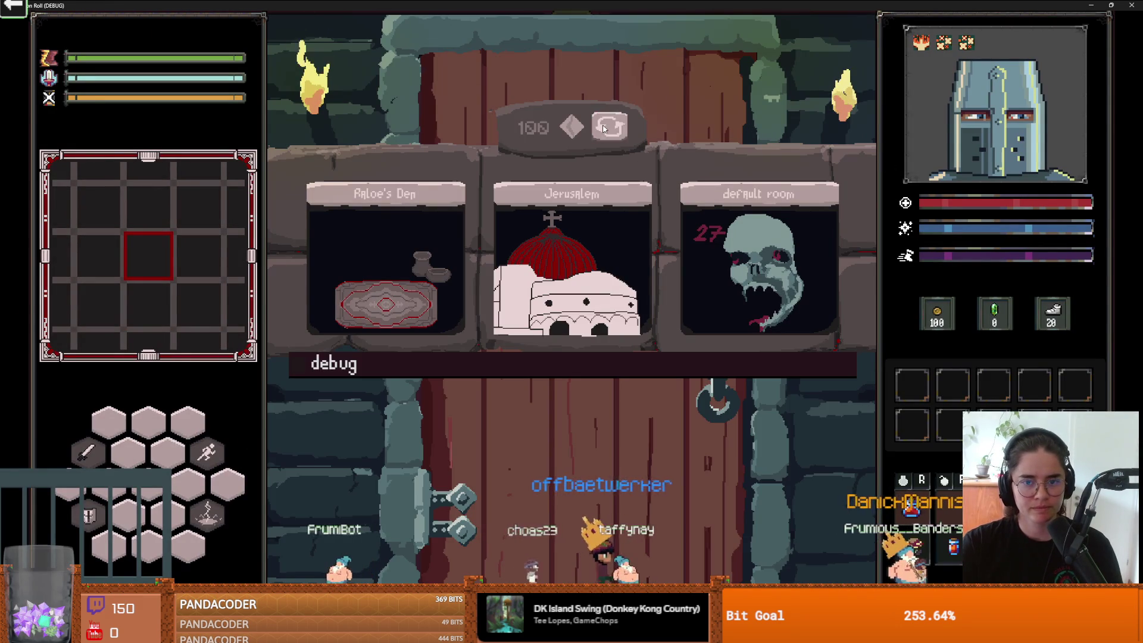
pyautogui.click(604, 128)
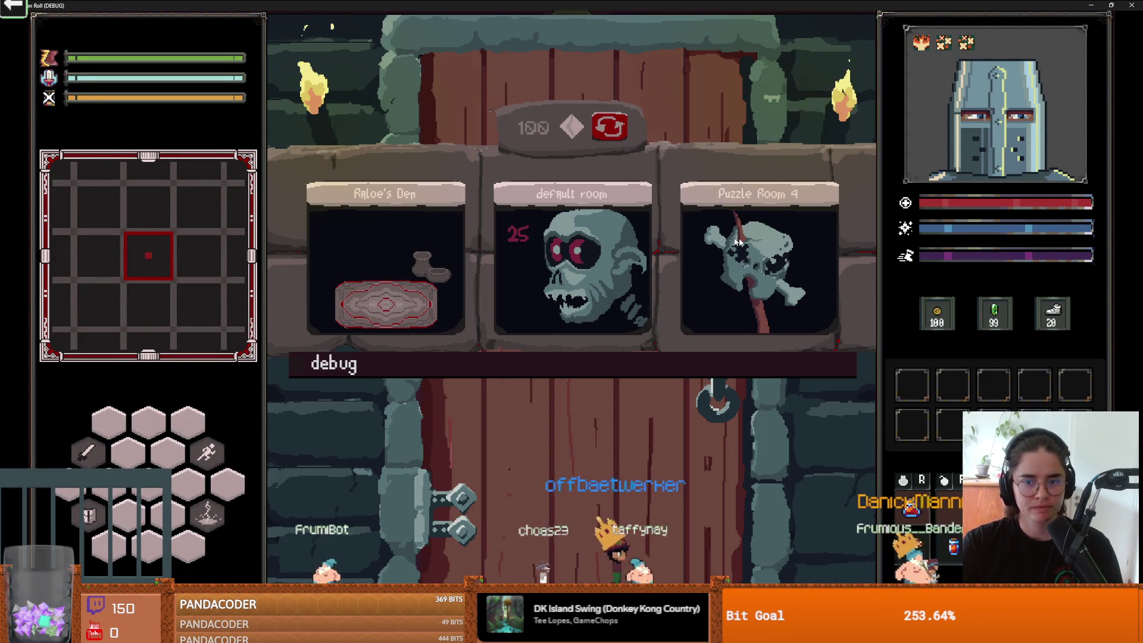
pyautogui.click(745, 238)
pyautogui.press('a')
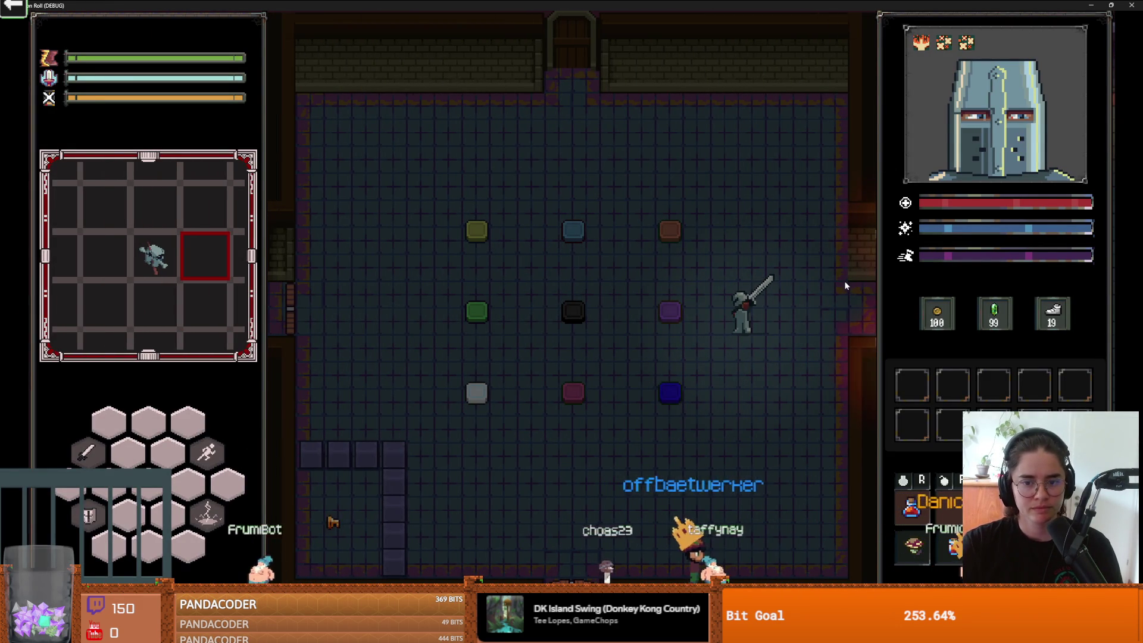
pyautogui.press('a')
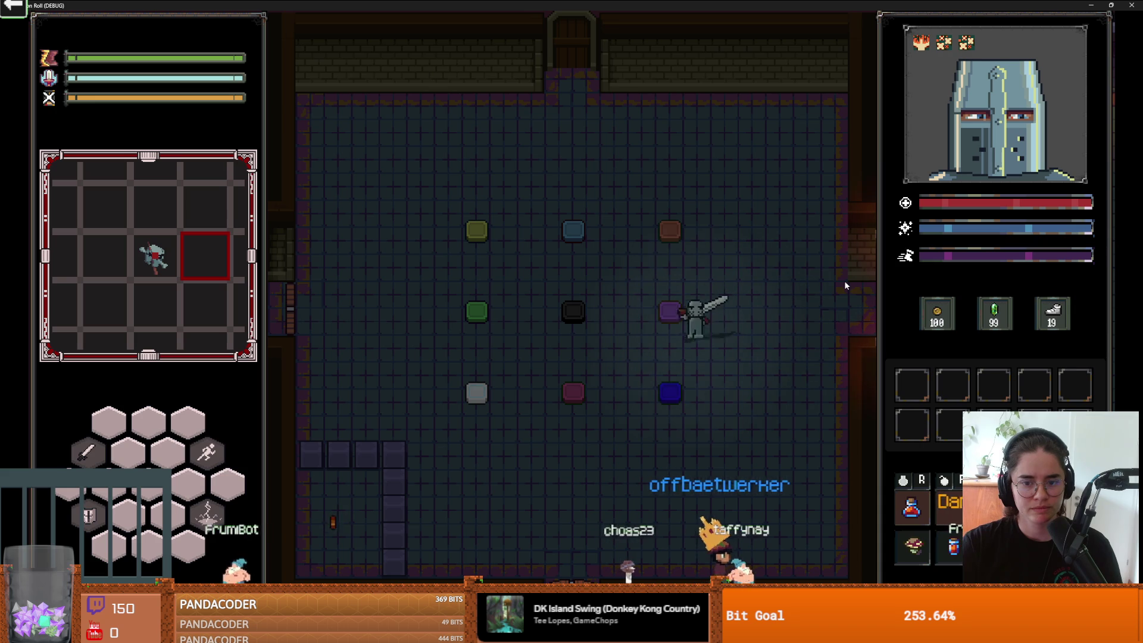
# Step: Close the game, set fade-in to 0.0 and fade-out duration to 6.0, then rerun
pyautogui.press('super+Down')
pyautogui.click(818, 154)
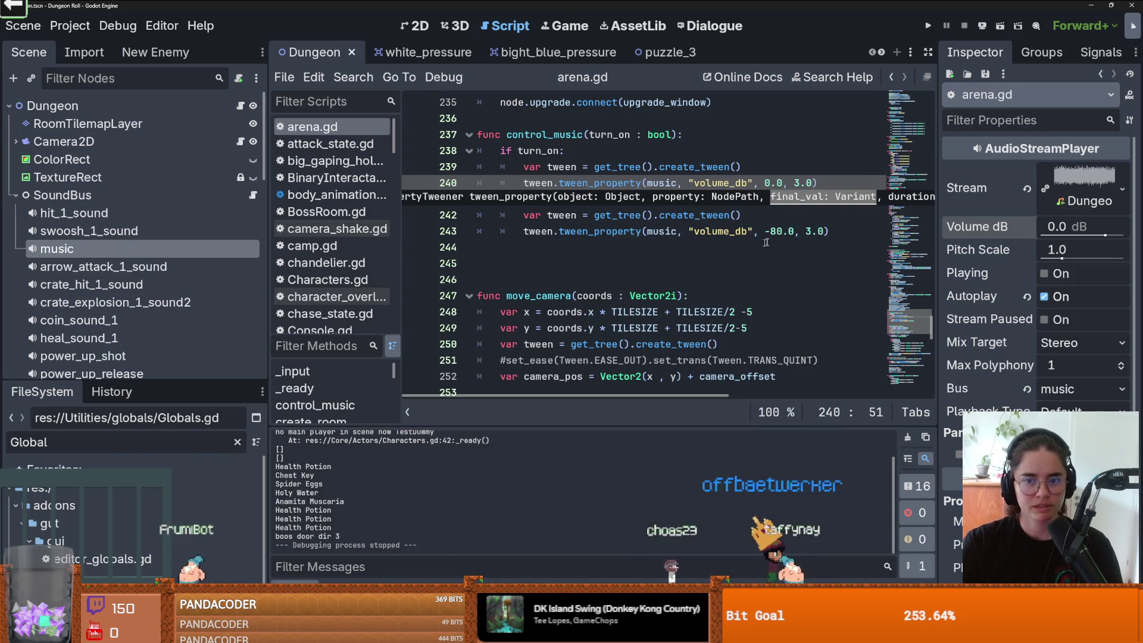
pyautogui.click(808, 231)
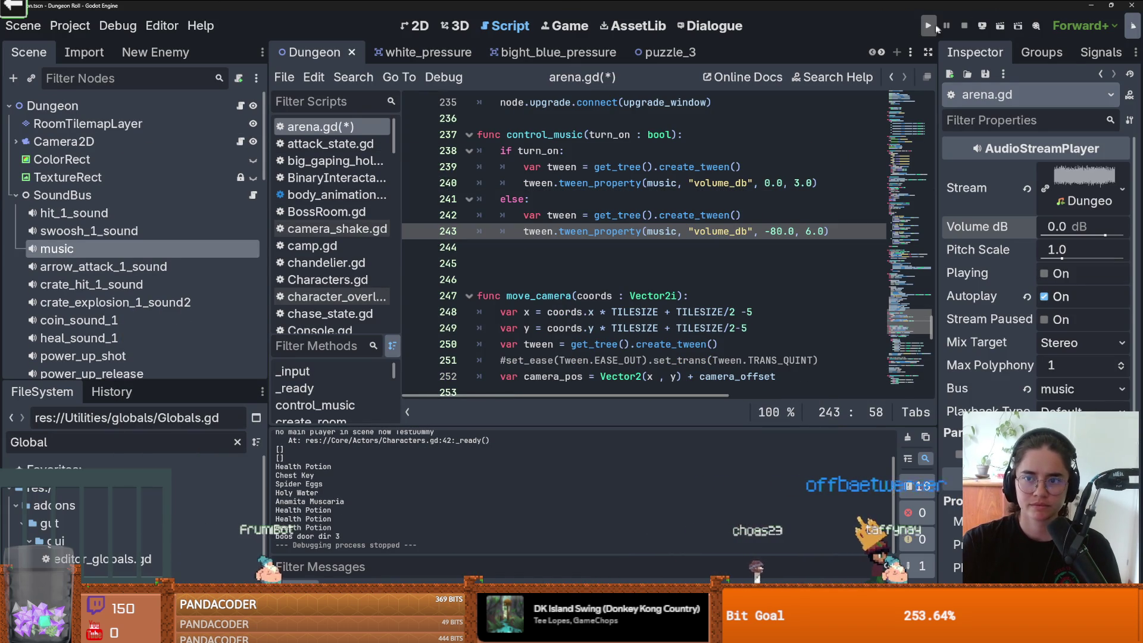
pyautogui.click(929, 26)
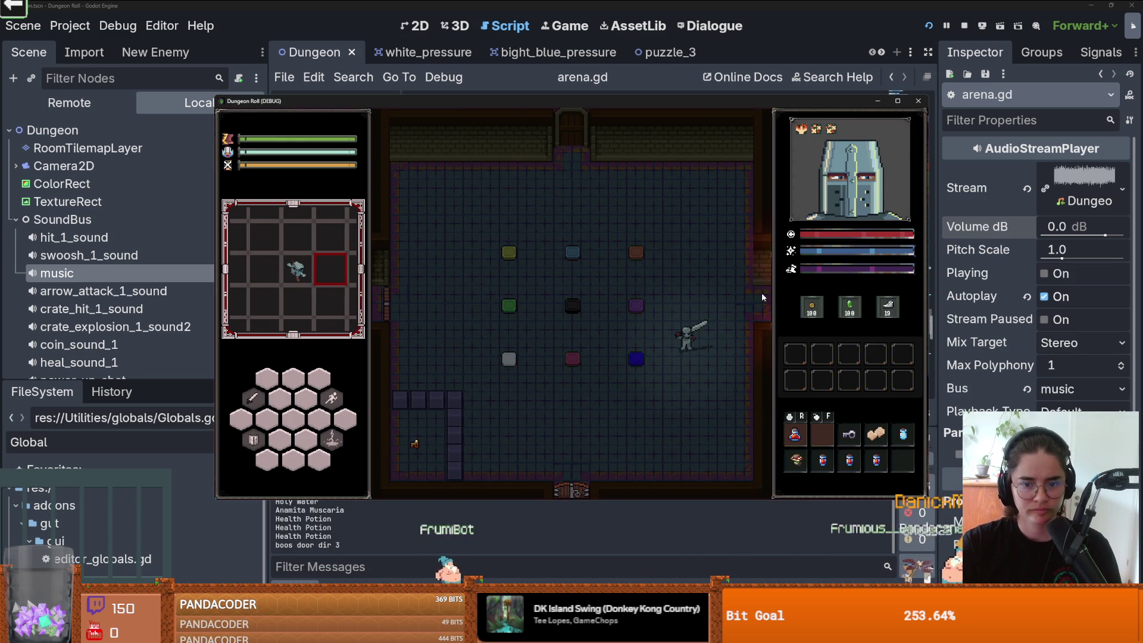
# Step: Walk the knight around the arena, close the sound effect generator, and enter a new room
pyautogui.press('a')
pyautogui.press('w')
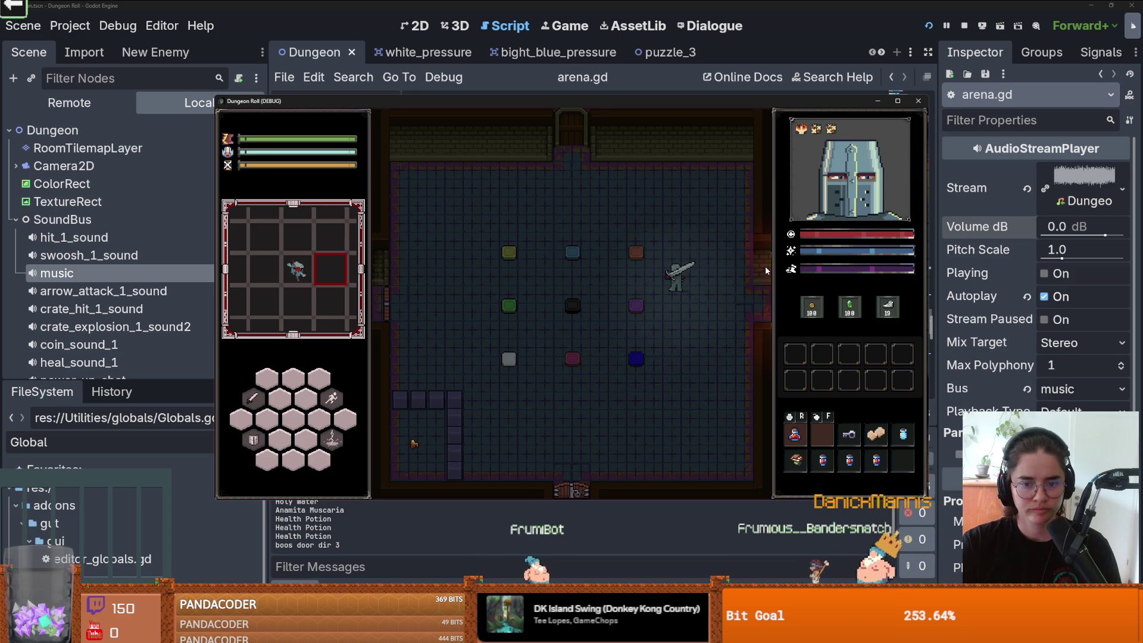
pyautogui.press('w')
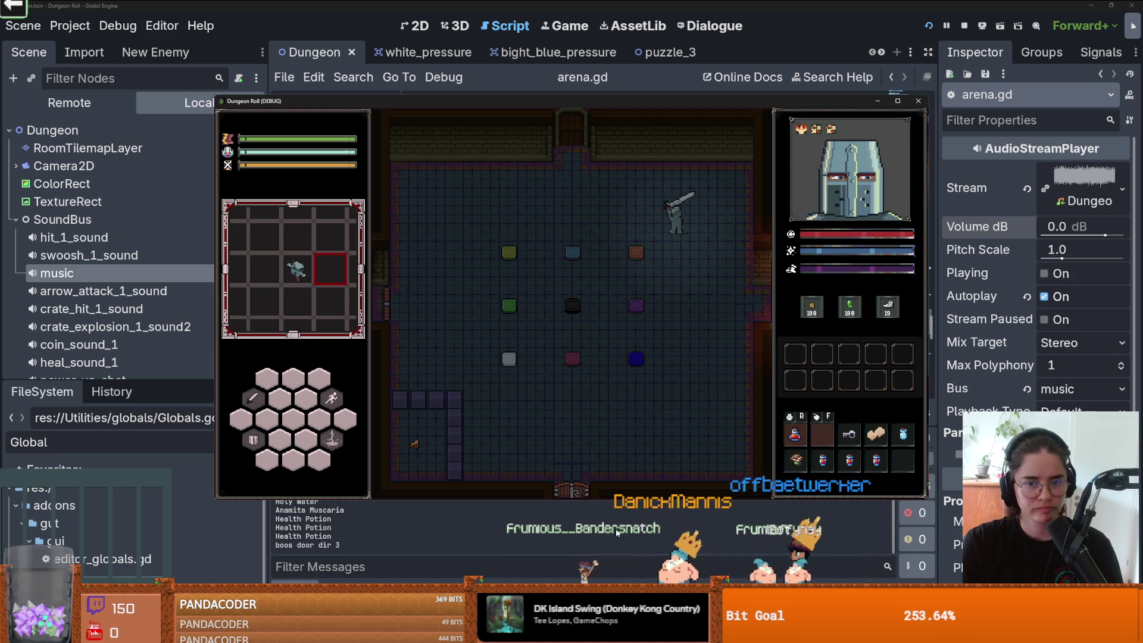
pyautogui.press('s')
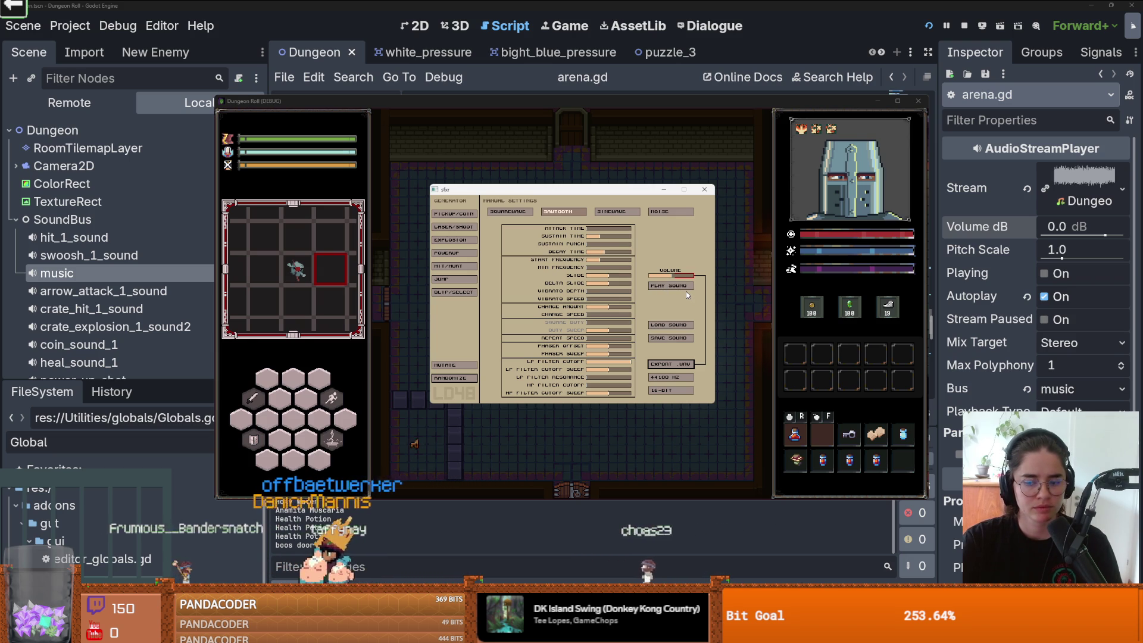
pyautogui.click(705, 189)
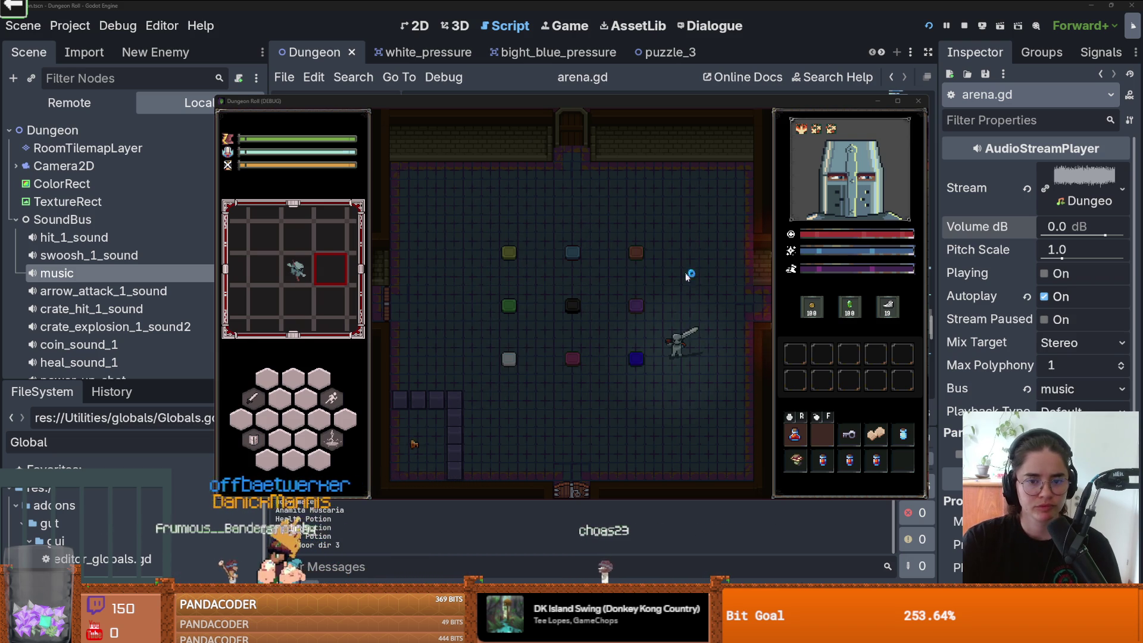
pyautogui.press('s')
pyautogui.click(551, 284)
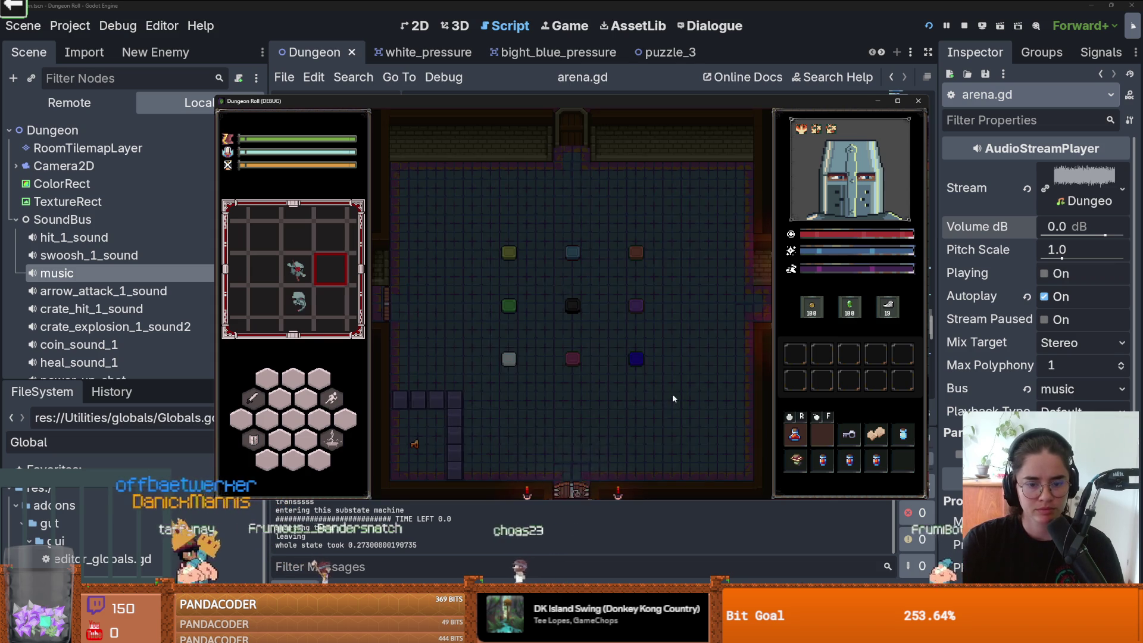
# Step: Fight the enemies with melee and lightning attacks, then stop the game
pyautogui.press('a')
pyautogui.press('s')
pyautogui.press('s')
pyautogui.press('w')
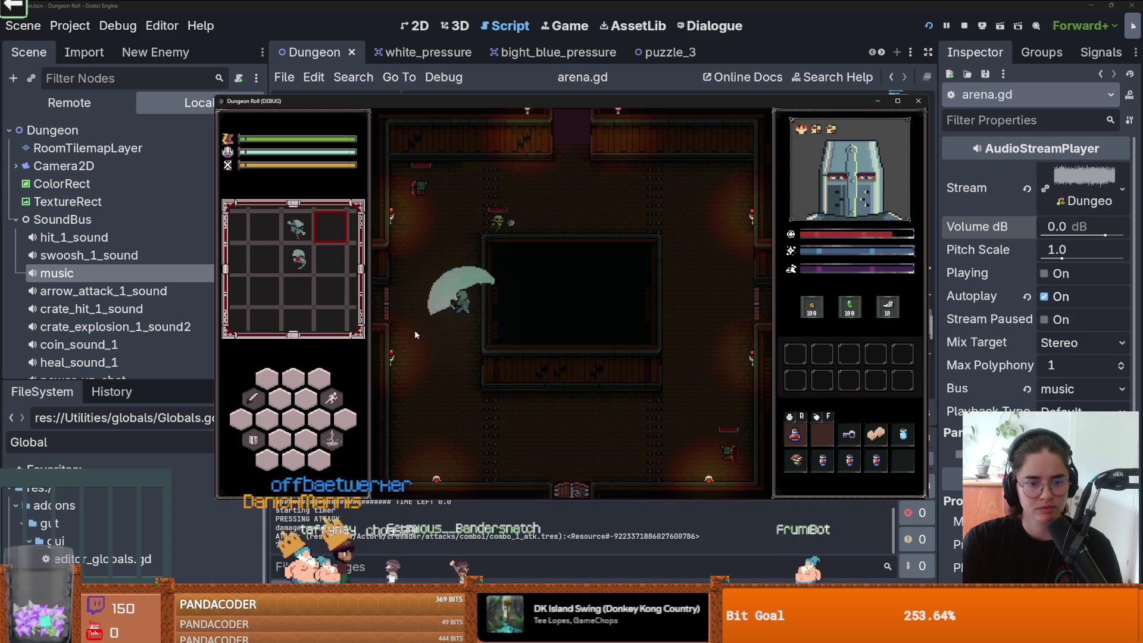
pyautogui.press('s')
pyautogui.press('d')
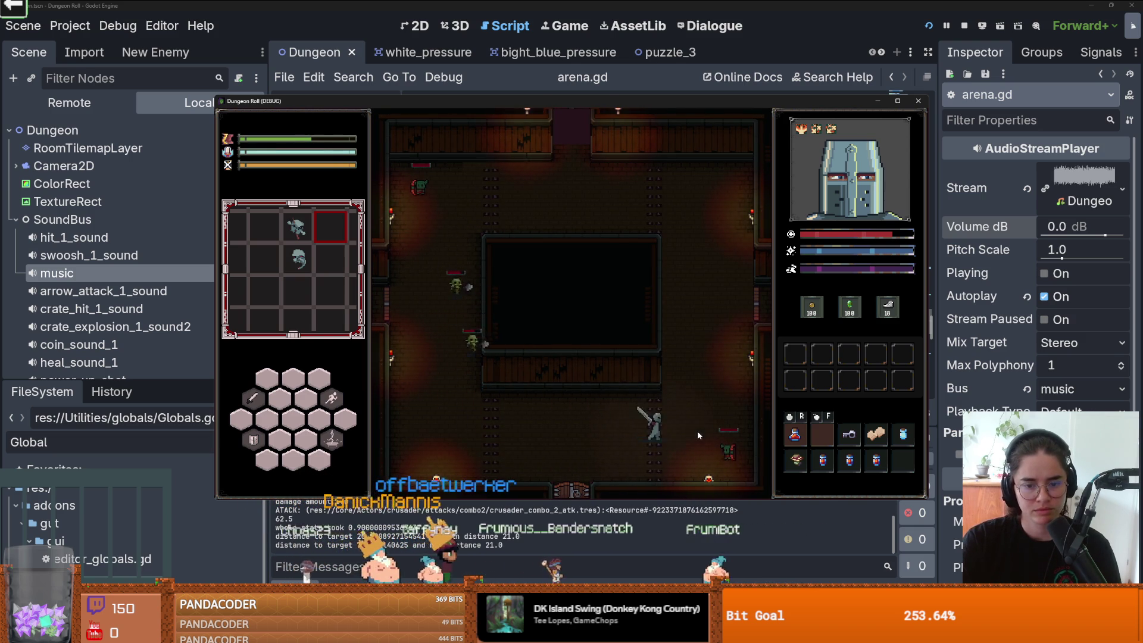
pyautogui.press('w')
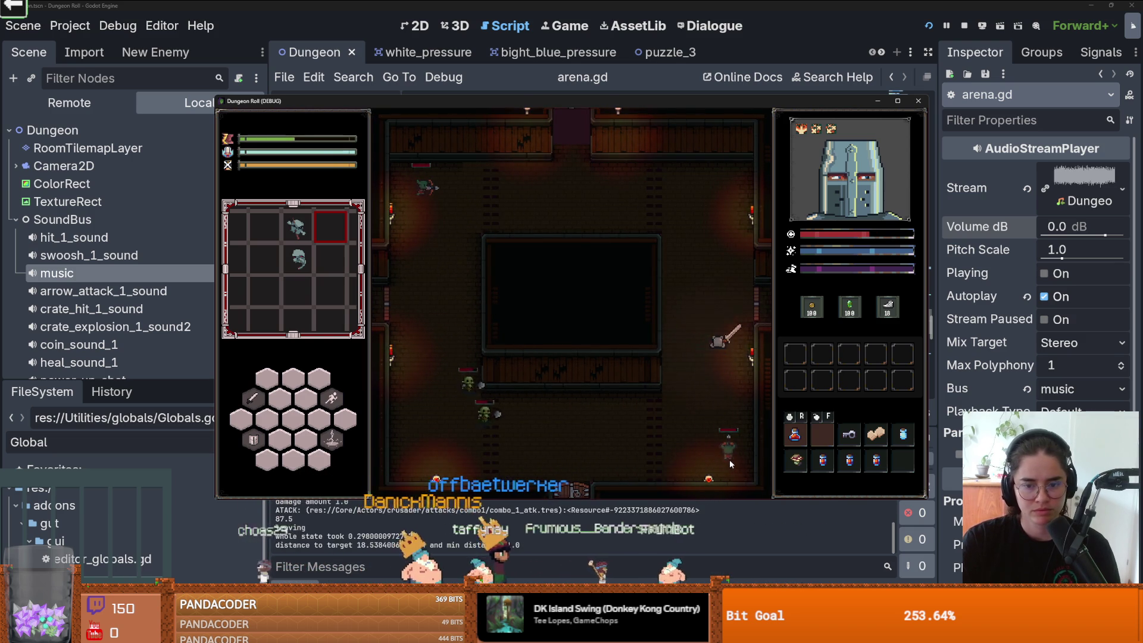
pyautogui.press('s')
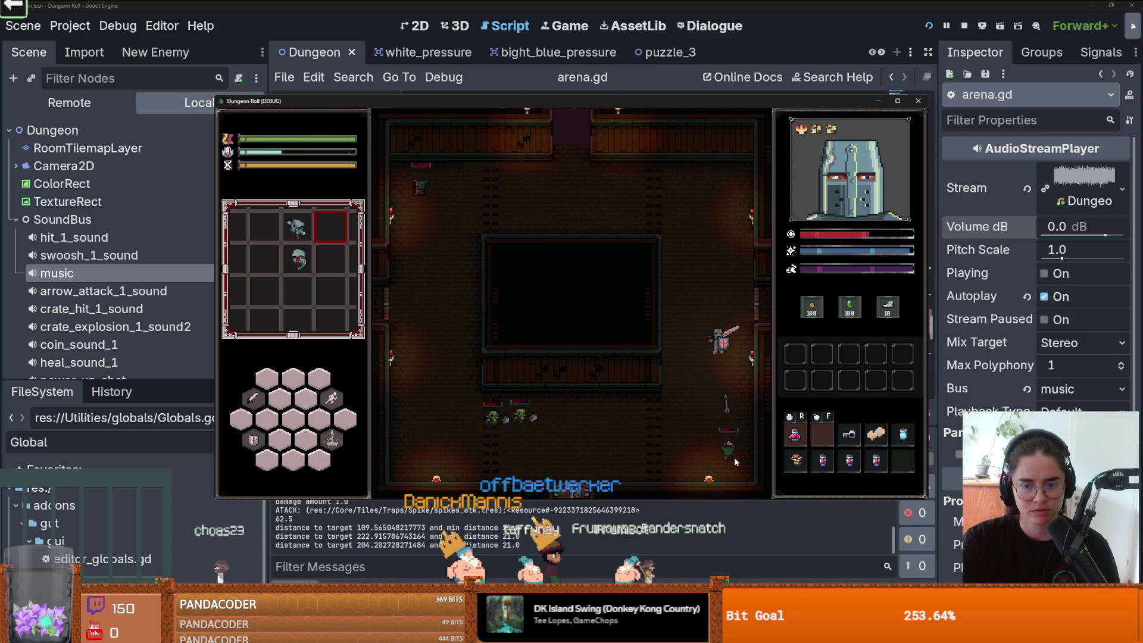
pyautogui.press('s')
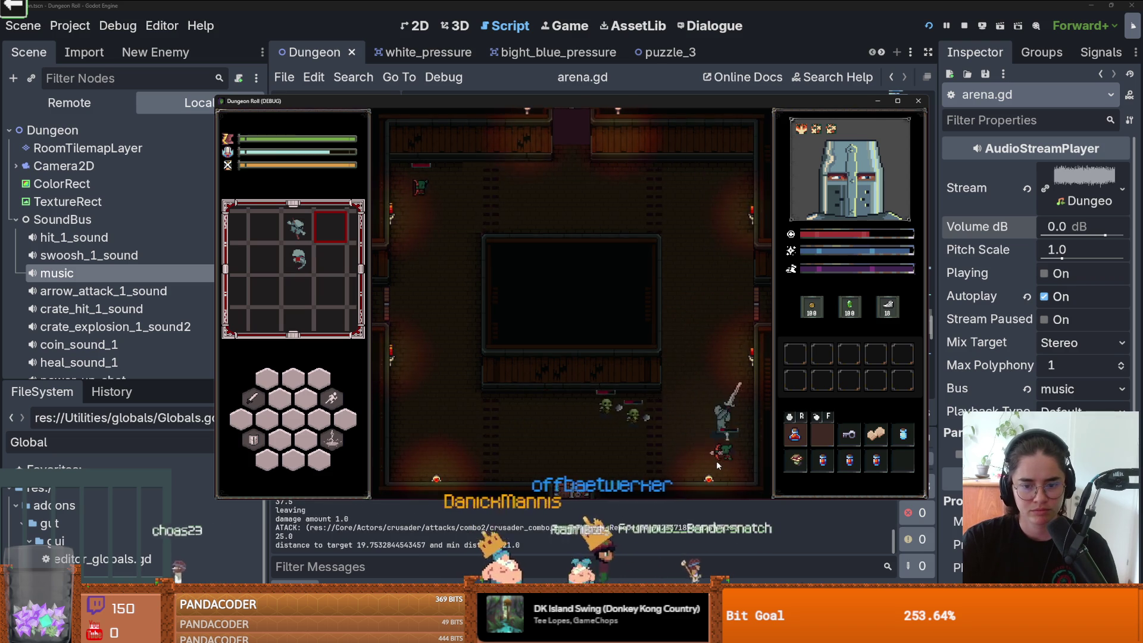
pyautogui.press('a')
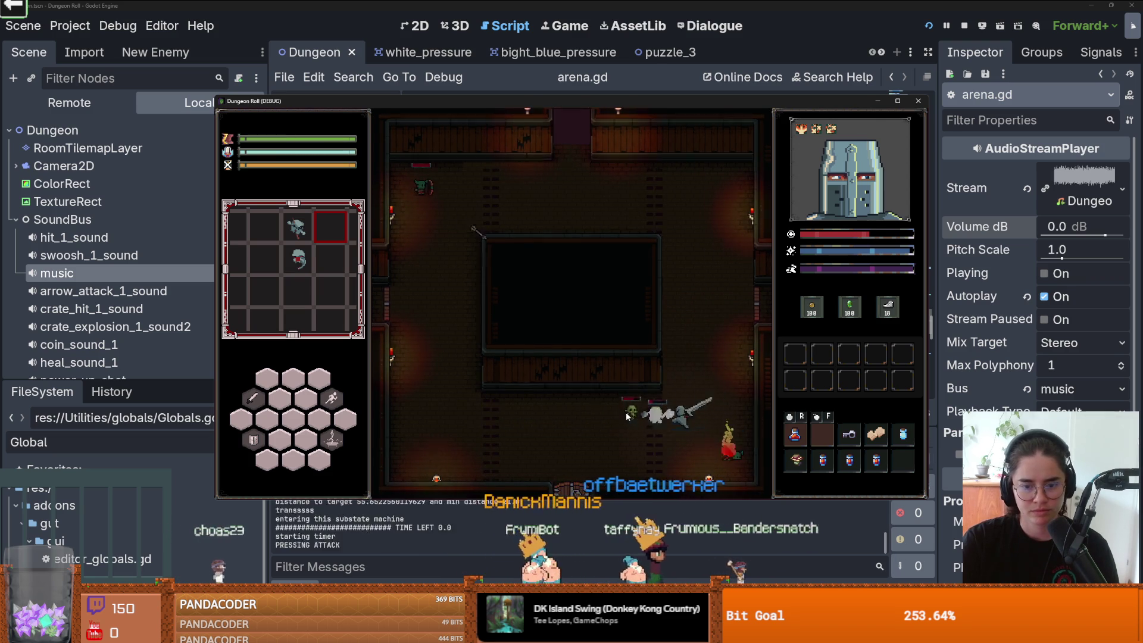
pyautogui.press('w')
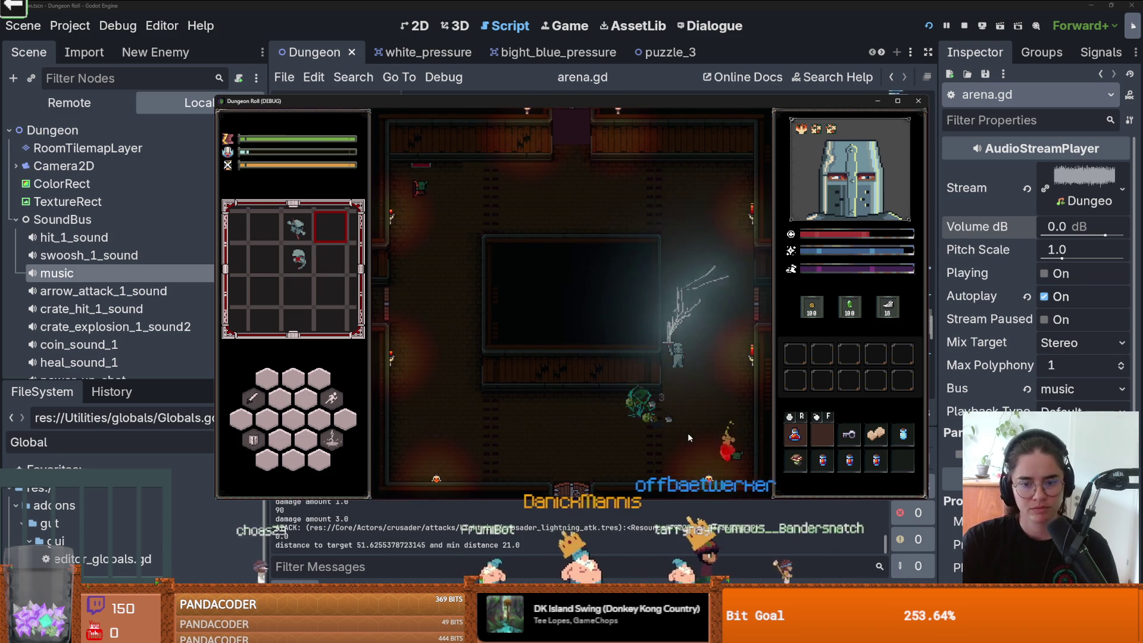
pyautogui.press('s')
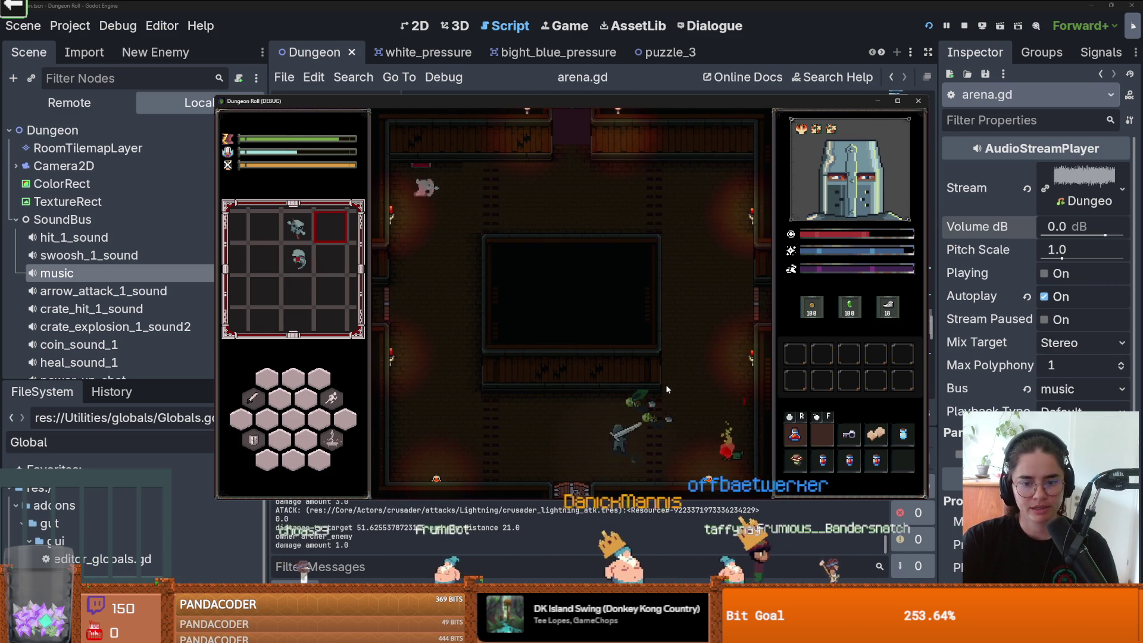
pyautogui.press('a')
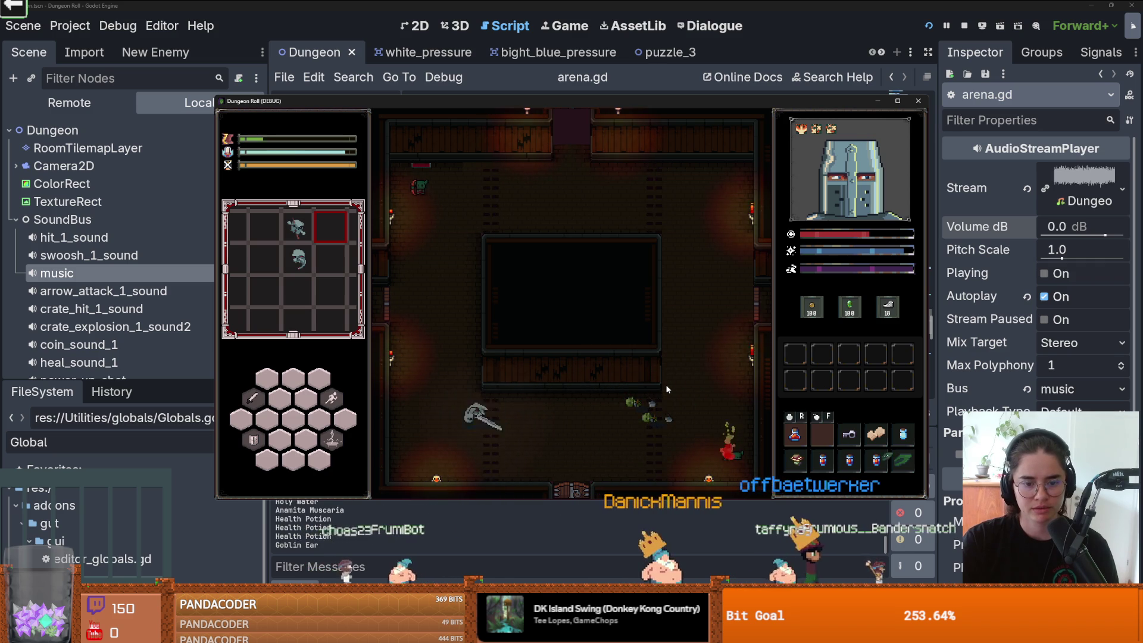
pyautogui.click(918, 101)
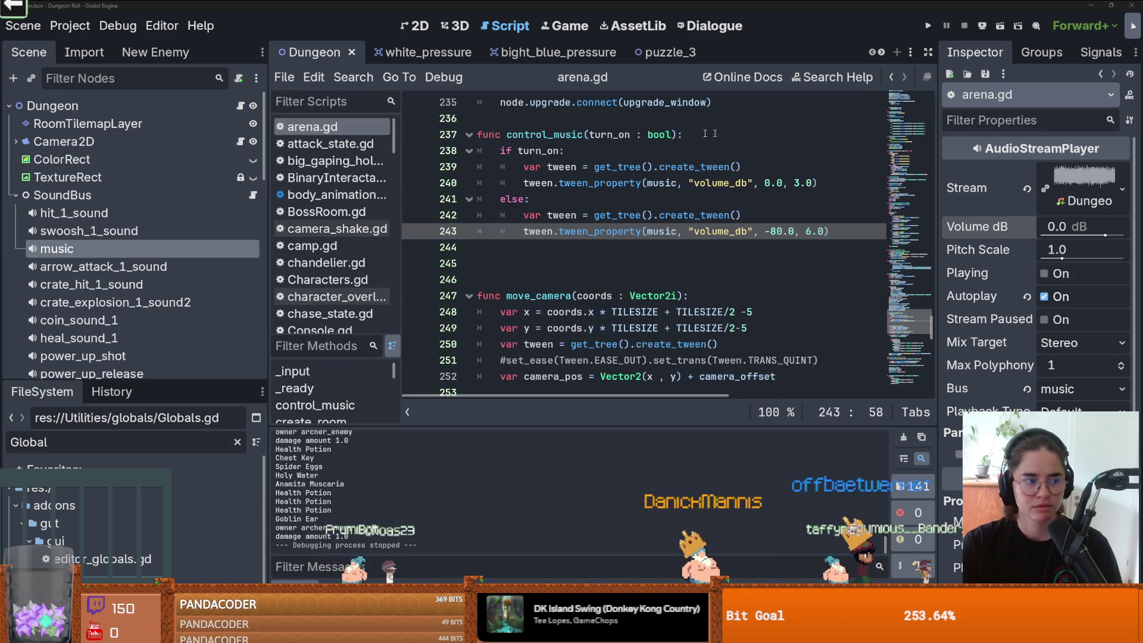
# Step: Delete the blank line before move_camera, check the fade tween lines, and save arena.gd and the scene
pyautogui.hotkey('ctrl', 's')
pyautogui.click(636, 279)
pyautogui.press('BackSpace')
pyautogui.press('BackSpace')
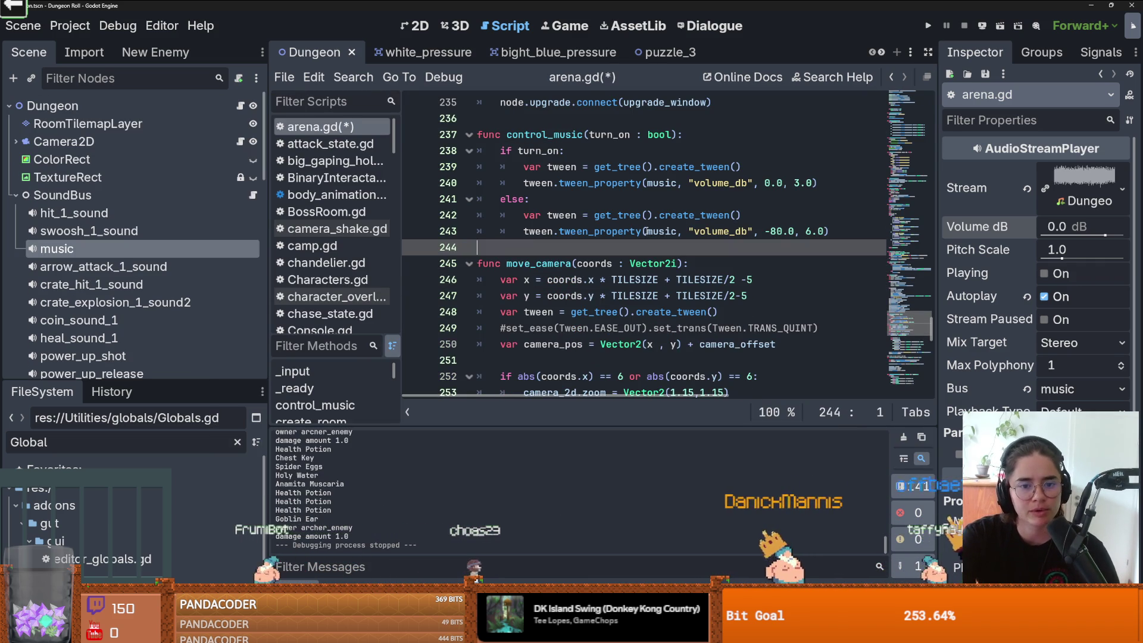
pyautogui.click(657, 183)
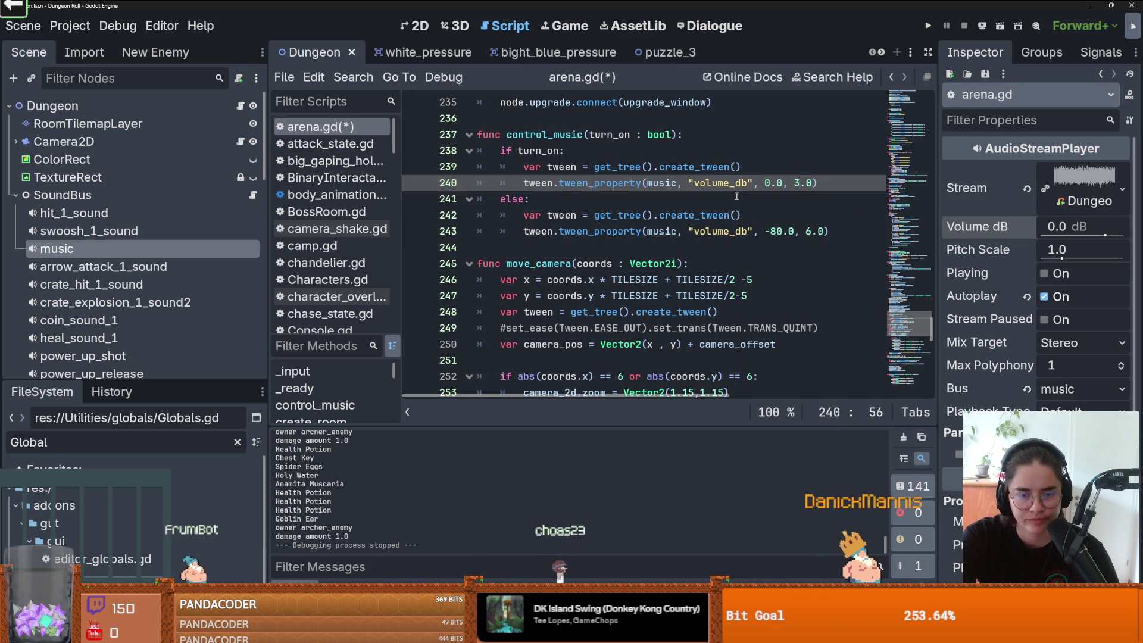
pyautogui.click(685, 215)
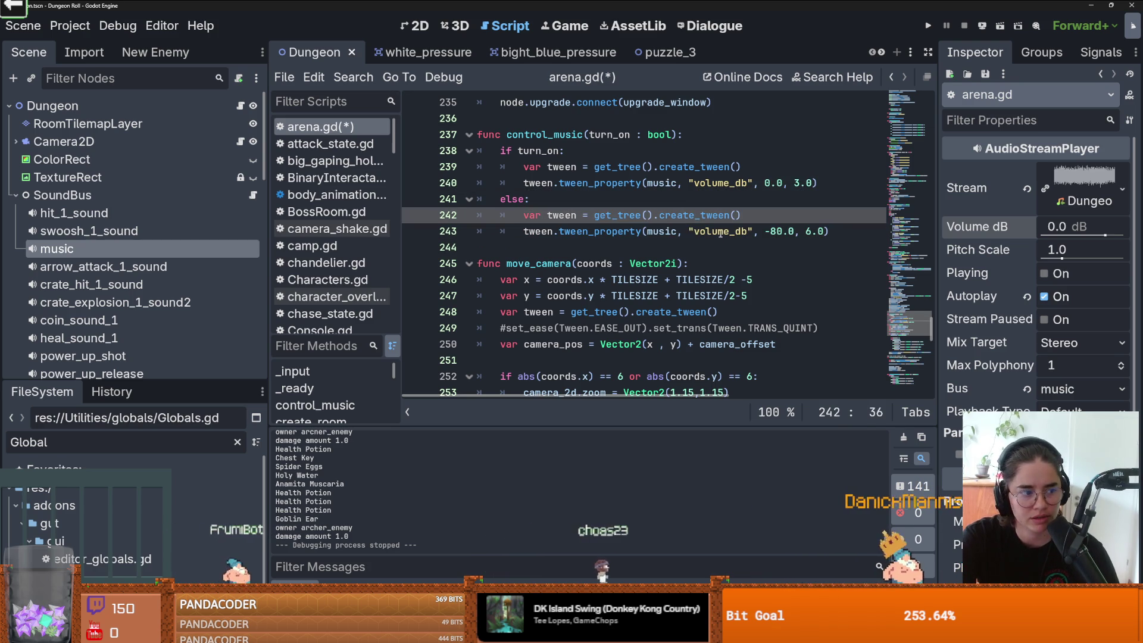
pyautogui.click(714, 186)
pyautogui.scroll(3, 714, 187)
pyautogui.hotkey('ctrl', 's')
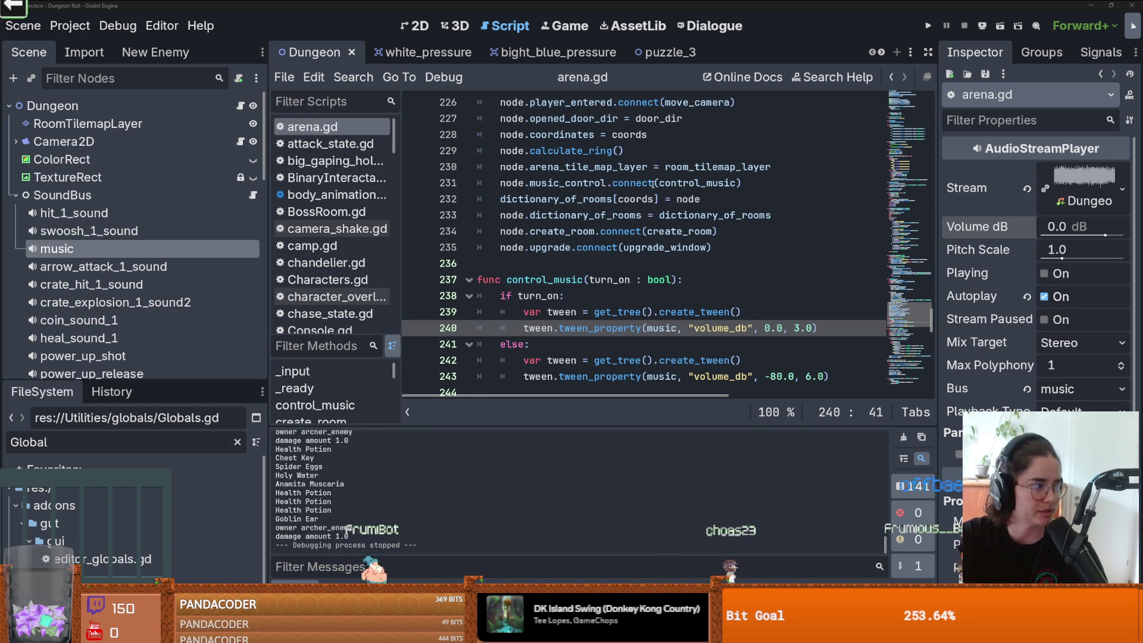
pyautogui.click(641, 264)
pyautogui.hotkey('ctrl', 's')
pyautogui.scroll(5, 657, 283)
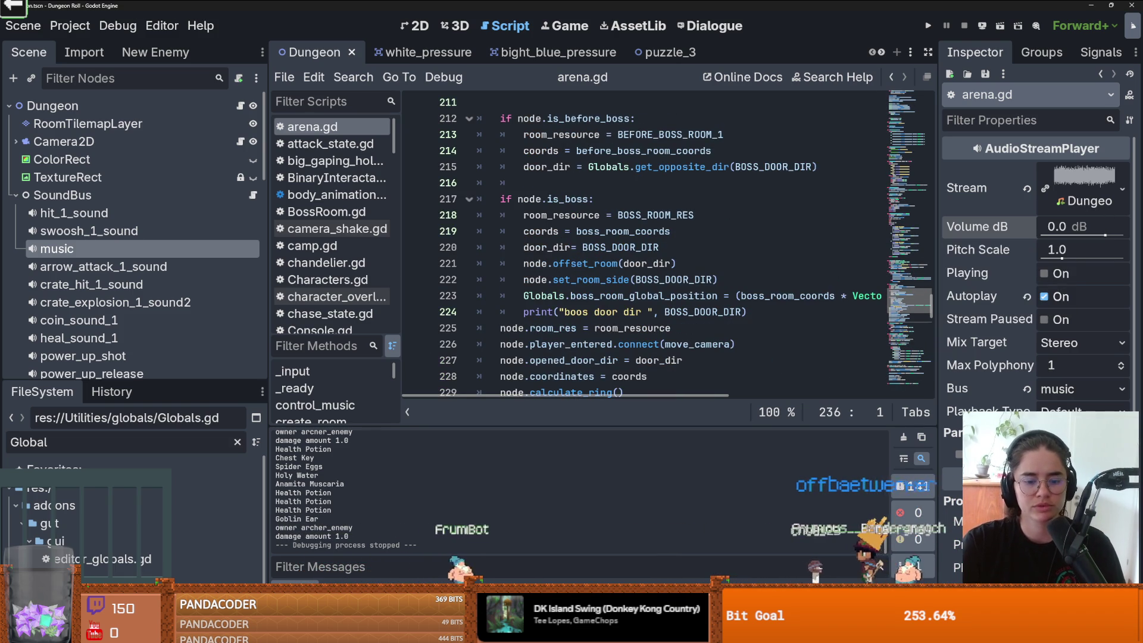
# Step: Commit all changes to dev with summary "fixed some rooms and turned music off in puzzle room"
pyautogui.hotkey('alt', 'Tab')
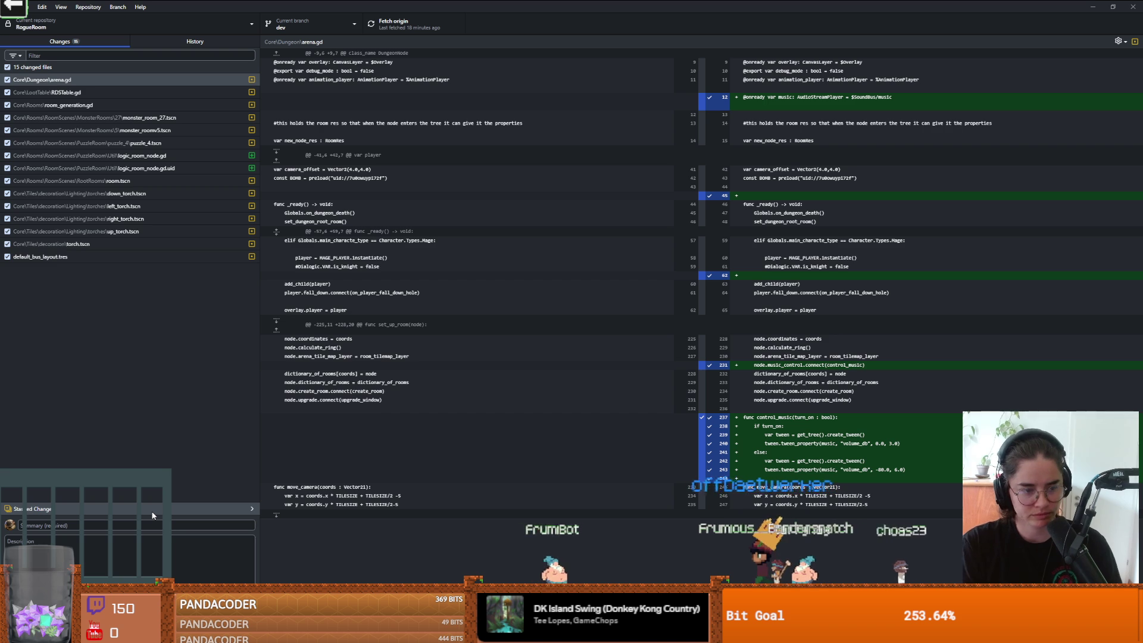
pyautogui.click(131, 529)
pyautogui.write('f')
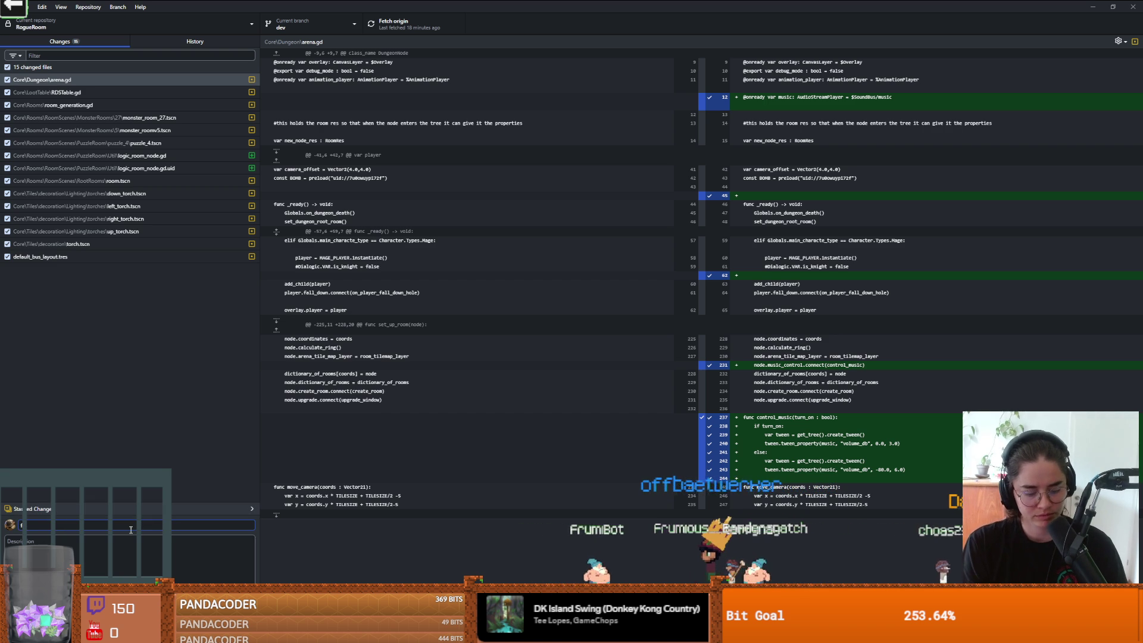
pyautogui.write('ixed some rooms')
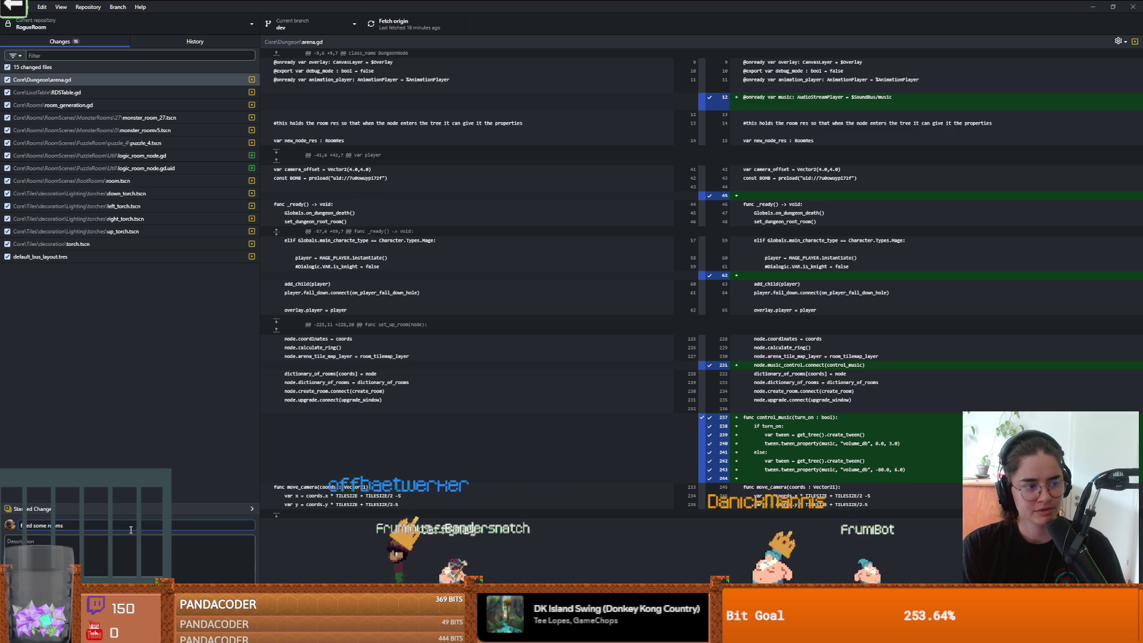
pyautogui.write('and turned music off')
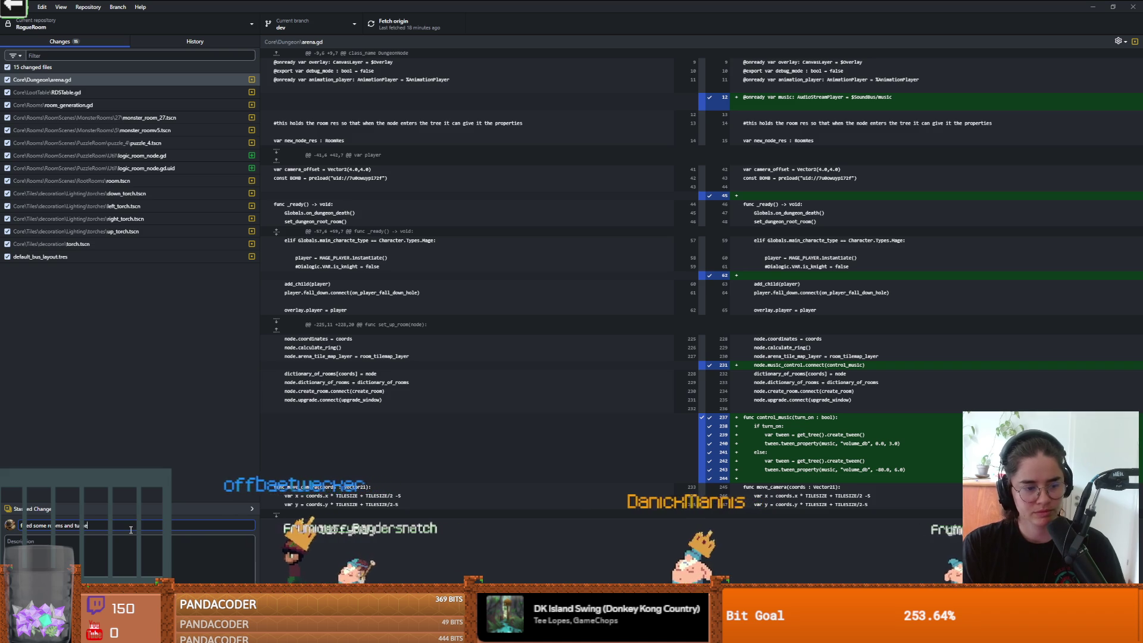
pyautogui.write(' in puzzle room')
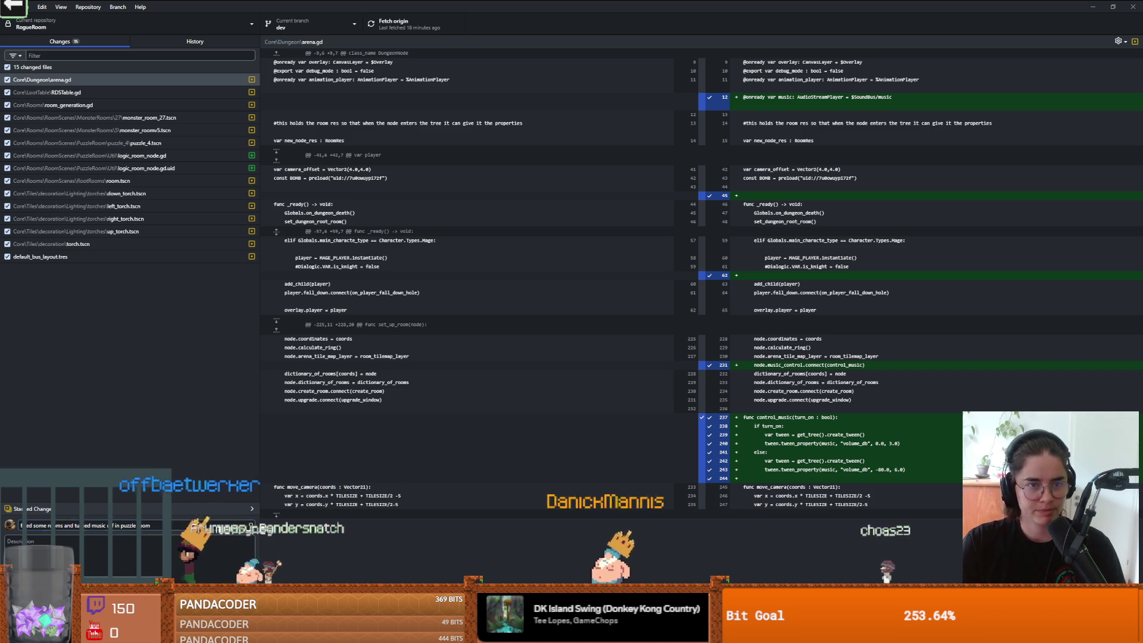
pyautogui.hotkey('ctrl', 'Return')
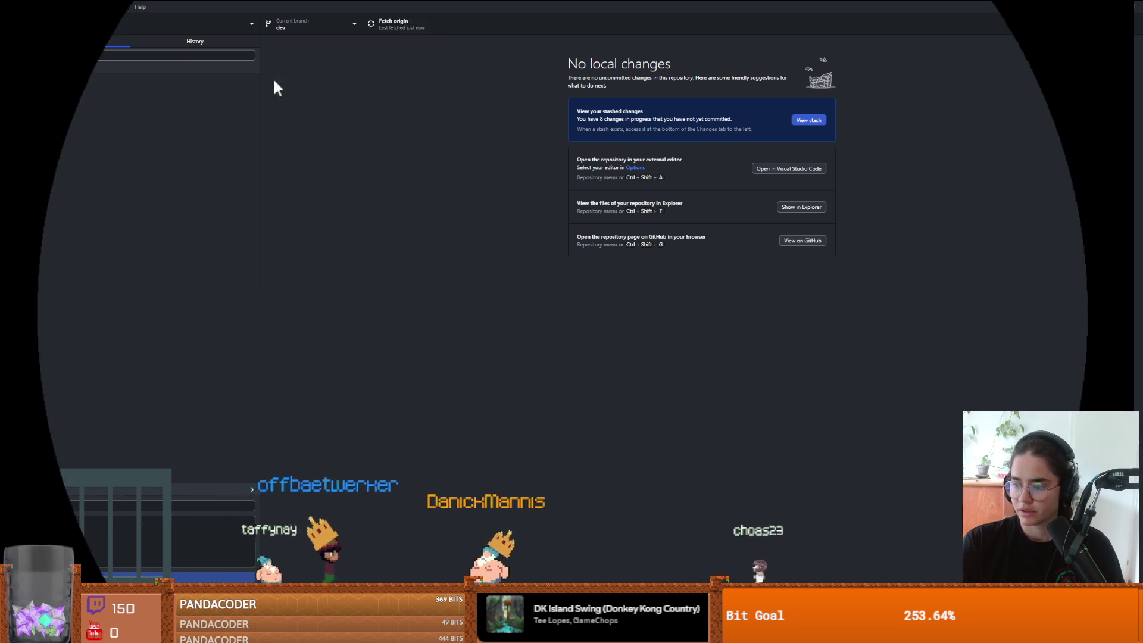
pyautogui.press('Return')
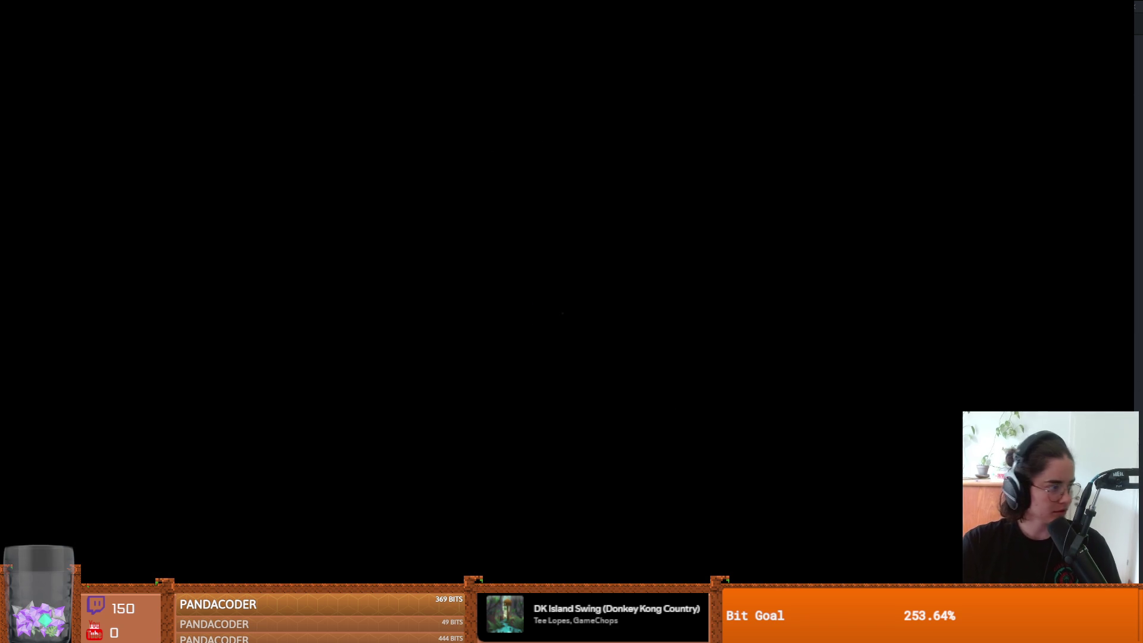
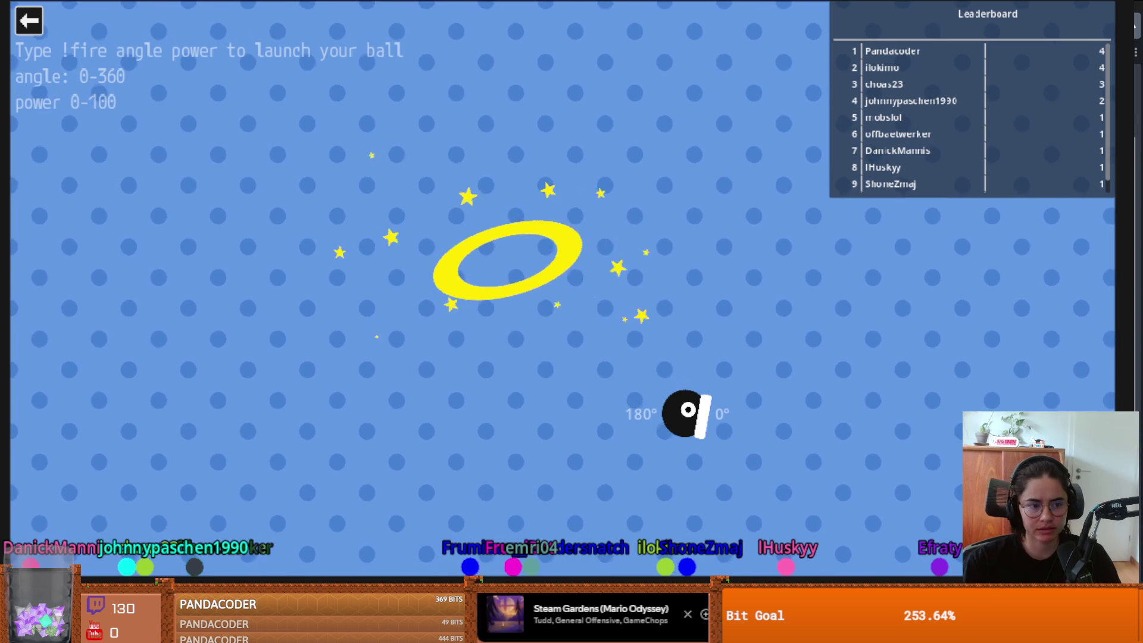
# Step: Exit the Cannon game and close the Stream launcher to get back to the Godot editor
pyautogui.click(29, 20)
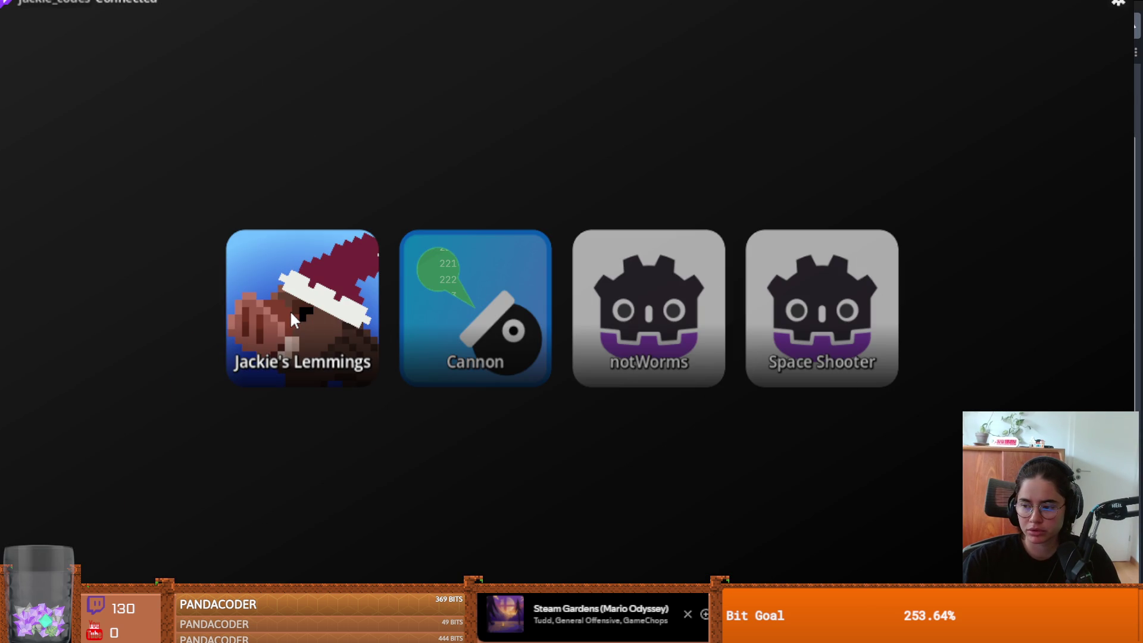
pyautogui.click(291, 314)
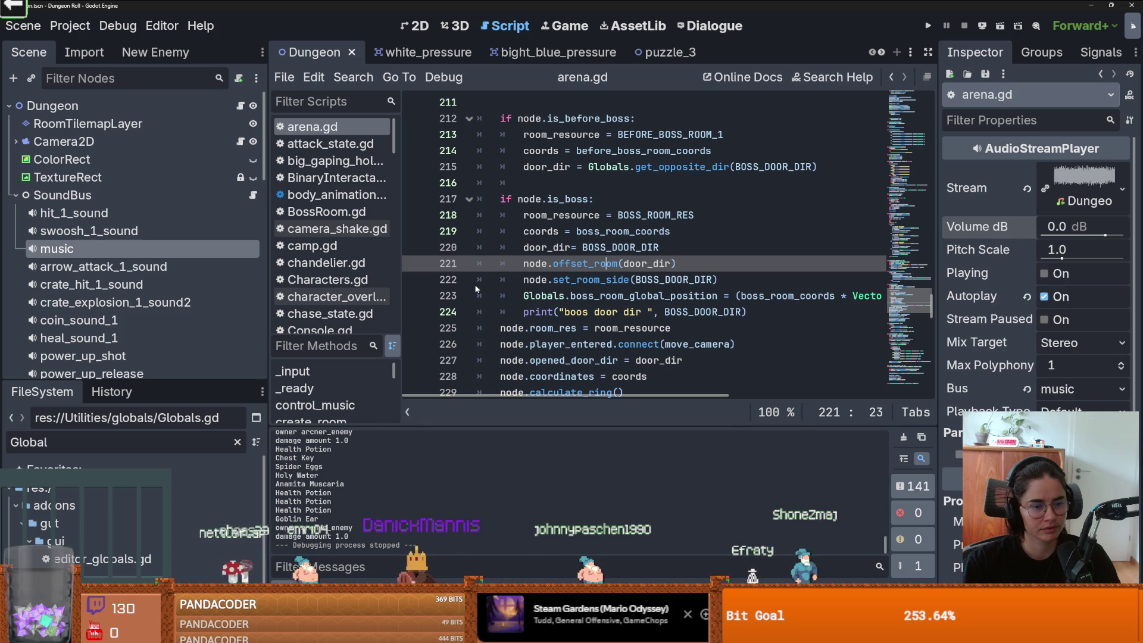
# Step: Save the Dungeon scene and the arena.gd script
pyautogui.hotkey('ctrl', 's')
pyautogui.doubleClick(570, 280)
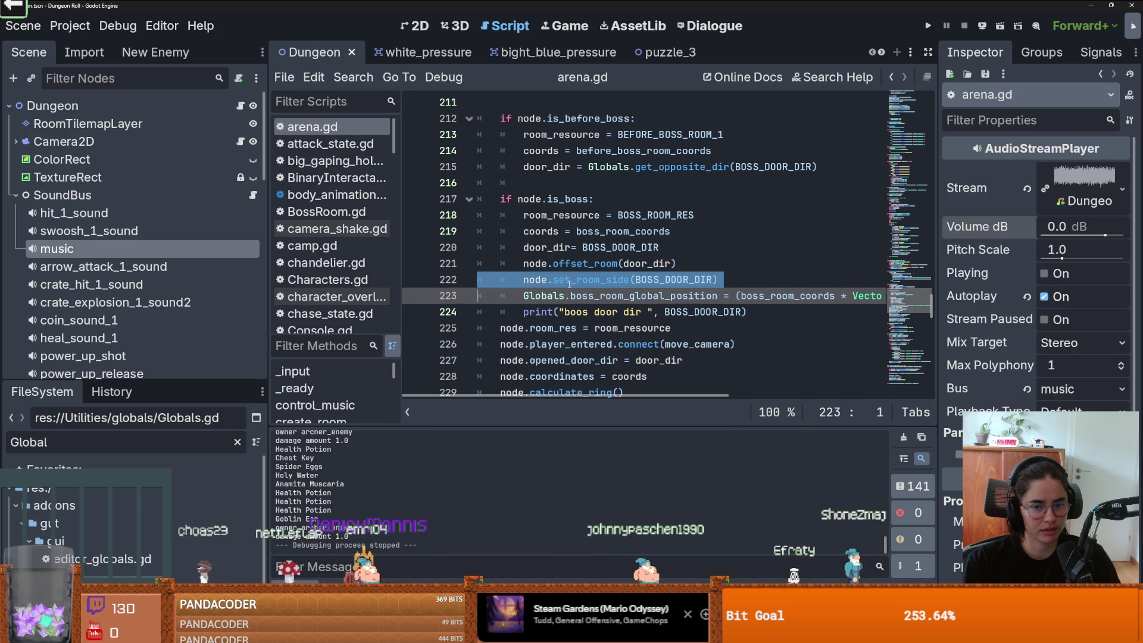
pyautogui.hotkey('ctrl', 's')
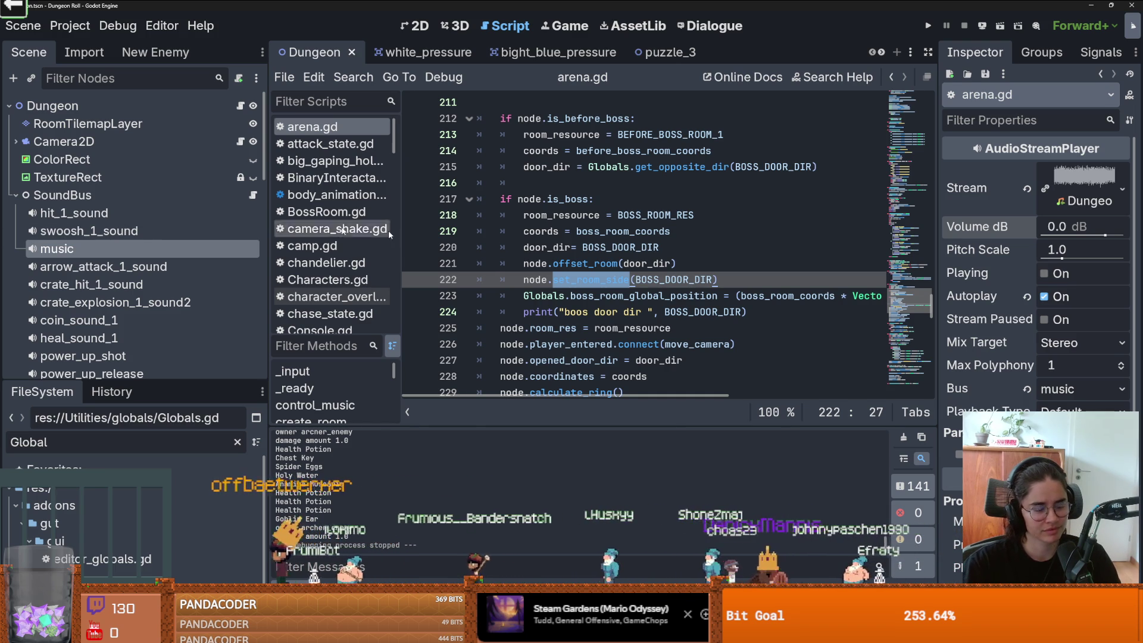
pyautogui.click(570, 263)
pyautogui.write('s')
pyautogui.hotkey('ctrl', 's')
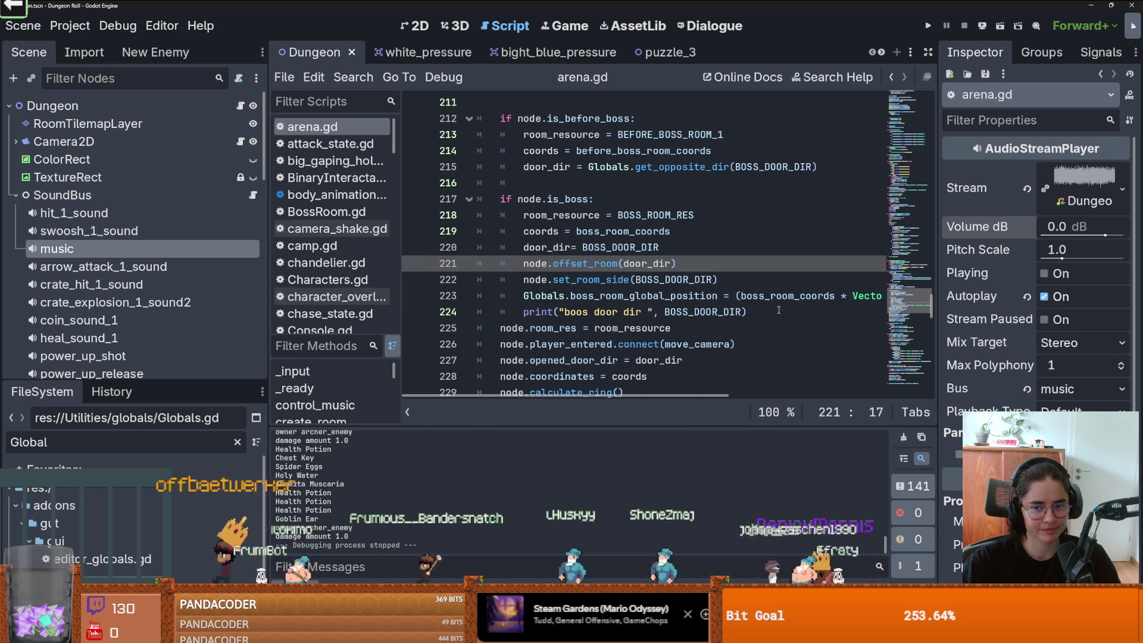
# Step: Add an unindented blank line after the boss door print on line 224 and save
pyautogui.click(733, 305)
pyautogui.press('Return')
pyautogui.press('BackSpace')
pyautogui.press('BackSpace')
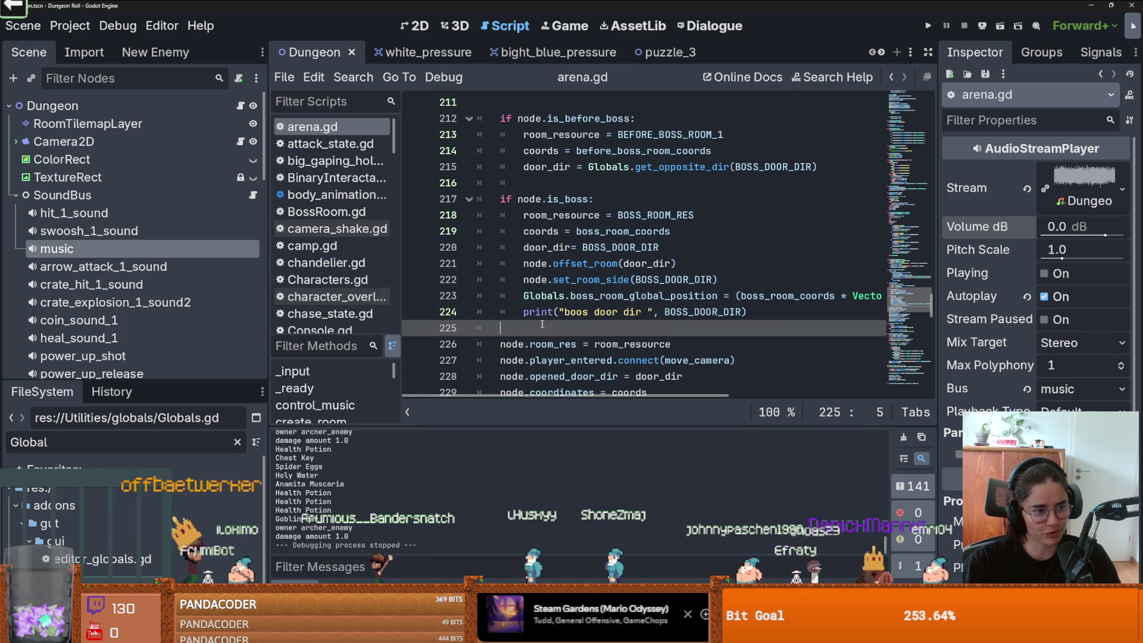
pyautogui.hotkey('ctrl', 's')
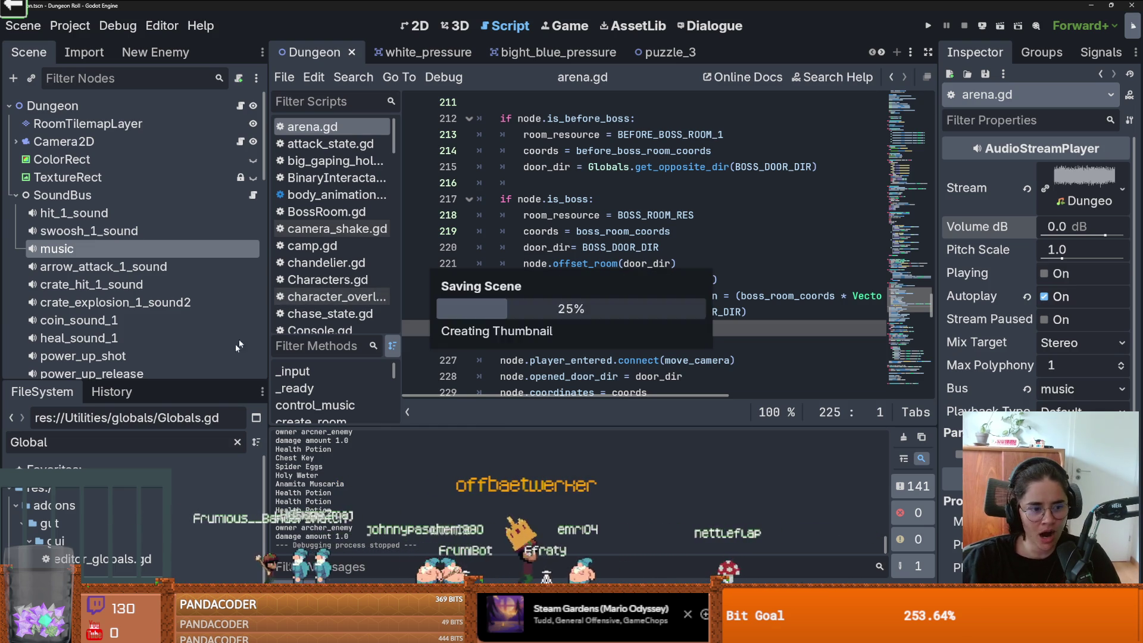
pyautogui.moveTo(219, 382); pyautogui.dragTo(219, 209)
# Step: Replace the Global file filter with 'h' and browse the holy resources, ending on HolyDash.tres
pyautogui.doubleClick(141, 264)
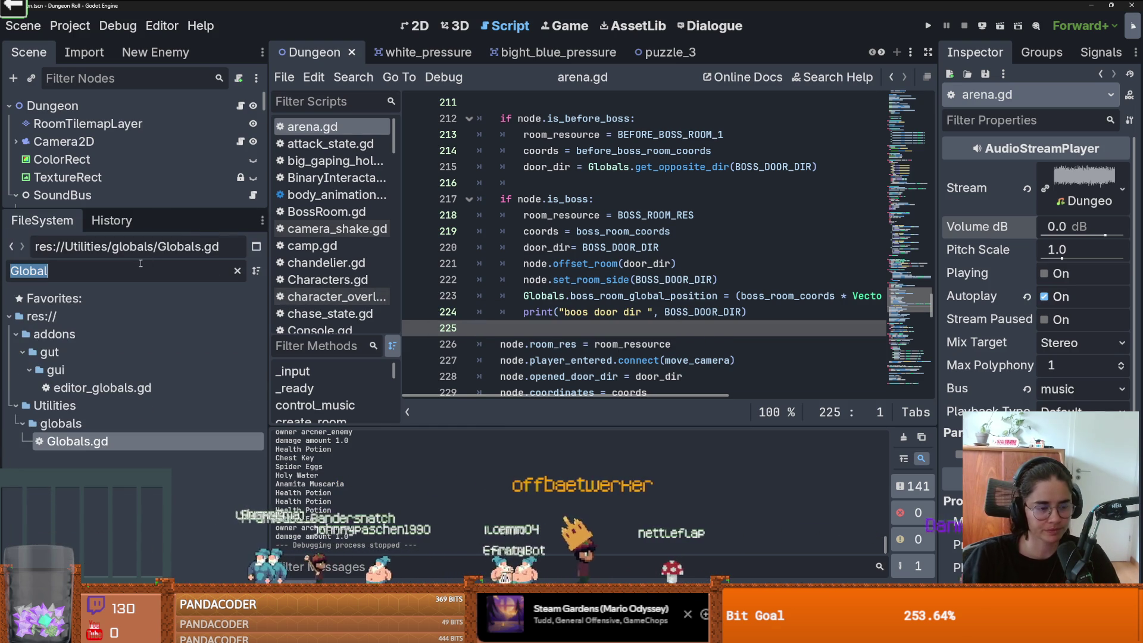
pyautogui.press('BackSpace')
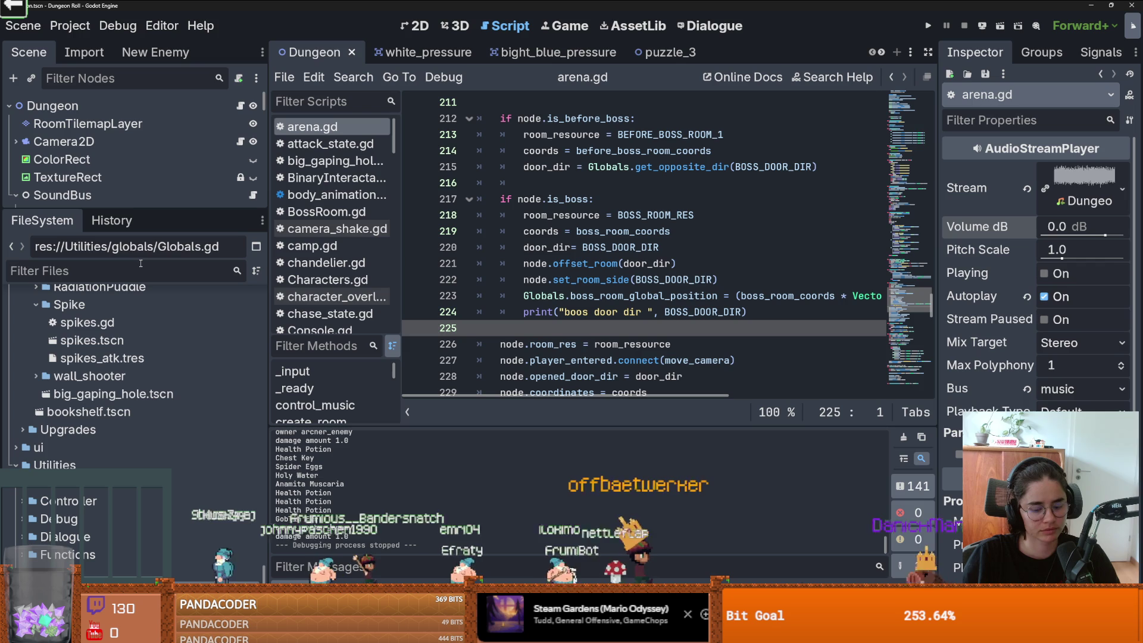
pyautogui.write('holy')
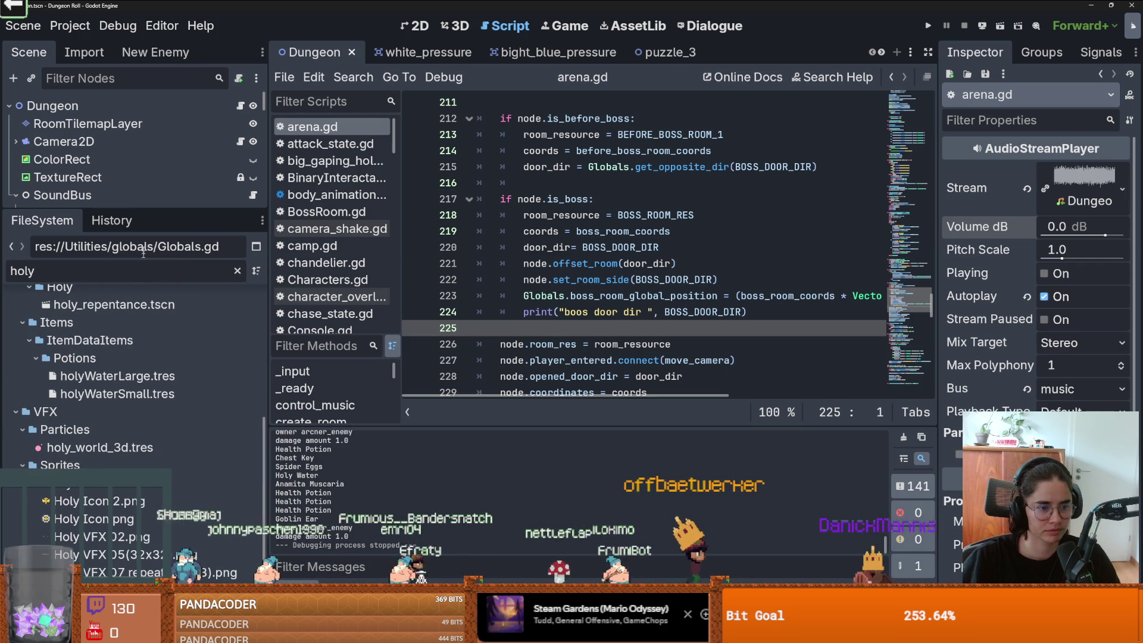
pyautogui.click(144, 377)
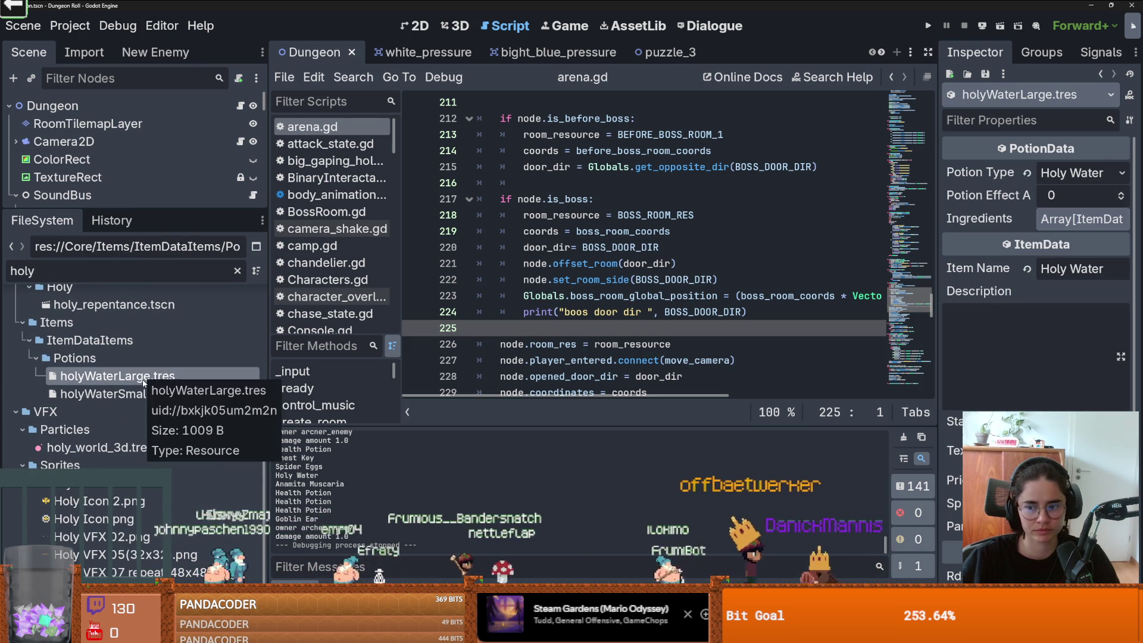
pyautogui.click(147, 393)
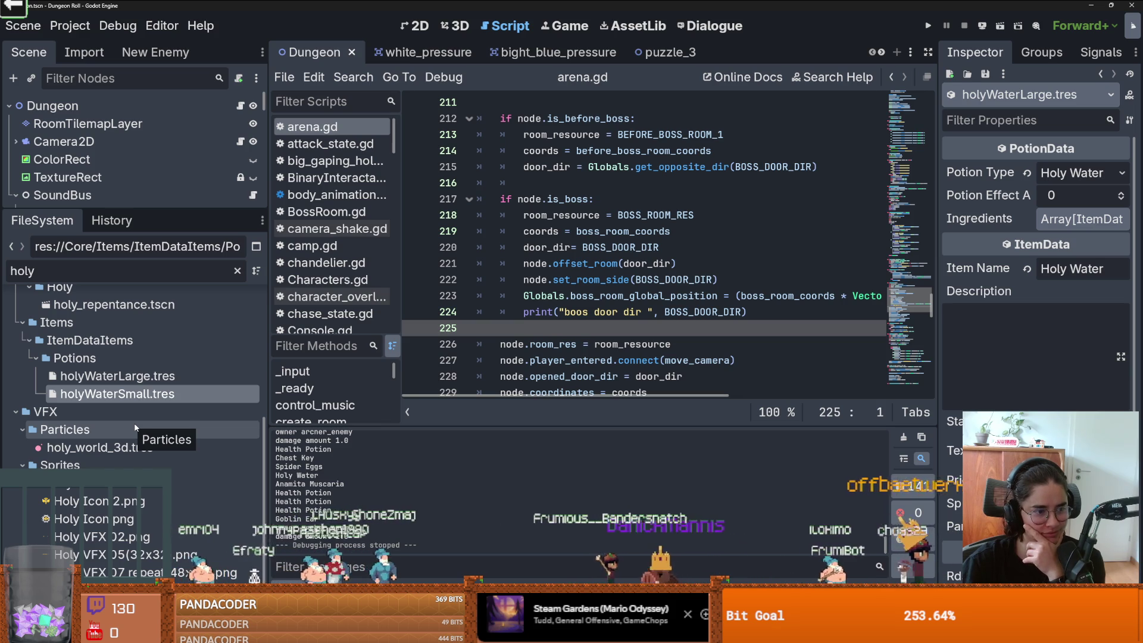
pyautogui.scroll(5, 232, 452)
pyautogui.click(149, 388)
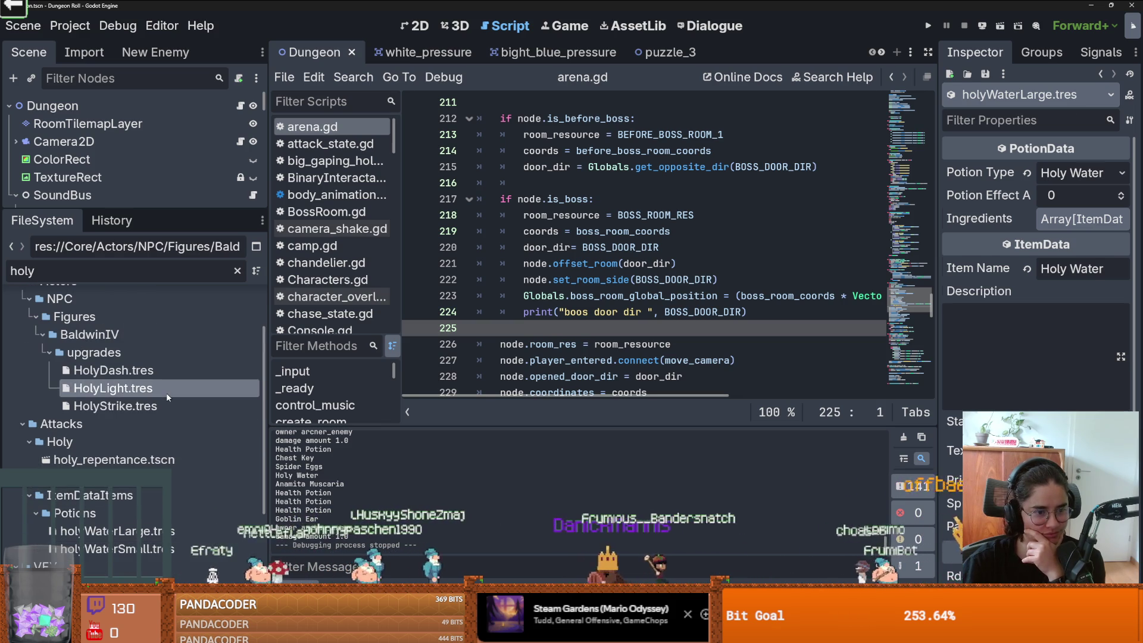
pyautogui.click(170, 374)
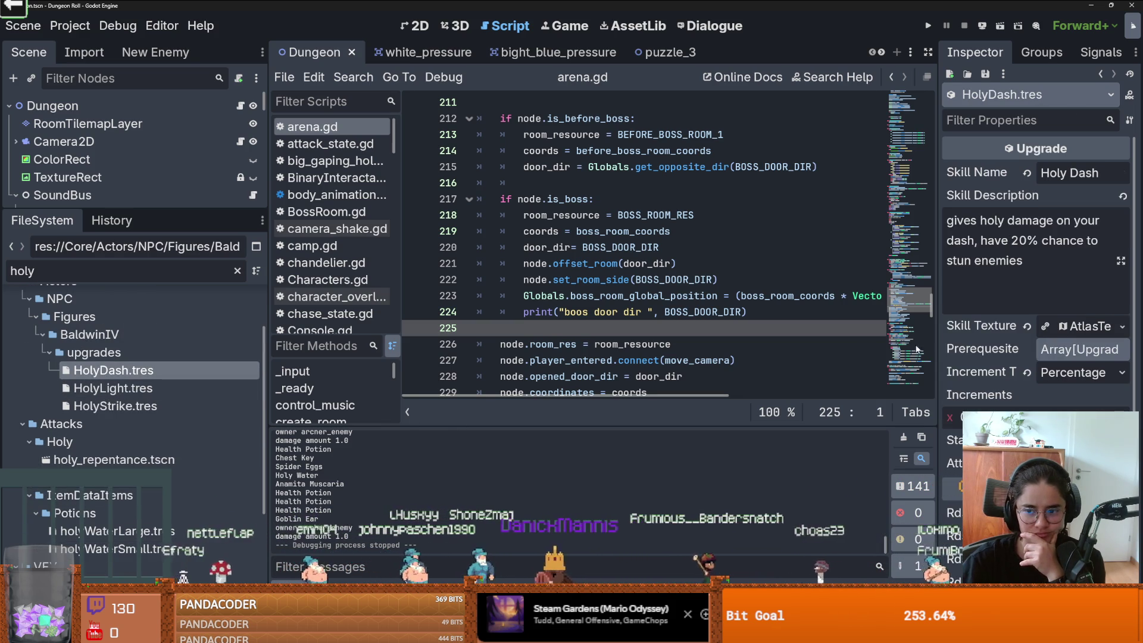
# Step: Widen the Inspector and expand HolyDash's Skill Texture Atlas to check its empty icon
pyautogui.moveTo(932, 346); pyautogui.dragTo(772, 346)
pyautogui.scroll(-3, 959, 371)
pyautogui.scroll(5, 958, 370)
pyautogui.click(1048, 387)
pyautogui.scroll(-4, 1015, 402)
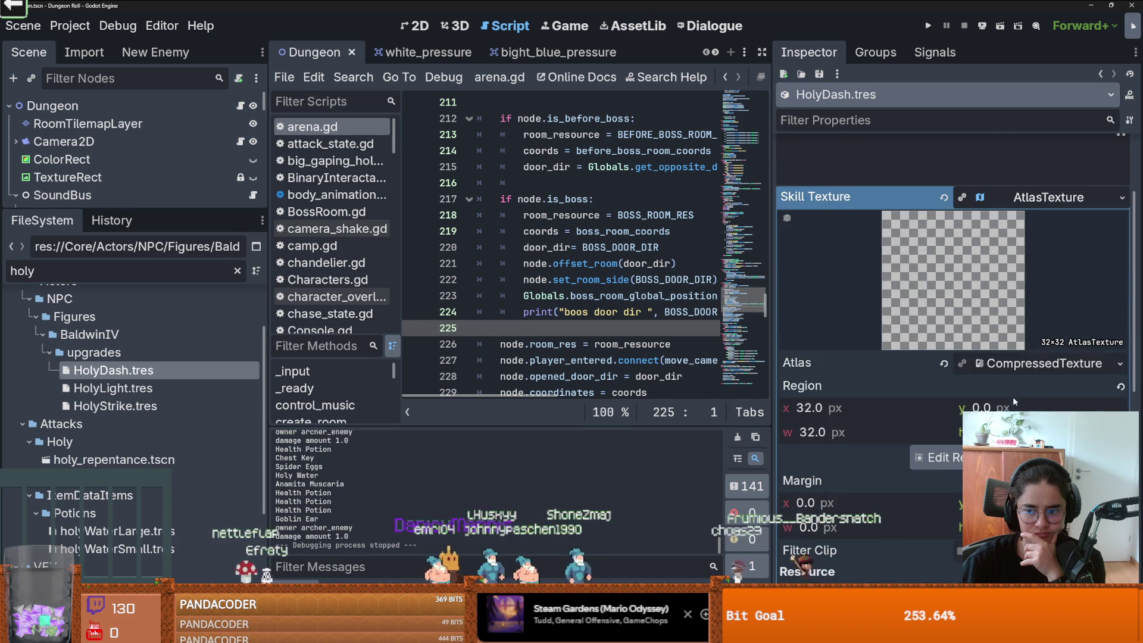
pyautogui.click(1044, 363)
pyautogui.click(1044, 363)
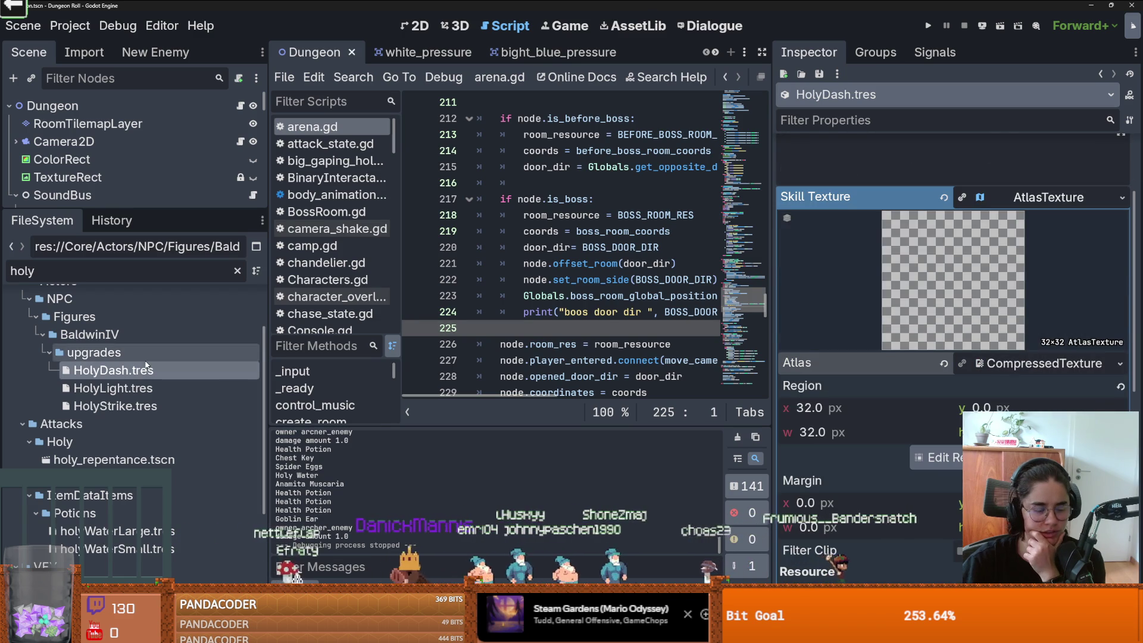
# Step: Clear the filter and inspect baldwin_upgrade and LeproticKing in the BaldwinIV upgrades folder
pyautogui.click(109, 353)
pyautogui.click(237, 271)
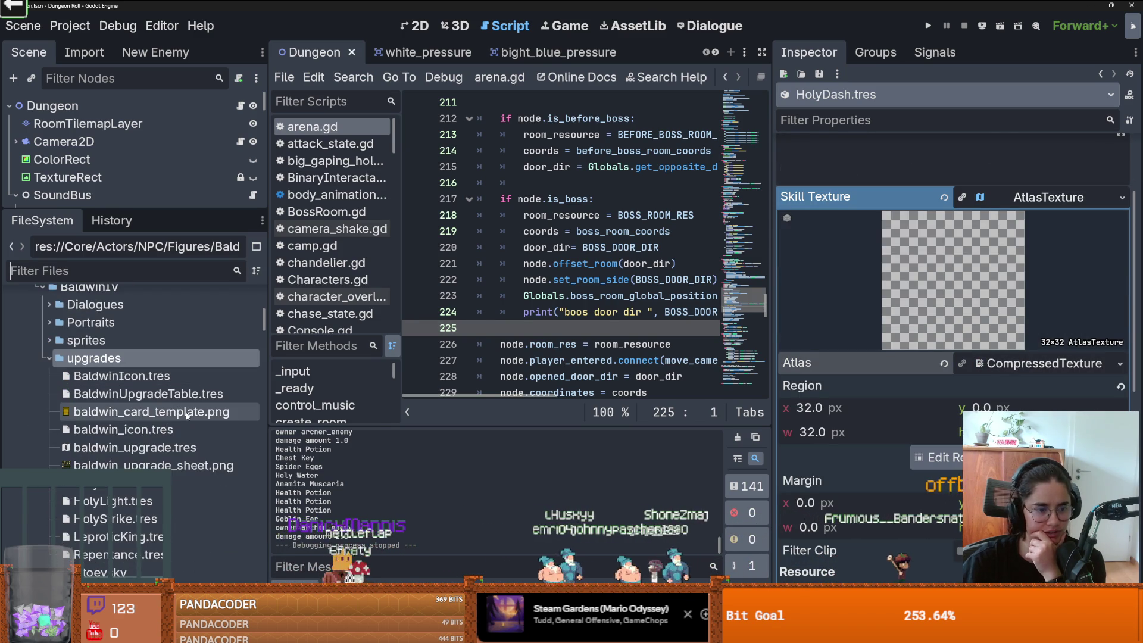
pyautogui.moveTo(187, 415)
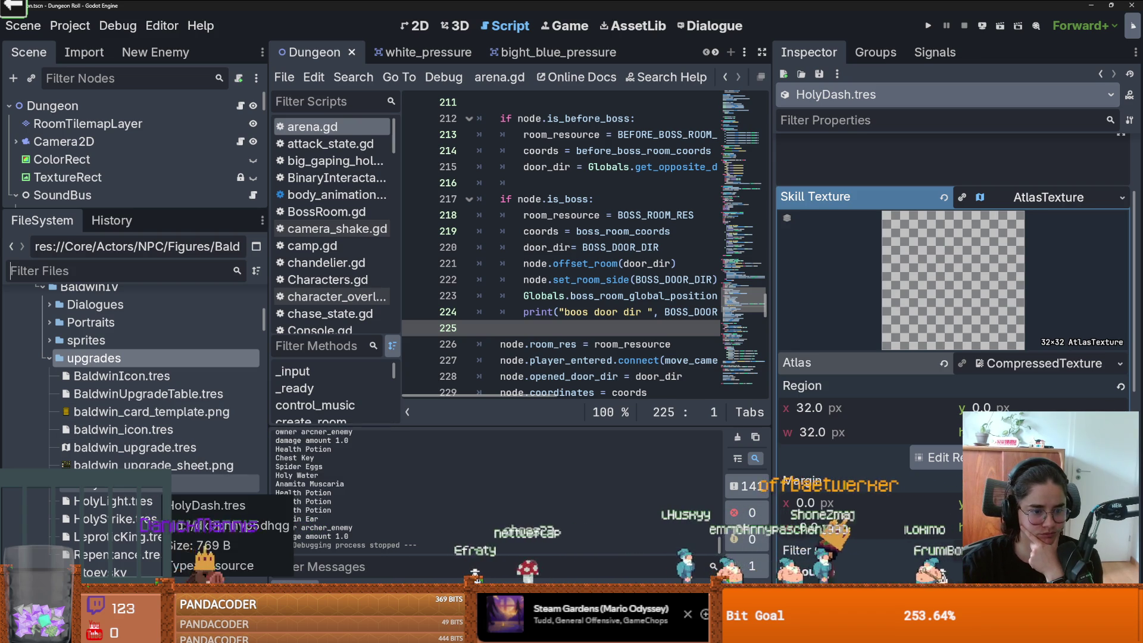
pyautogui.moveTo(164, 468)
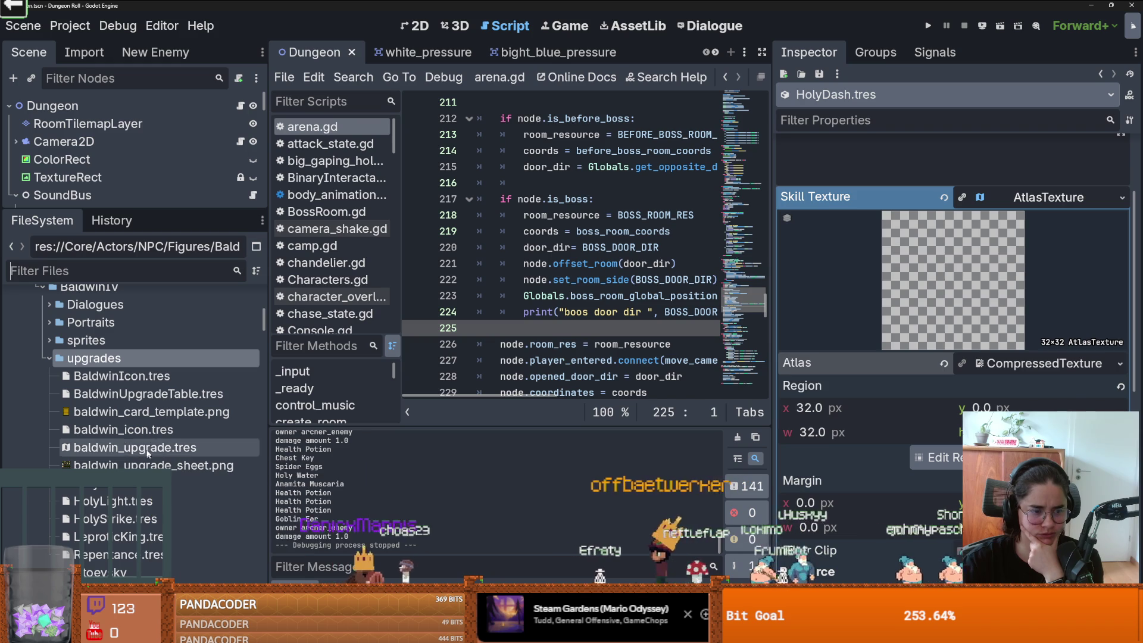
pyautogui.click(153, 448)
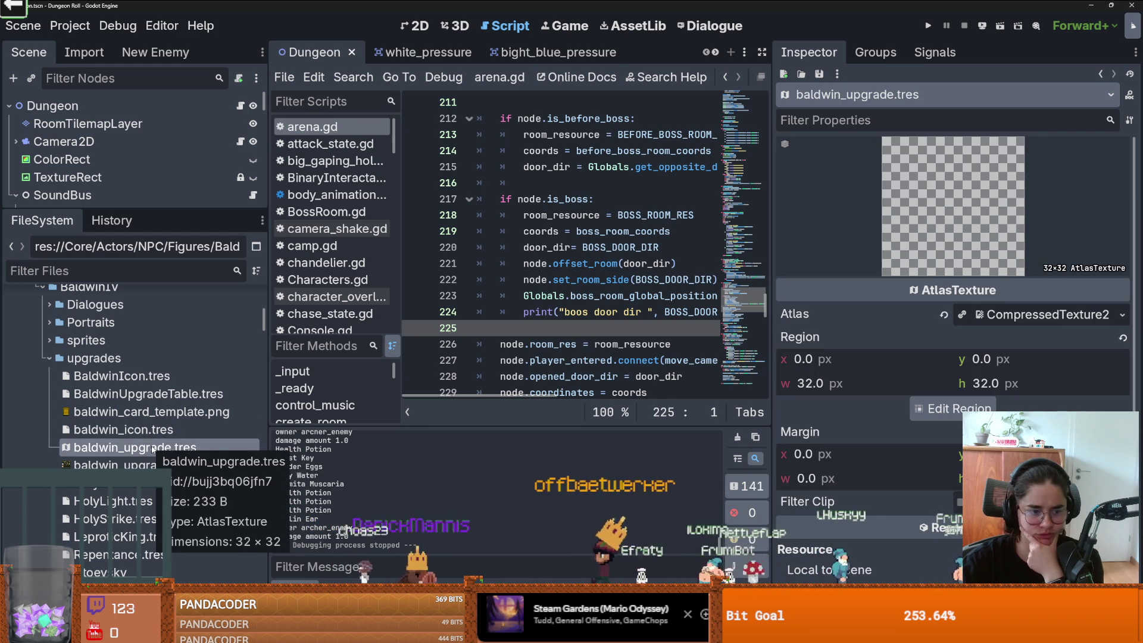
pyautogui.click(137, 536)
pyautogui.scroll(-1, 1042, 348)
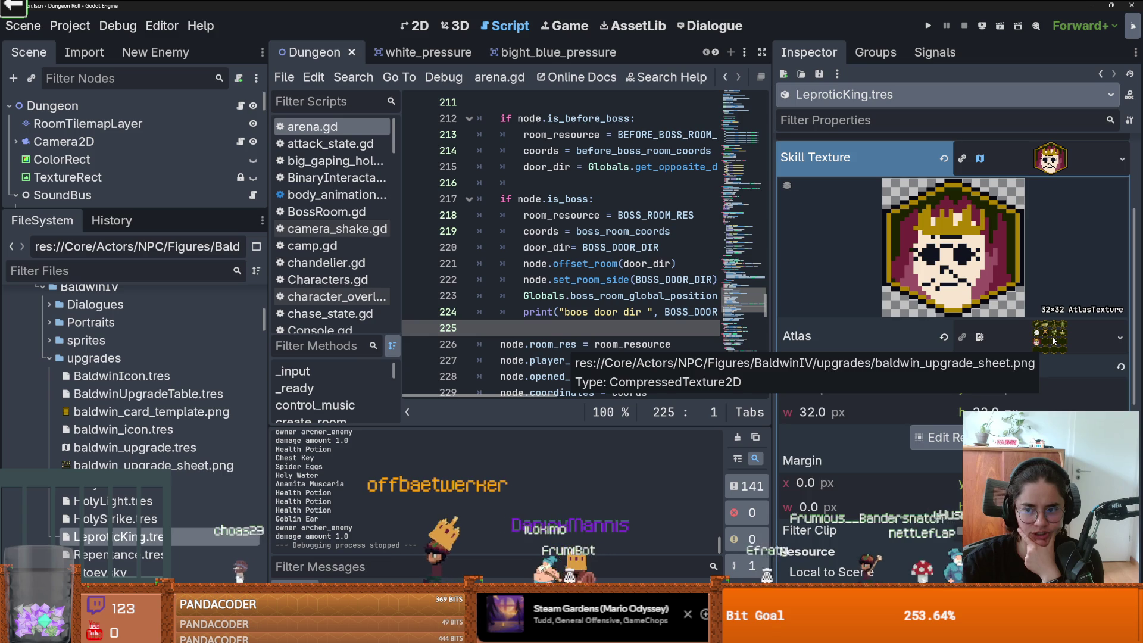
# Step: Preview LeproticKing's upgrade sheet atlas, then inspect baldwin_icon.tres and baldwin_upgrade.tres
pyautogui.click(1048, 339)
pyautogui.scroll(-2, 1045, 343)
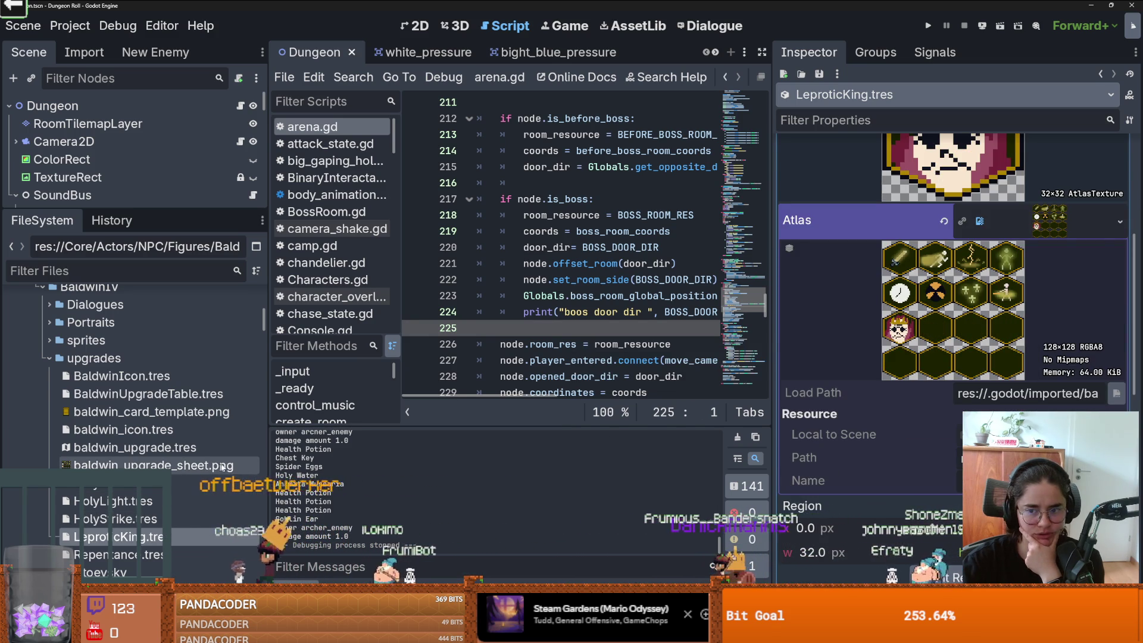
pyautogui.click(1042, 230)
pyautogui.click(1044, 233)
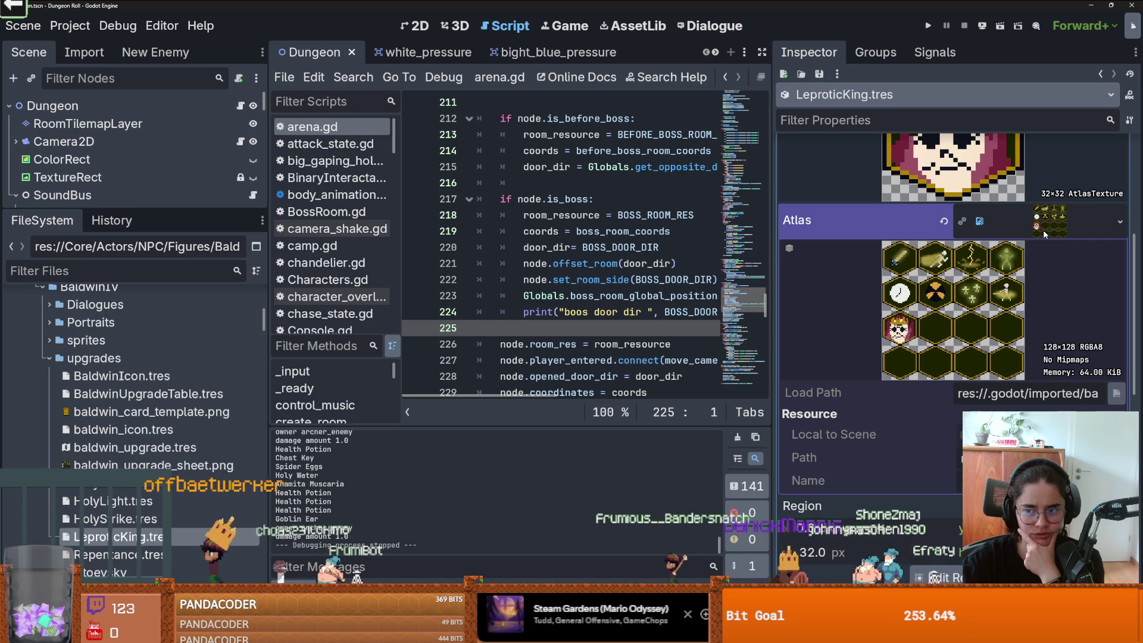
pyautogui.click(143, 429)
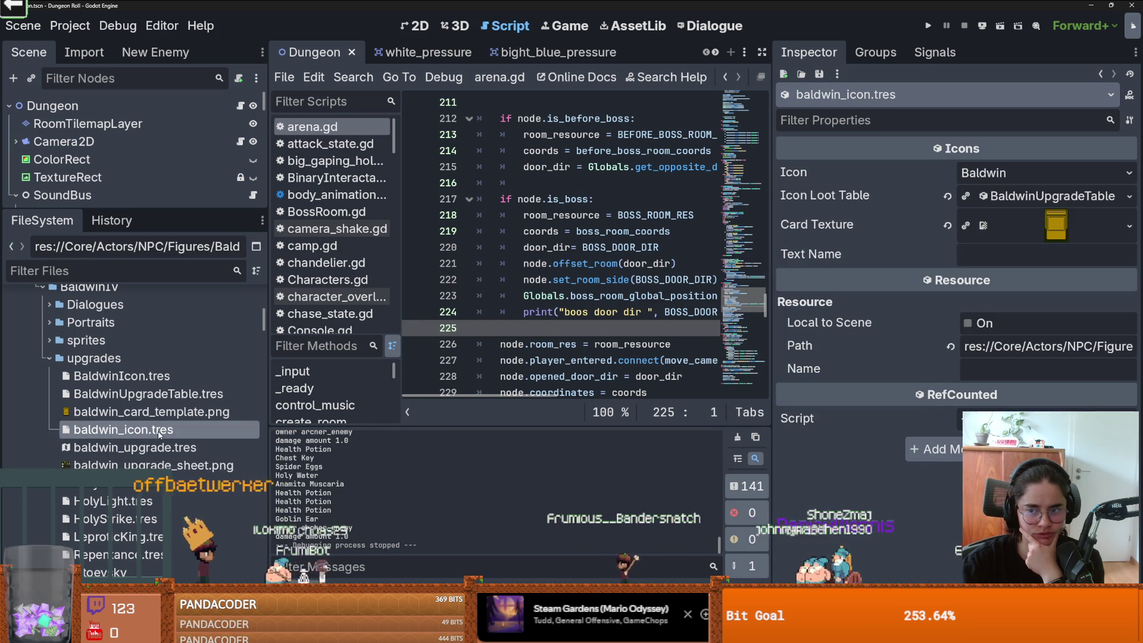
pyautogui.click(158, 445)
# Step: Open the upgrades folder in File Explorer, then baldwin_upgrade_sheet.aseprite and baldwin_card_template.png
pyautogui.rightClick(166, 359)
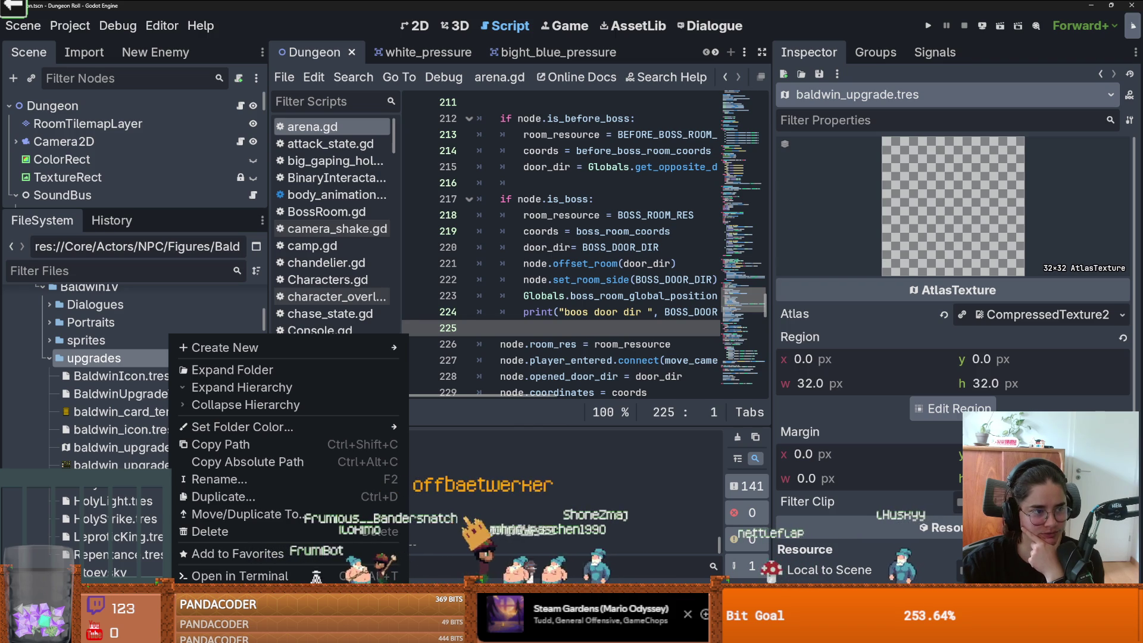
pyautogui.click(232, 594)
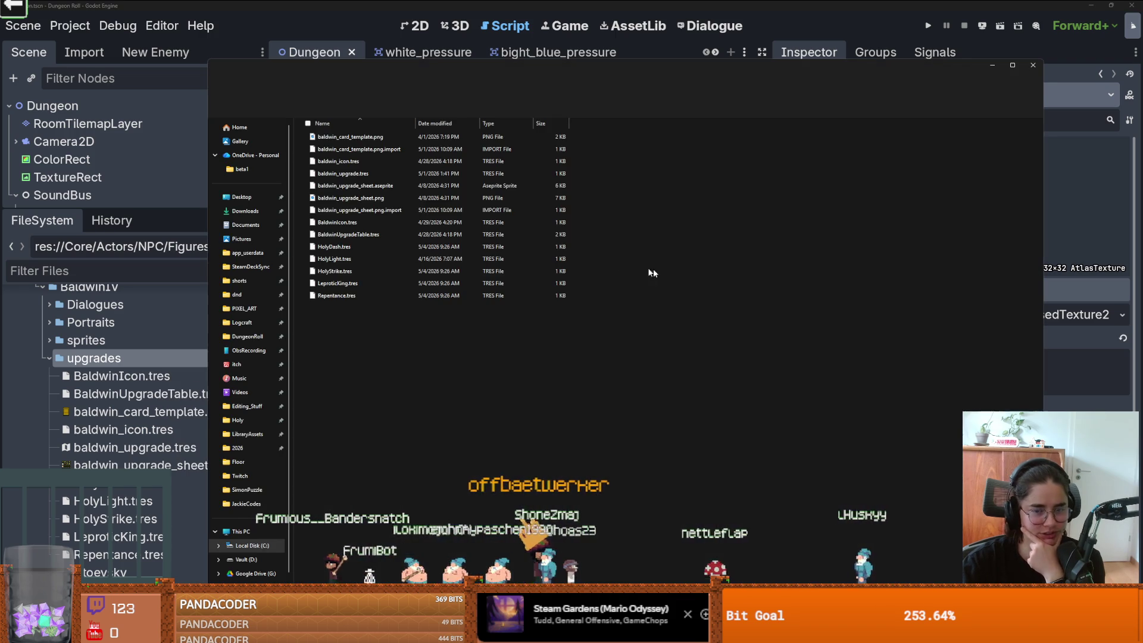
pyautogui.doubleClick(381, 186)
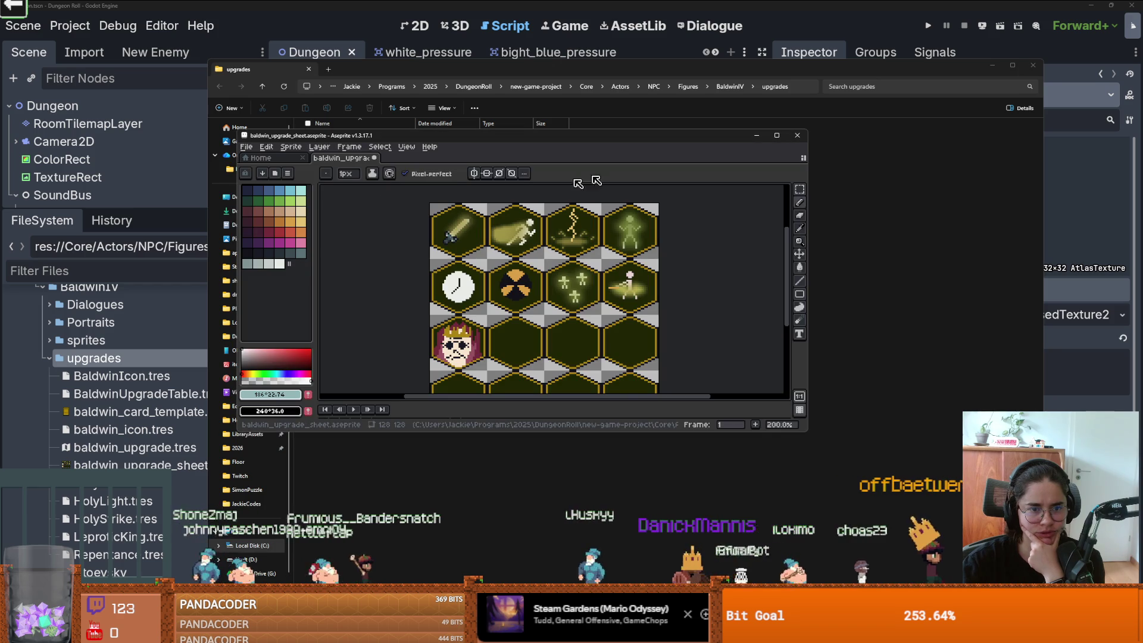
pyautogui.doubleClick(403, 187)
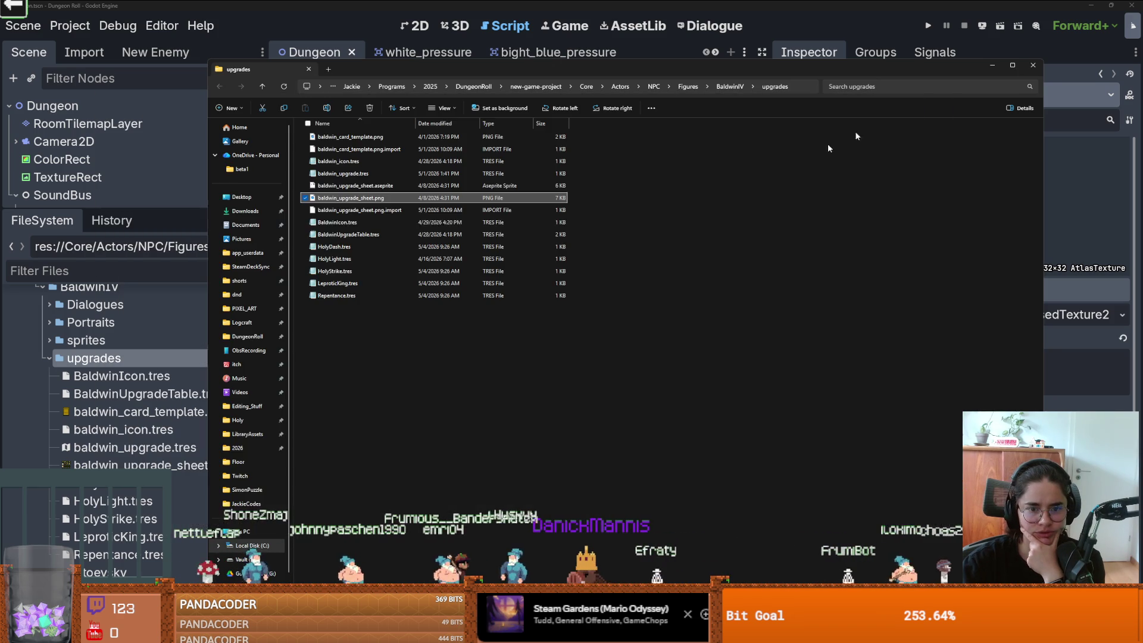
pyautogui.doubleClick(381, 136)
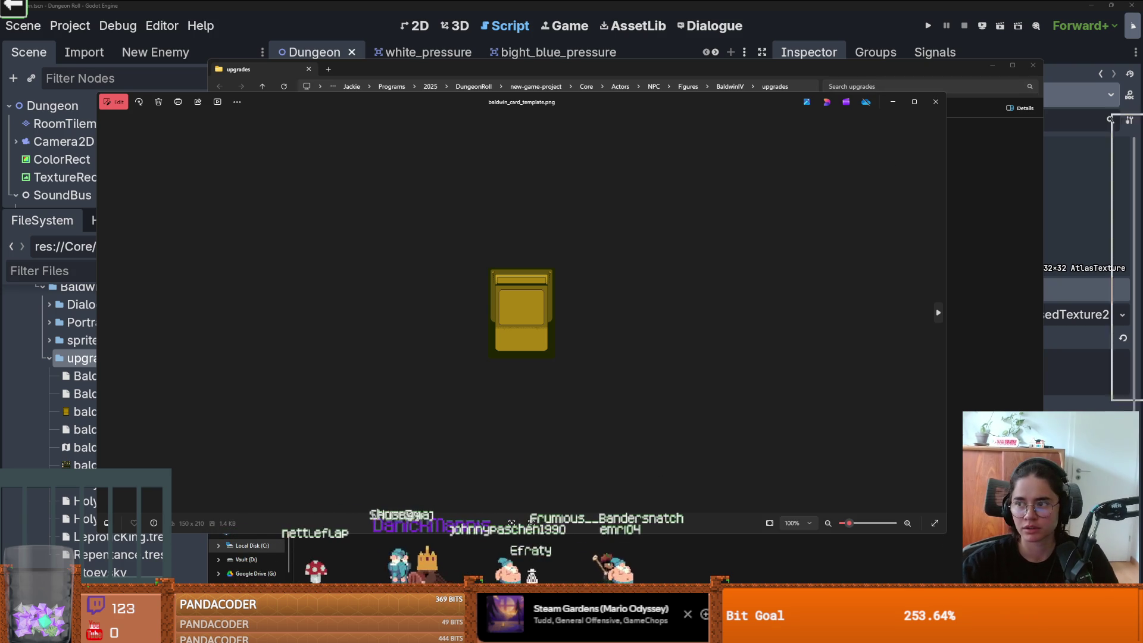
pyautogui.hotkey('alt', 'Tab')
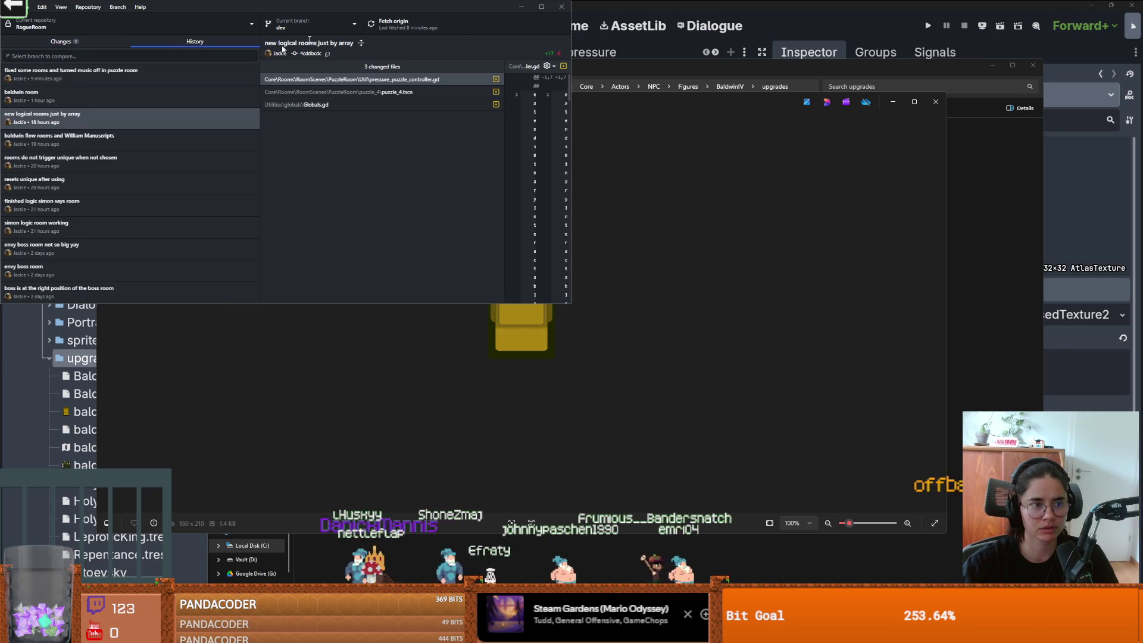
# Step: Maximize GitHub Desktop and browse the commit history down to the 'floor rules' commit
pyautogui.click(550, 7)
pyautogui.click(106, 79)
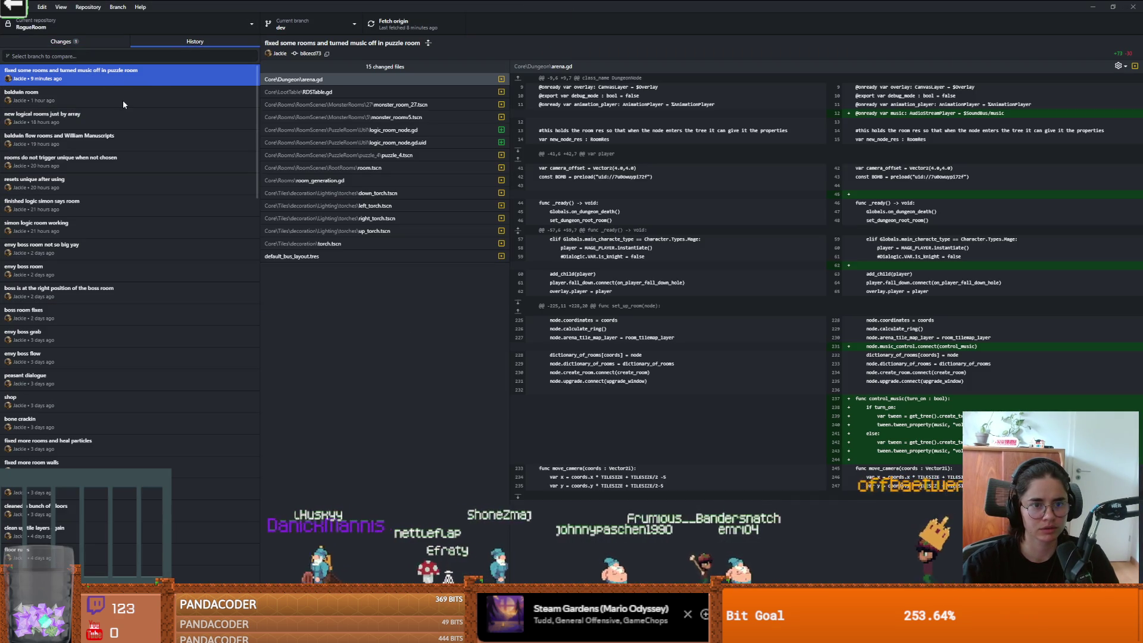
pyautogui.click(123, 100)
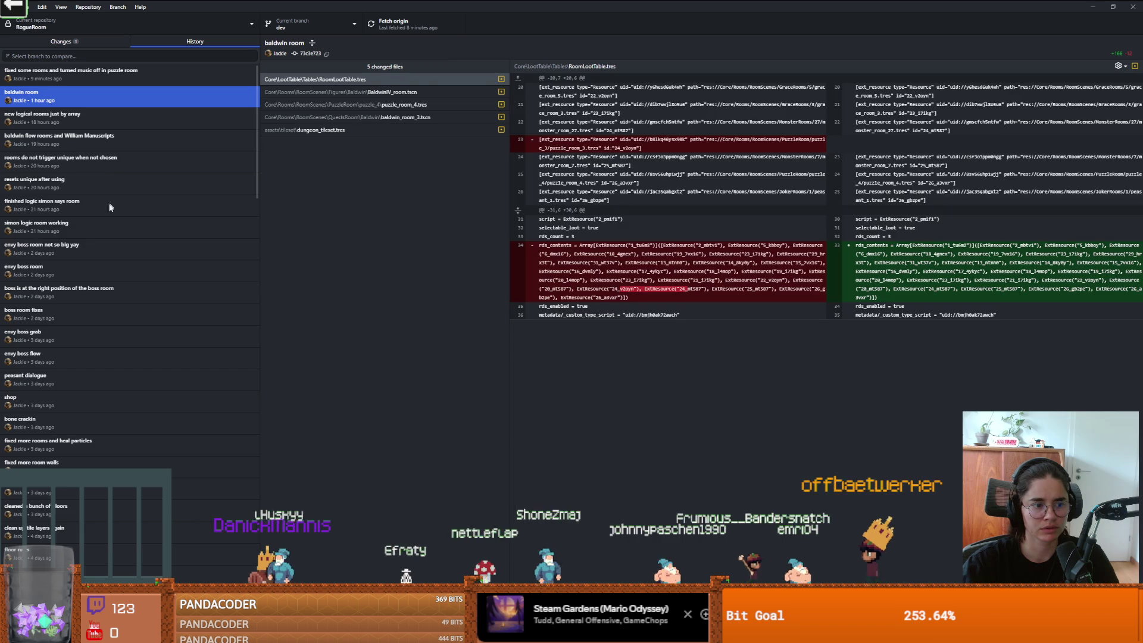
pyautogui.scroll(-6, 106, 239)
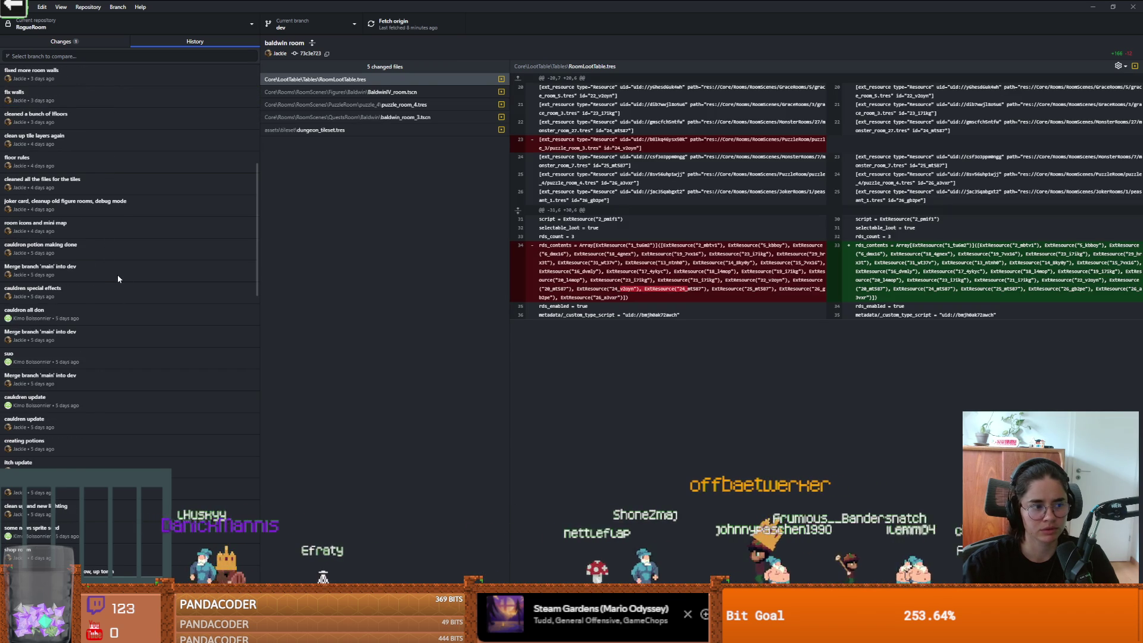
pyautogui.click(119, 317)
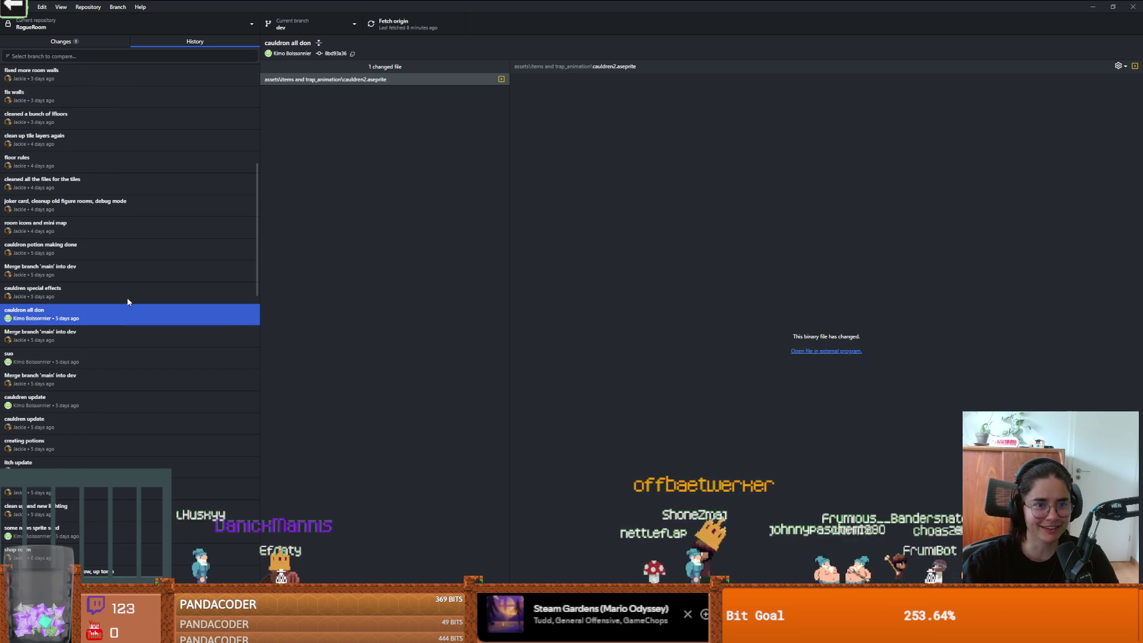
pyautogui.click(128, 302)
pyautogui.click(95, 358)
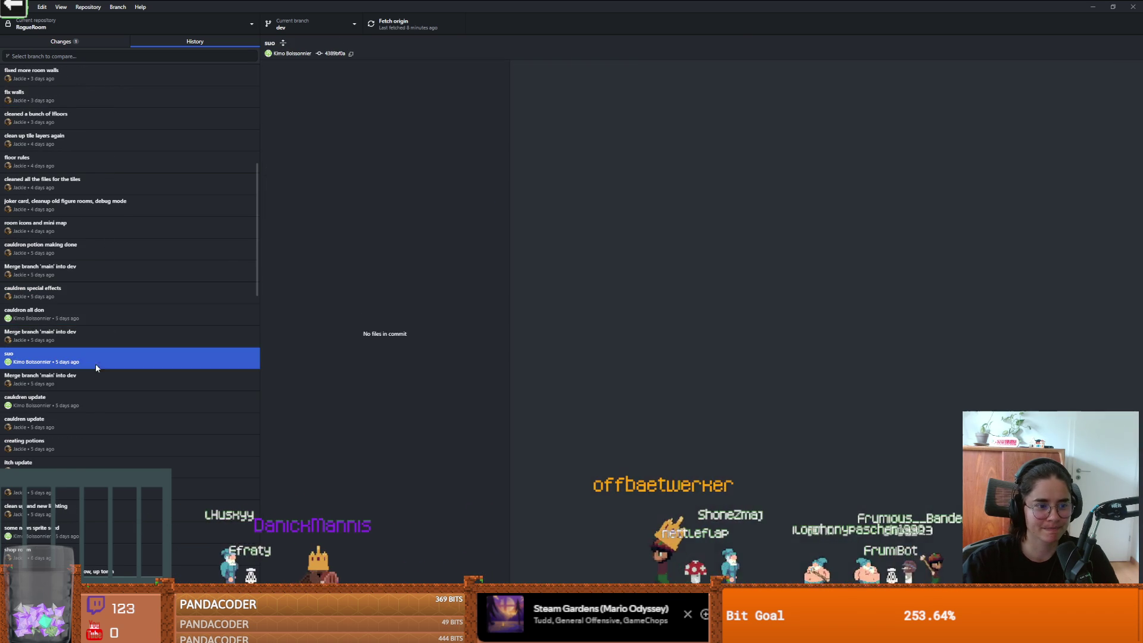
pyautogui.click(88, 400)
pyautogui.click(132, 280)
pyautogui.click(116, 204)
pyautogui.click(101, 167)
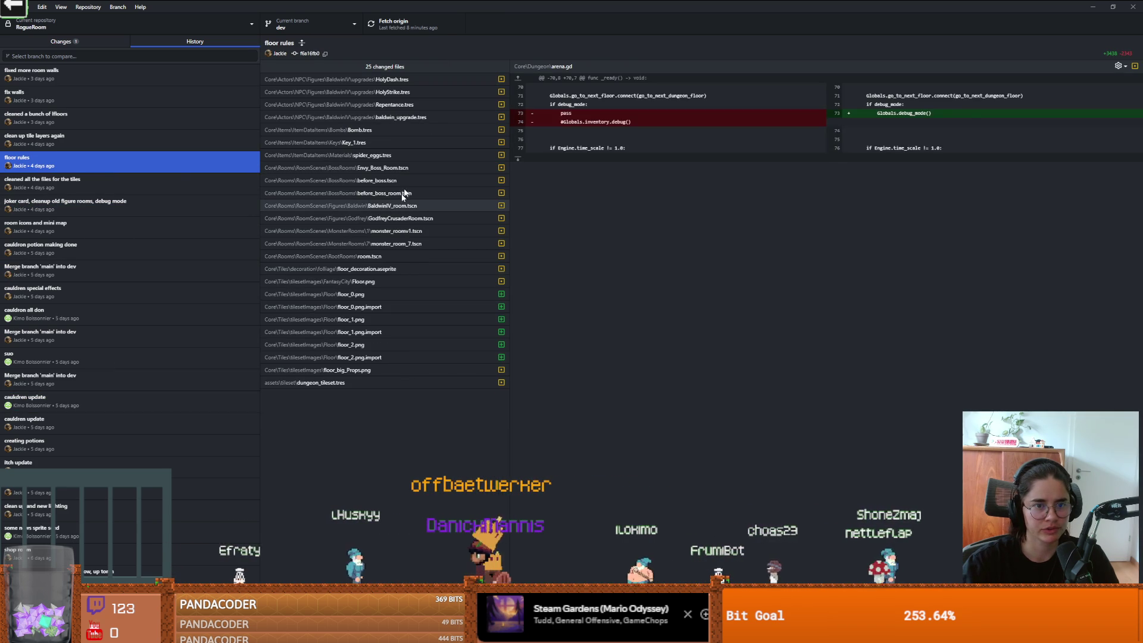
# Step: Review the HolyStrike.tres, HolyDash.tres and baldwin_upgrade.tres diffs in 'floor rules'
pyautogui.click(436, 92)
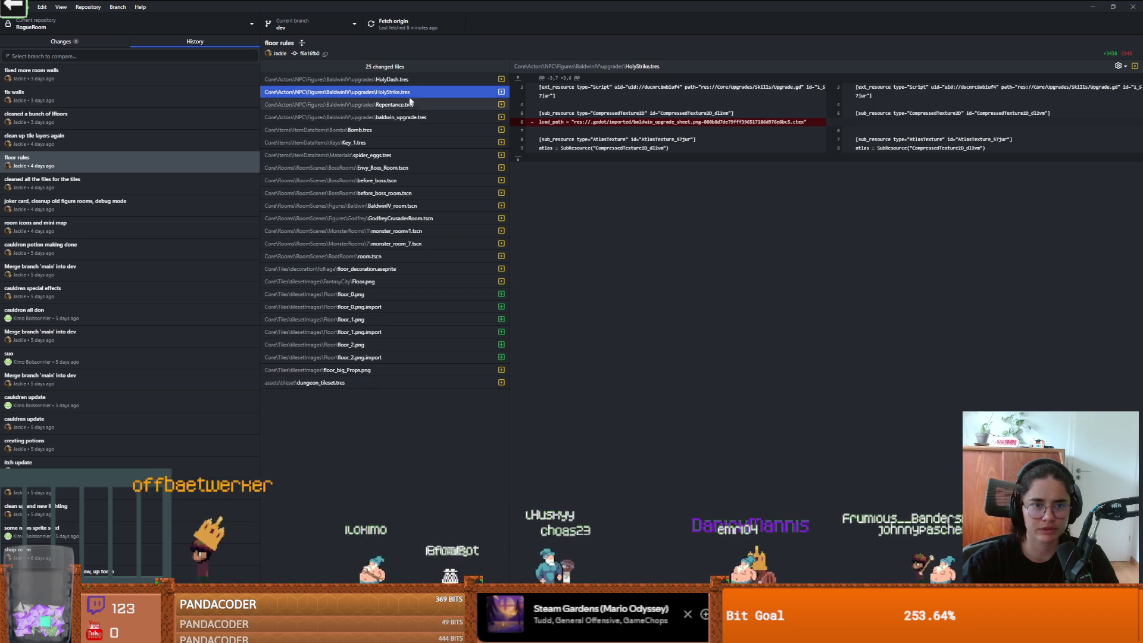
pyautogui.click(415, 79)
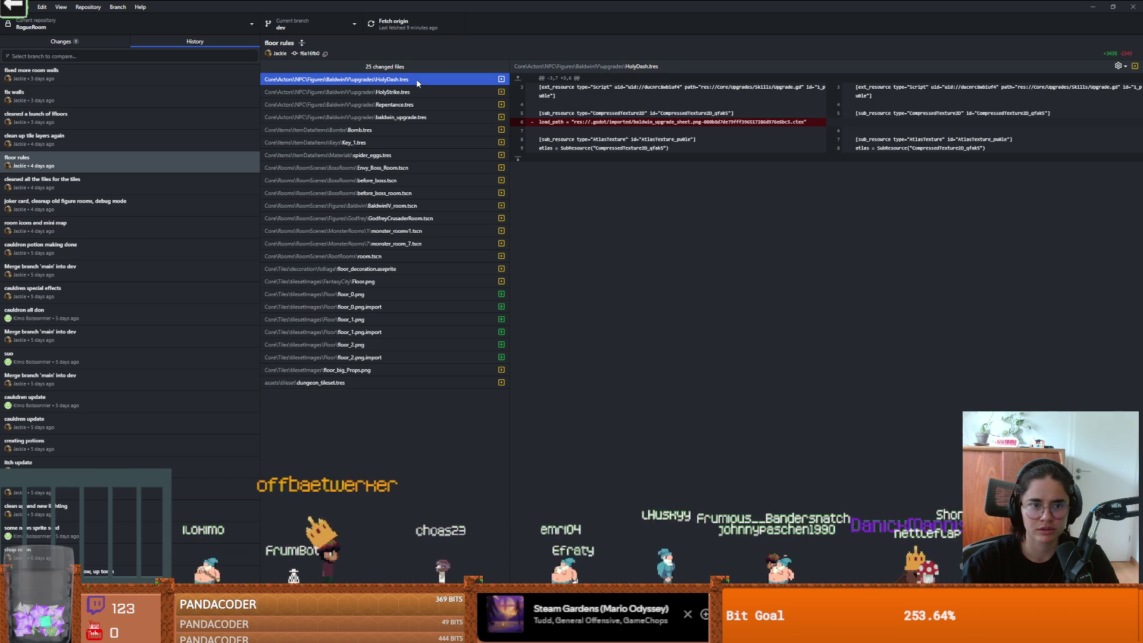
pyautogui.click(405, 91)
pyautogui.click(405, 105)
pyautogui.click(410, 117)
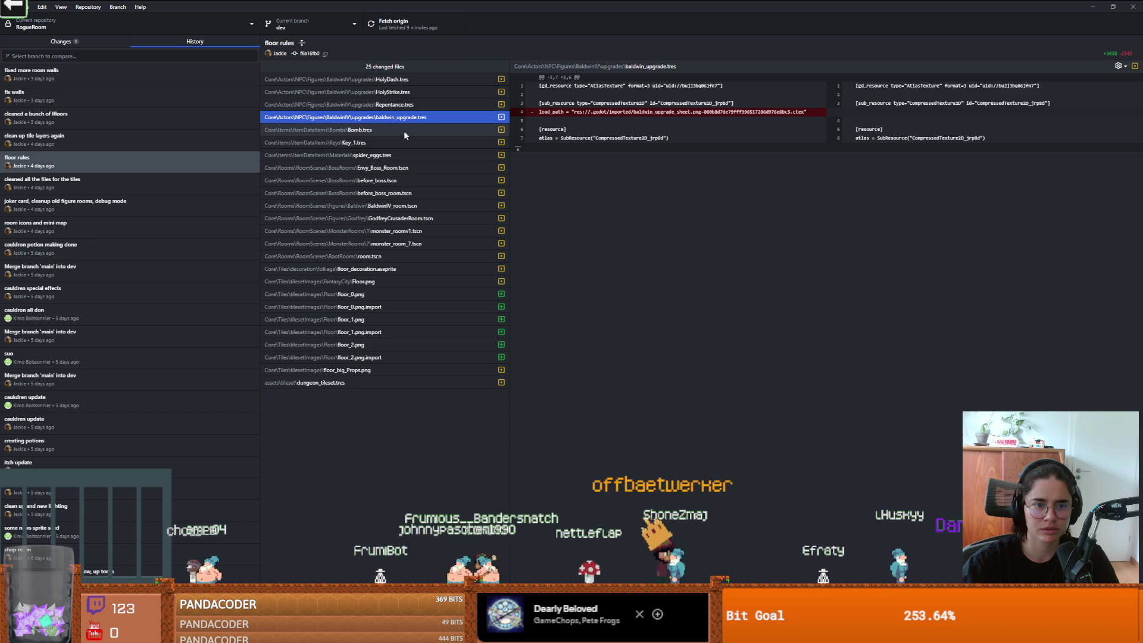
# Step: Check the GodfreyCrusaderRoom diffs in the tile-cleanup commit, then minimize GitHub Desktop
pyautogui.click(101, 177)
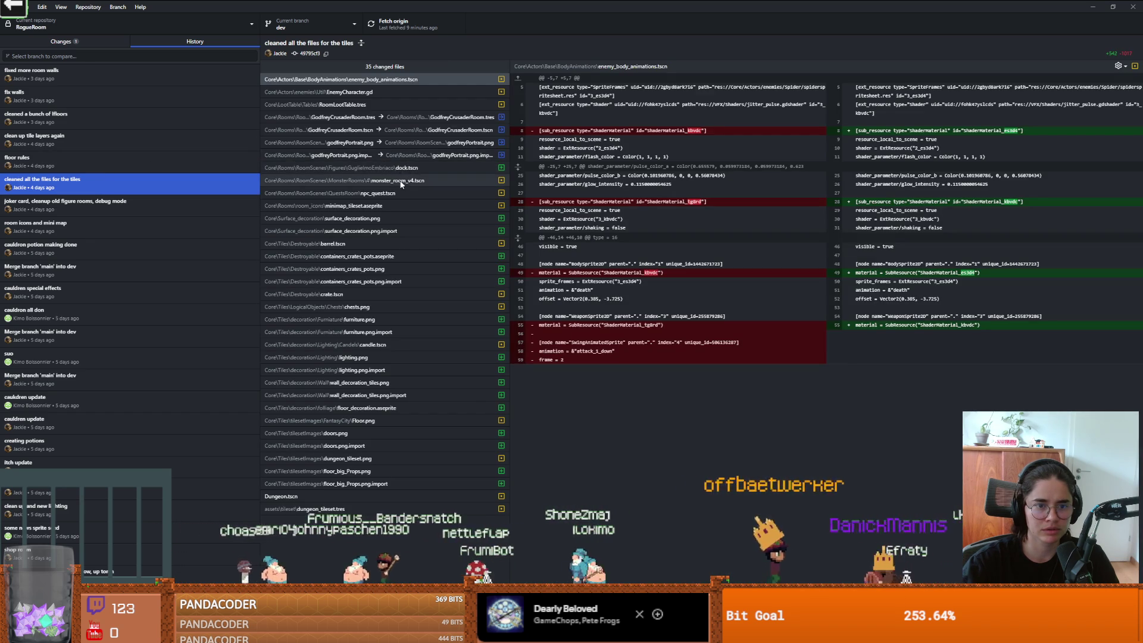
pyautogui.click(390, 116)
pyautogui.click(390, 131)
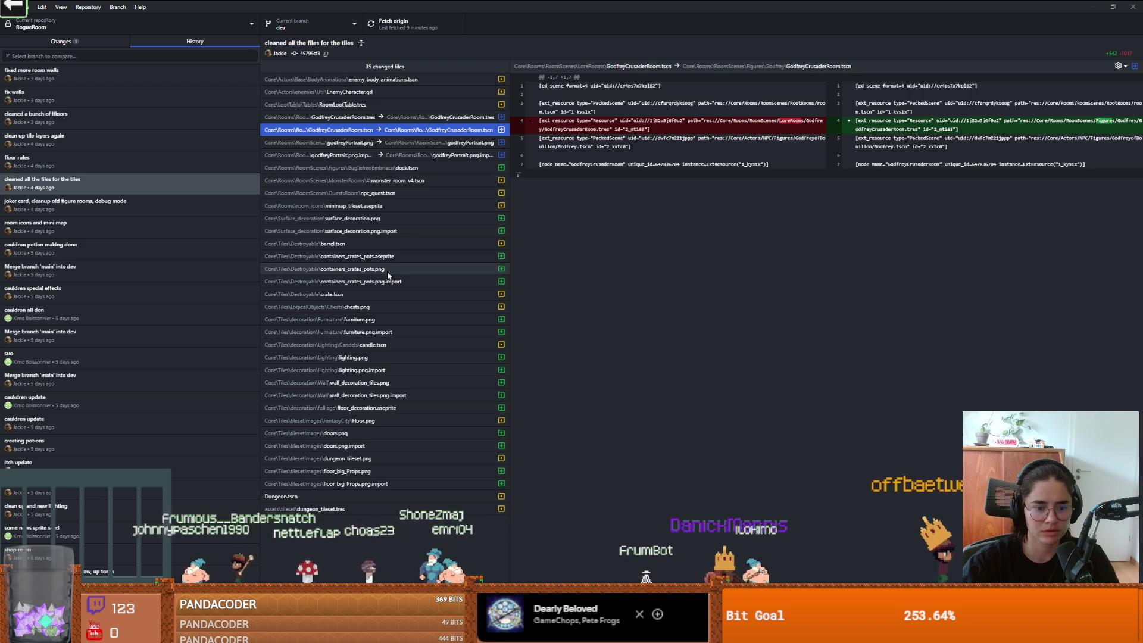
pyautogui.click(1092, 7)
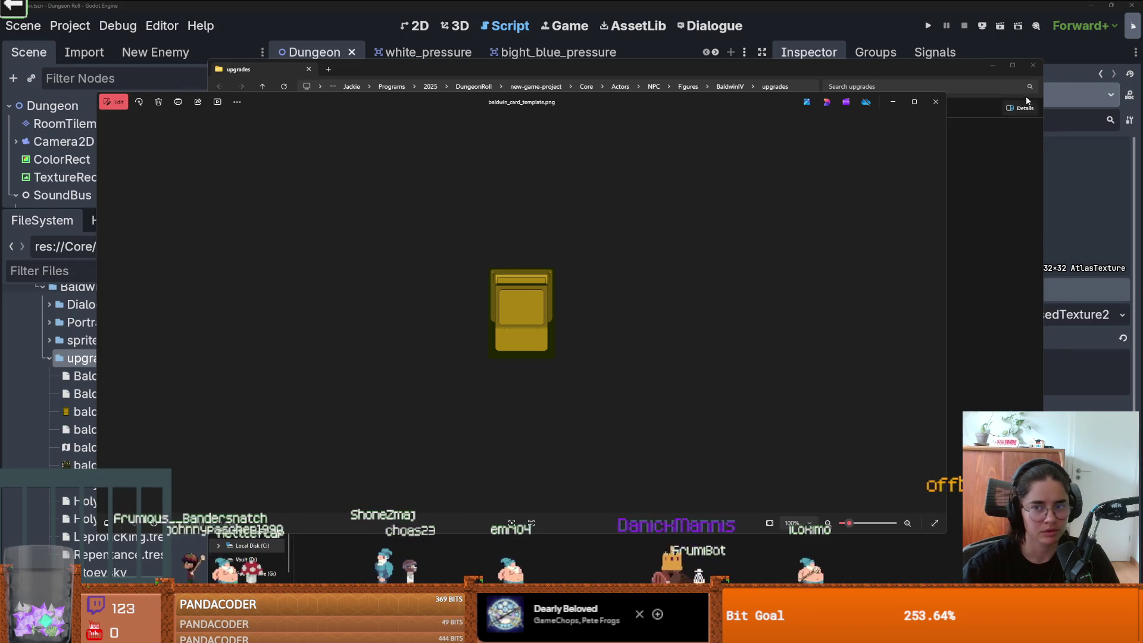
# Step: Close the card template viewer, discard the upgrade sheet's changes, and quit Aseprite
pyautogui.click(936, 104)
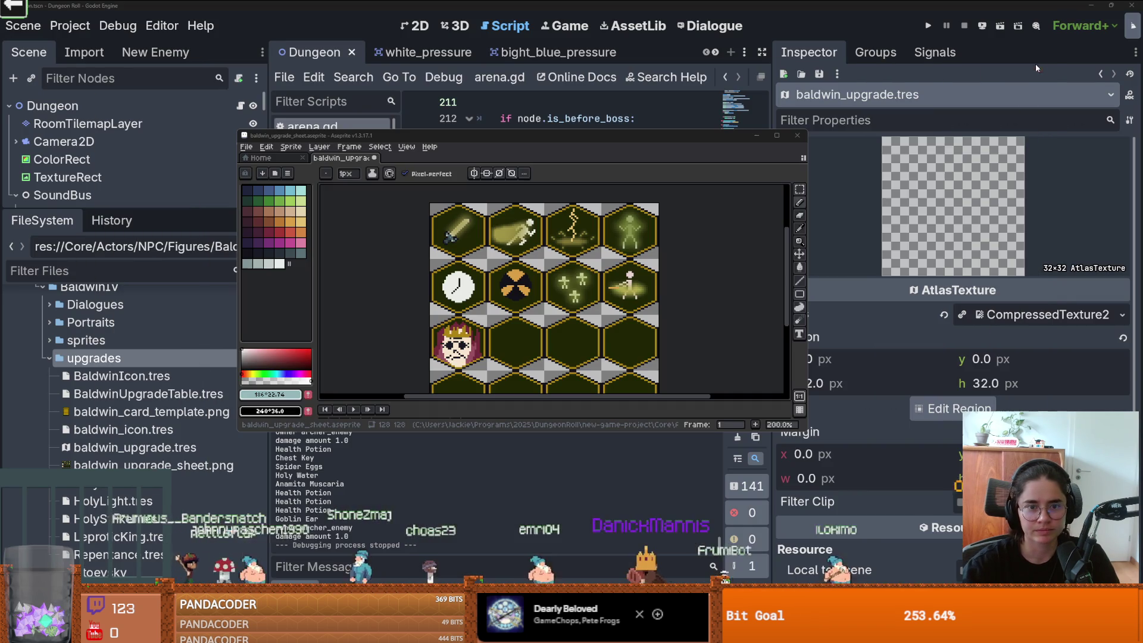
pyautogui.click(797, 135)
pyautogui.click(522, 306)
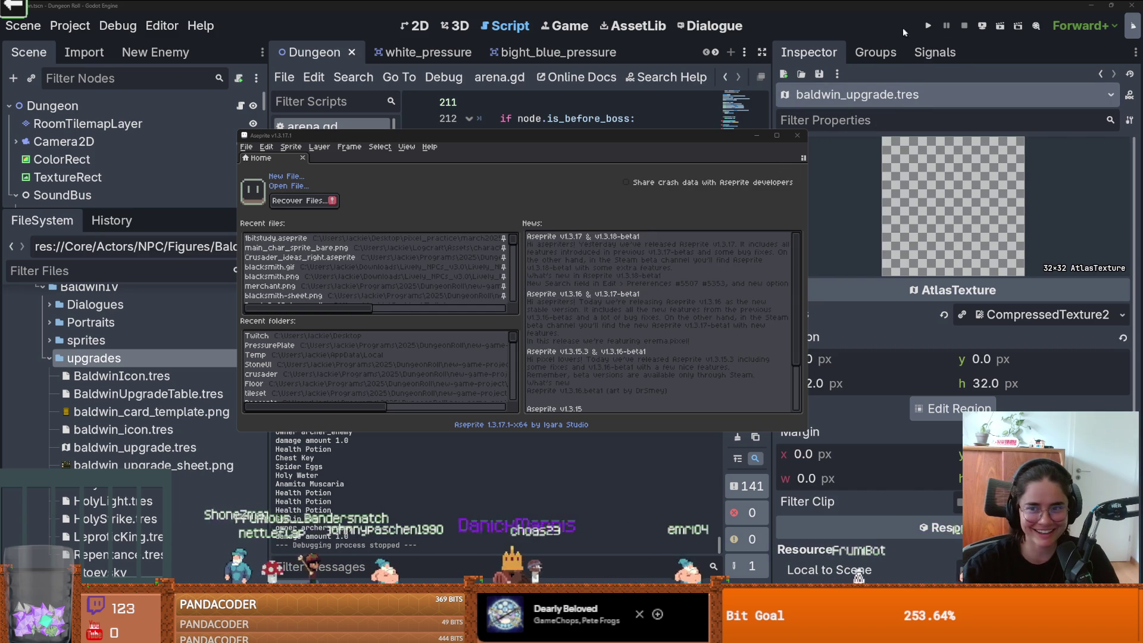
pyautogui.click(796, 136)
pyautogui.press('F5')
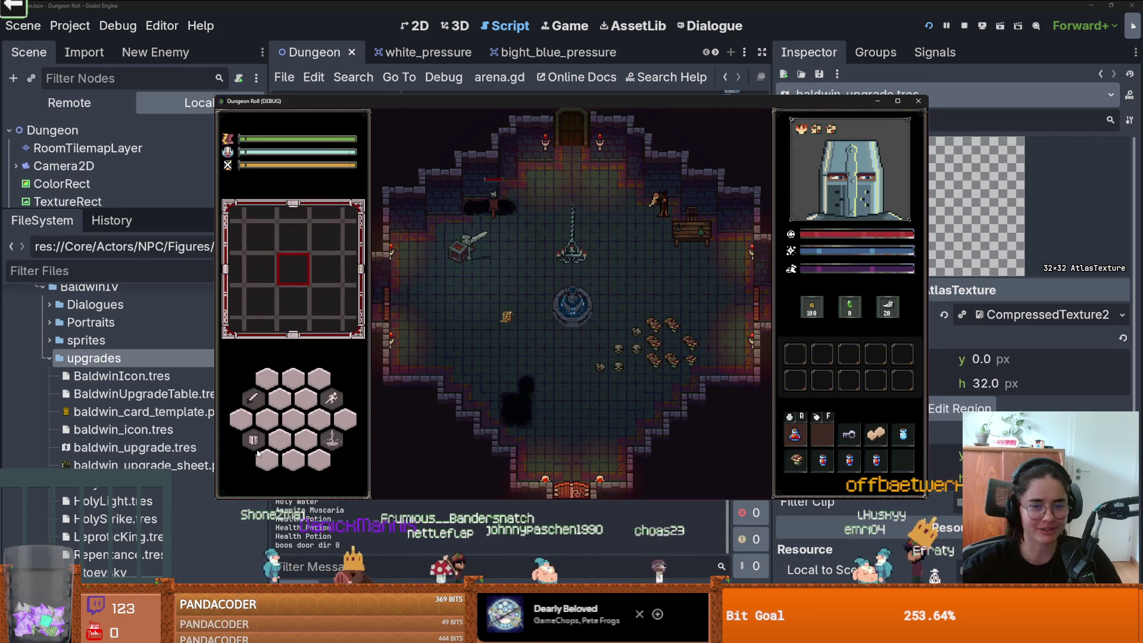
# Step: Restart the game run after saving the scene and maximize the game window
pyautogui.press('F8')
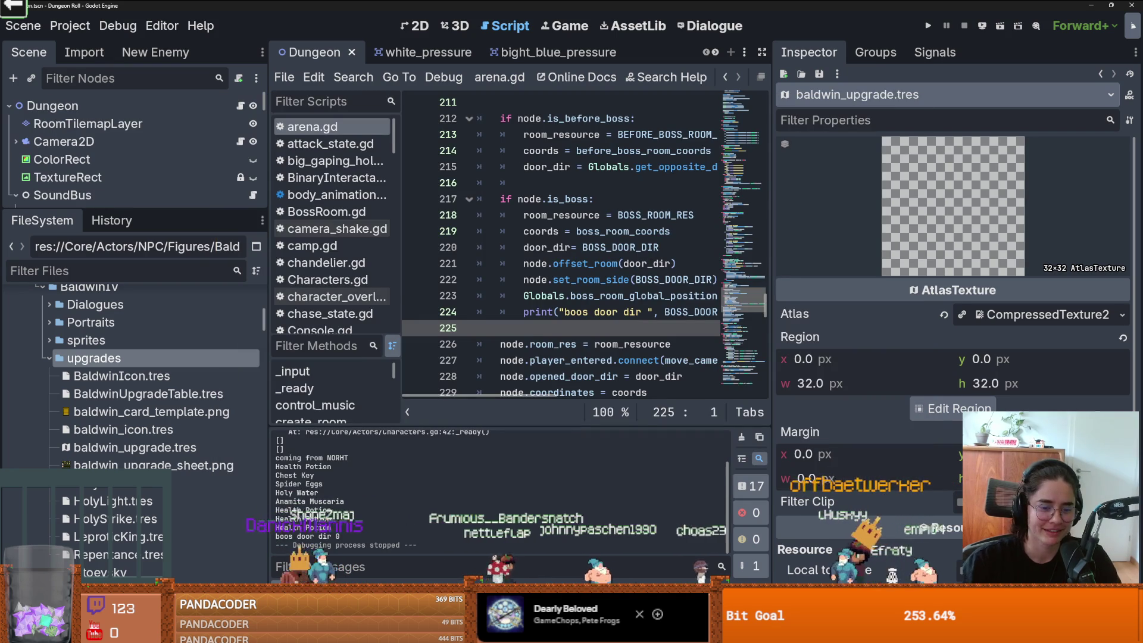
pyautogui.hotkey('alt', 'a')
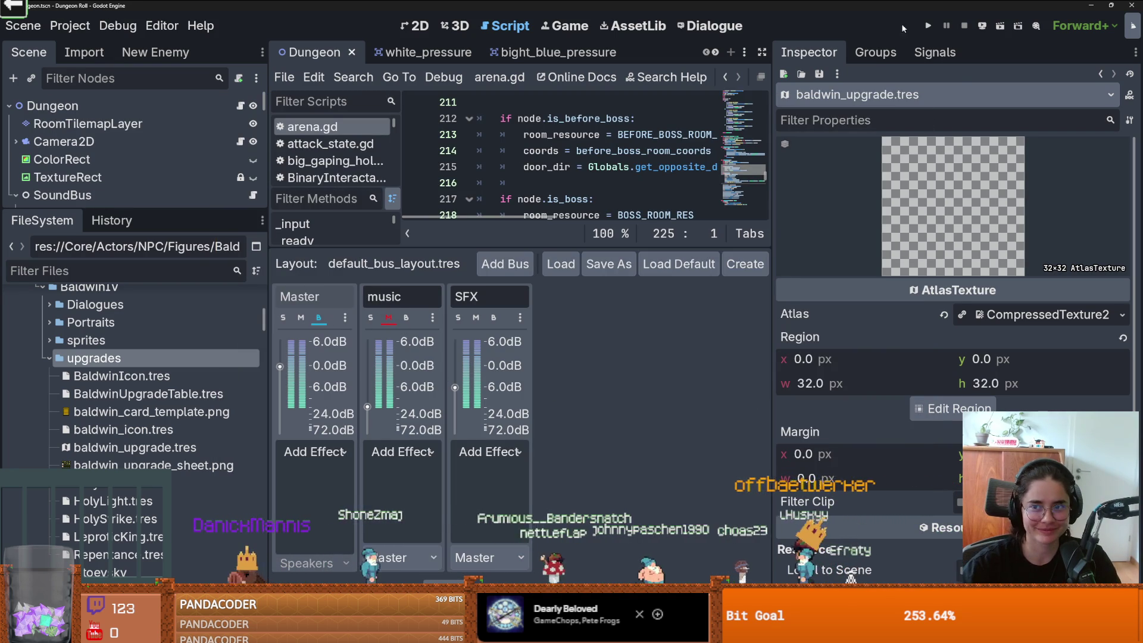
pyautogui.click(935, 25)
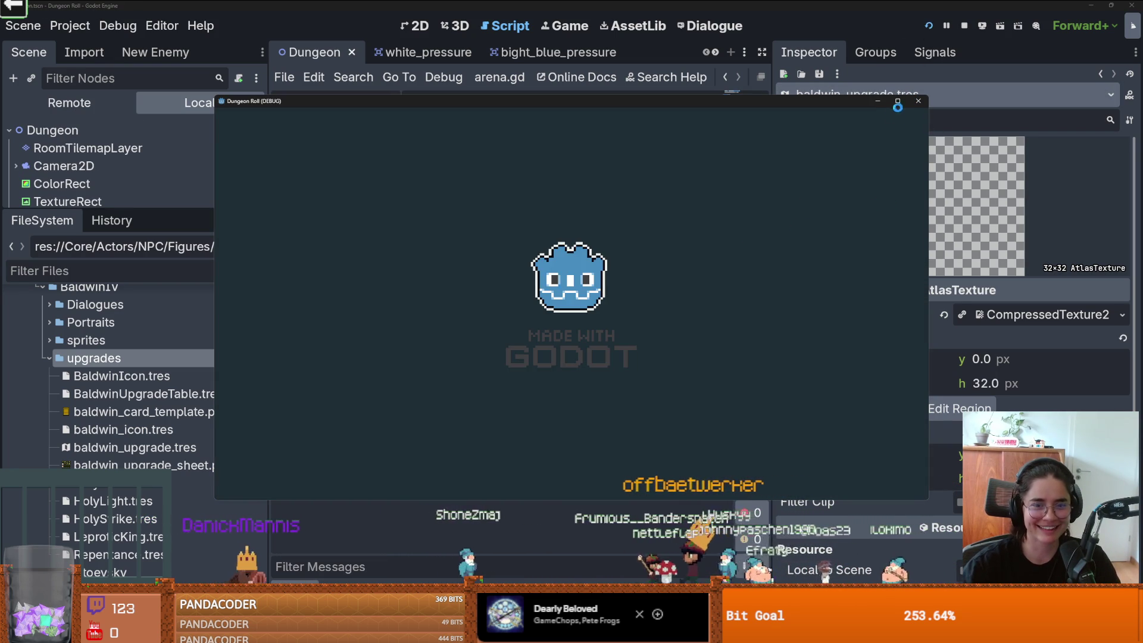
pyautogui.click(898, 102)
# Step: At the east door, reroll the rooms three times and travel to a room from the debug list
pyautogui.press('d')
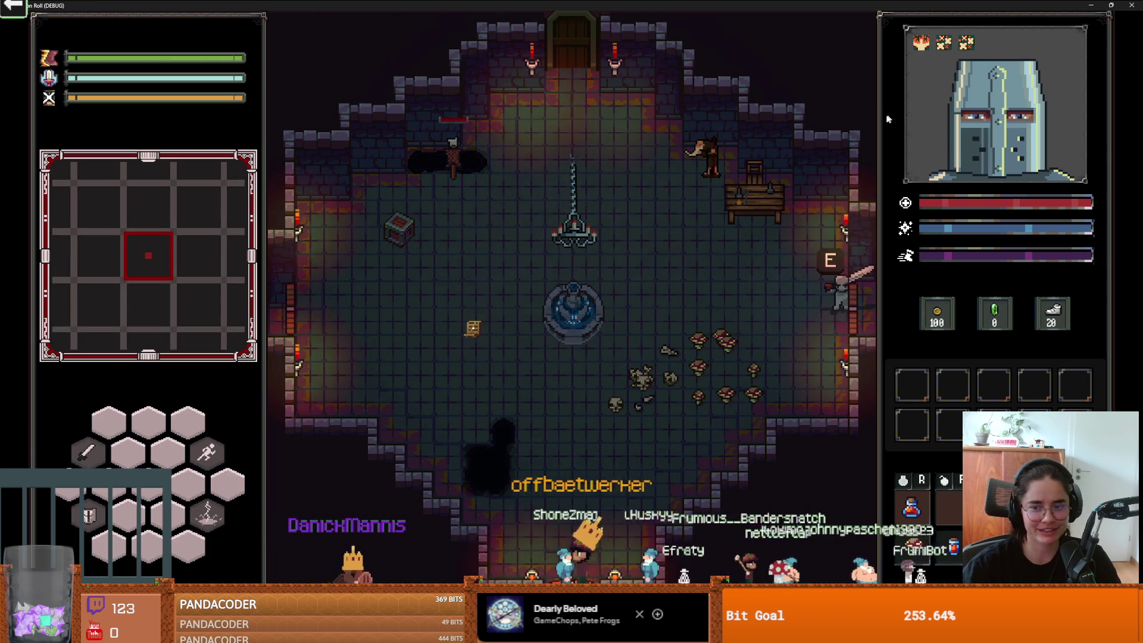
pyautogui.press('e')
pyautogui.click(609, 127)
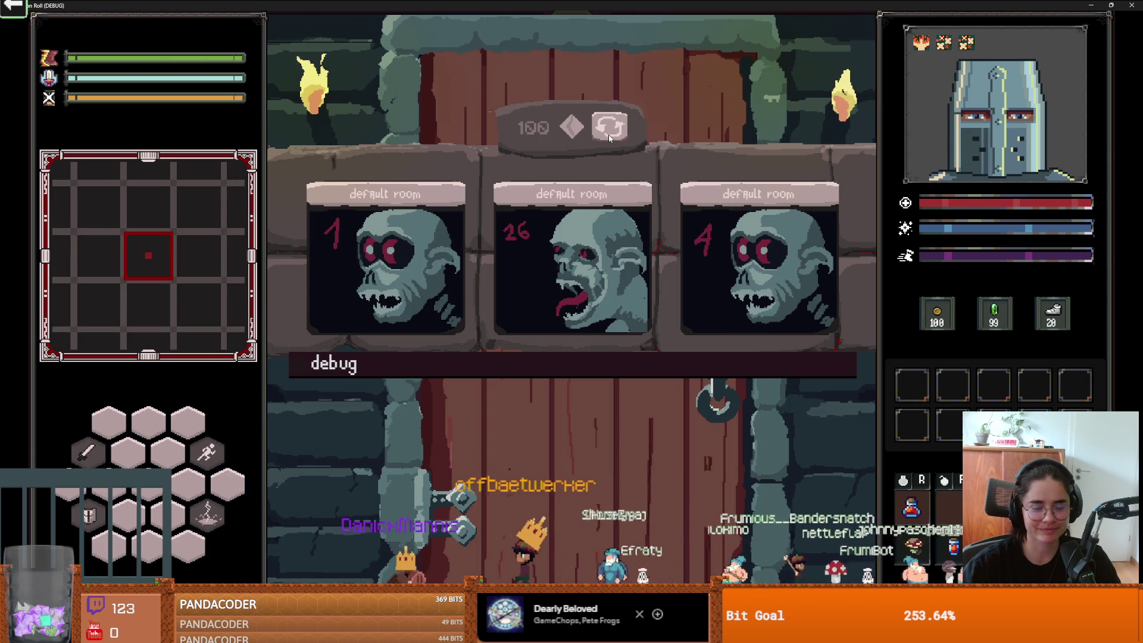
pyautogui.click(609, 134)
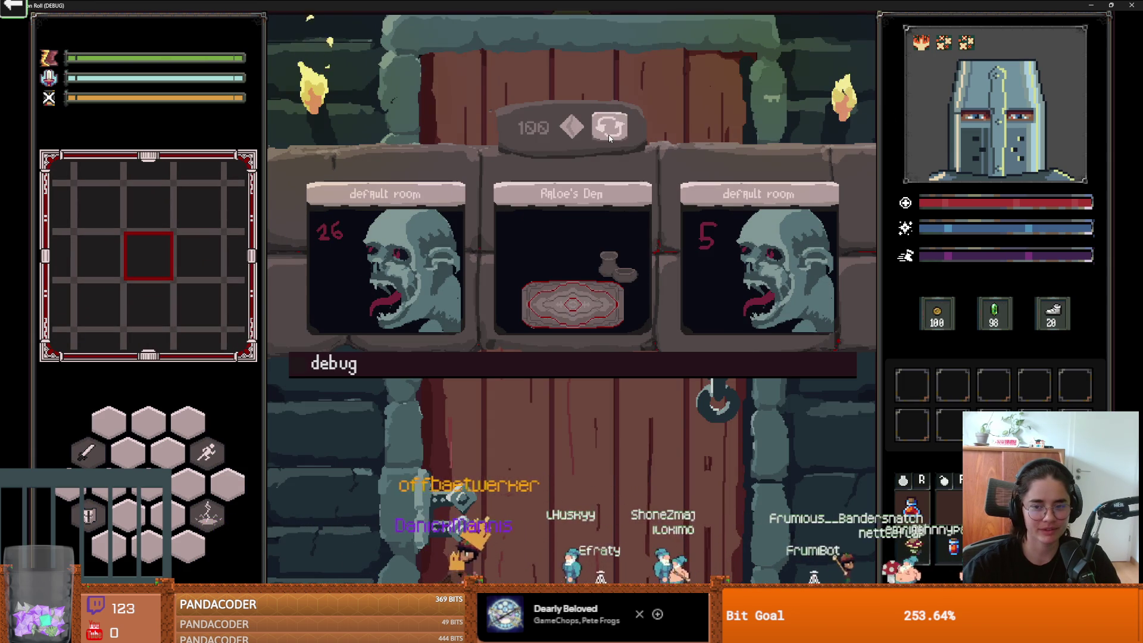
pyautogui.click(608, 137)
pyautogui.click(594, 359)
pyautogui.scroll(-2, 603, 392)
pyautogui.click(603, 393)
# Step: Talk to Baldwin to bring up his upgrade cards, then close the game
pyautogui.press('d')
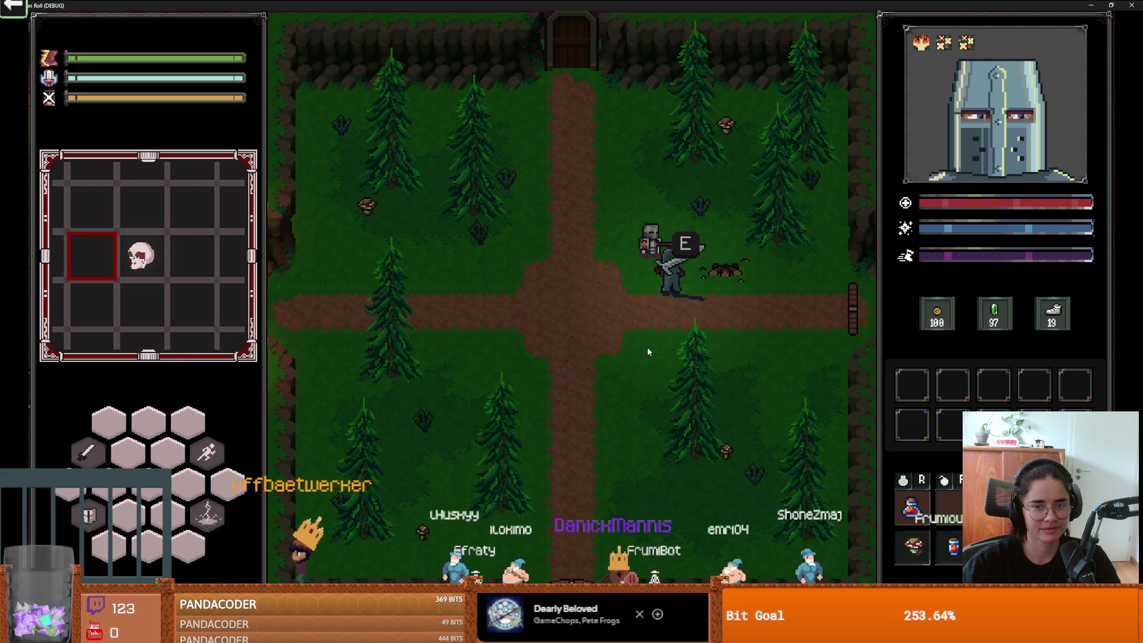
pyautogui.press('e')
pyautogui.click(642, 288)
pyautogui.click(613, 292)
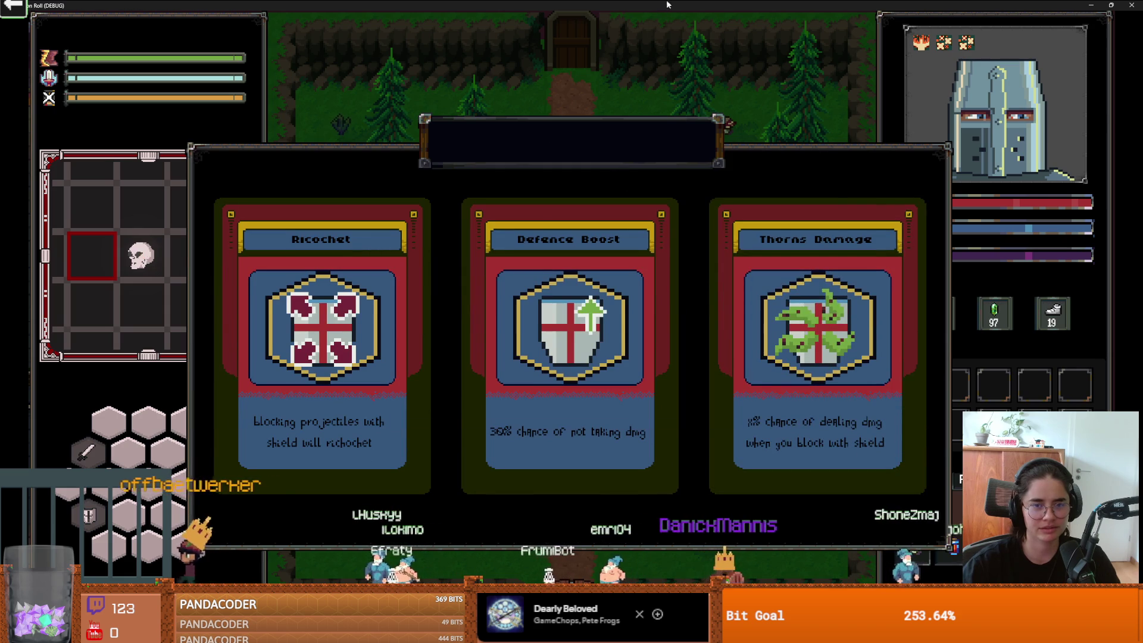
pyautogui.hotkey('alt', 'F4')
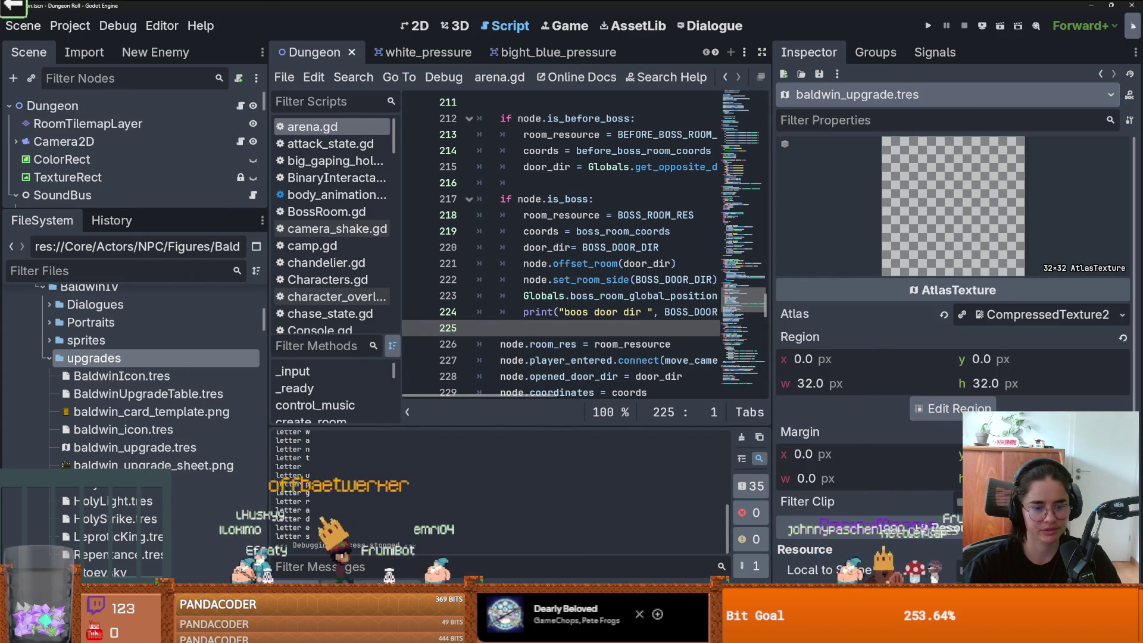
# Step: Inspect baldwin_upgrade.tres, baldwin_upgrade_sheet.png, HolyStrike.tres and HolyLight.tres's Holy Hit texture
pyautogui.click(201, 450)
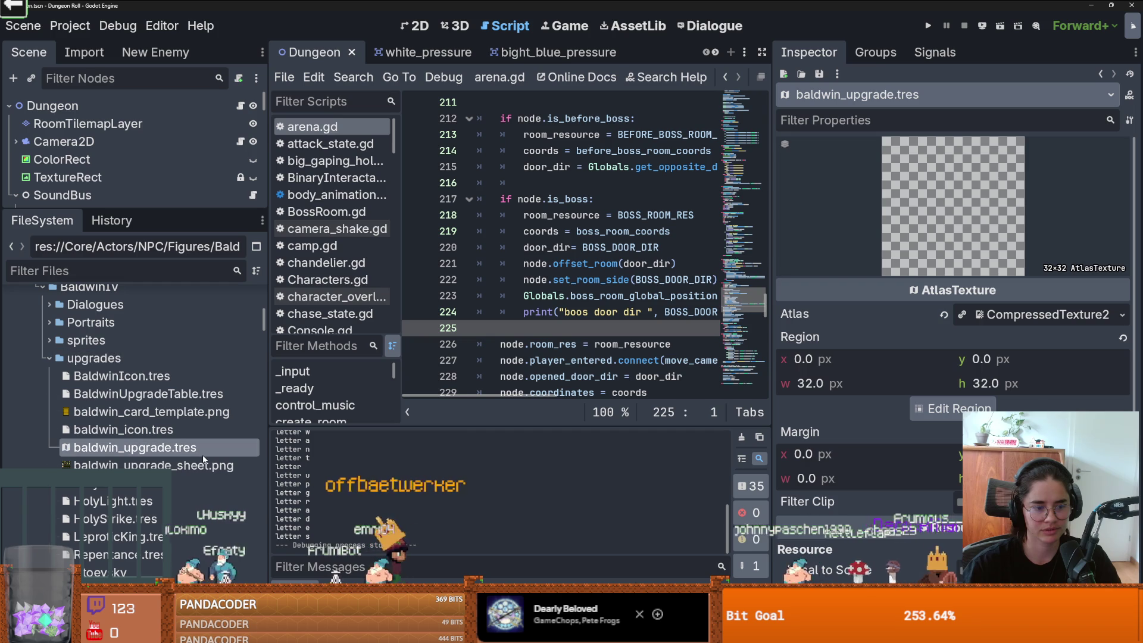
pyautogui.click(202, 465)
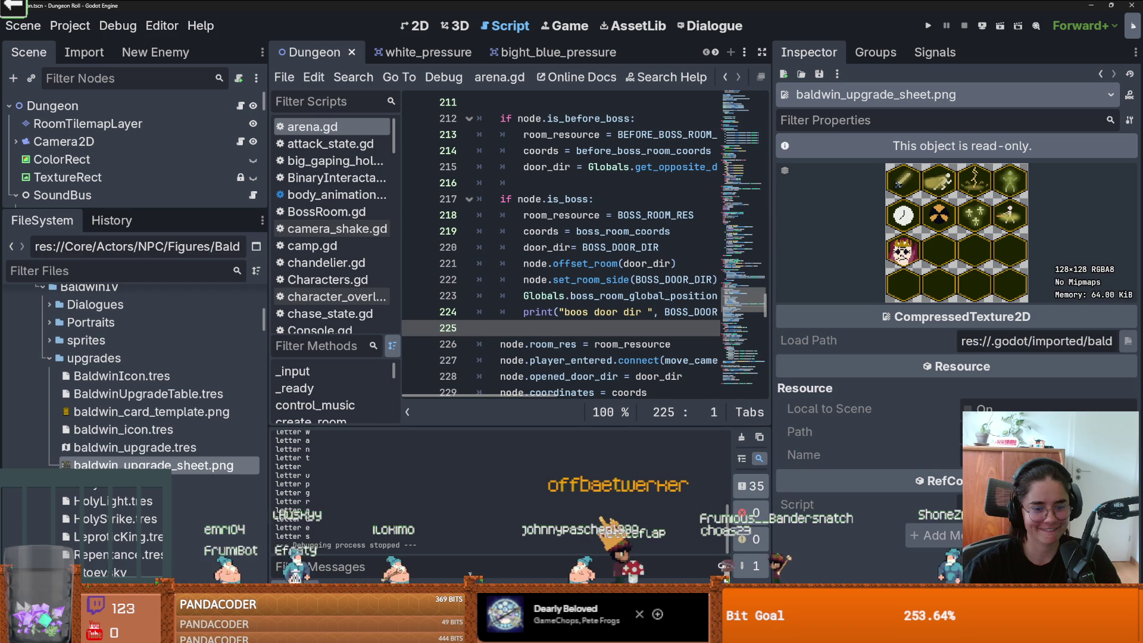
pyautogui.click(186, 502)
pyautogui.click(186, 519)
pyautogui.click(187, 503)
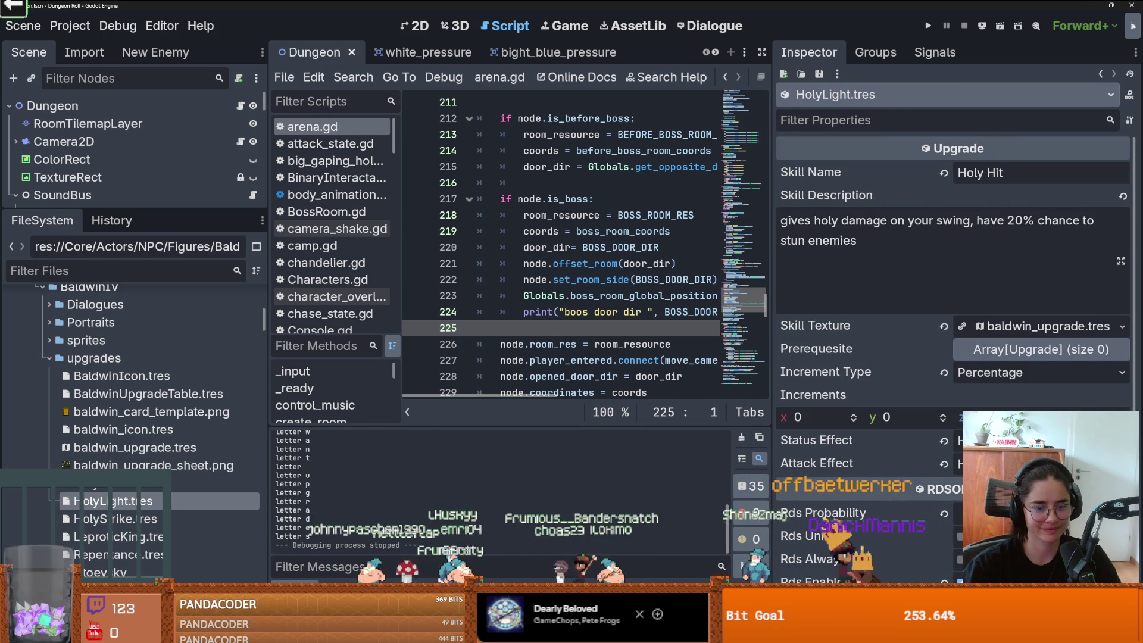
pyautogui.hotkey('alt', 'Tab')
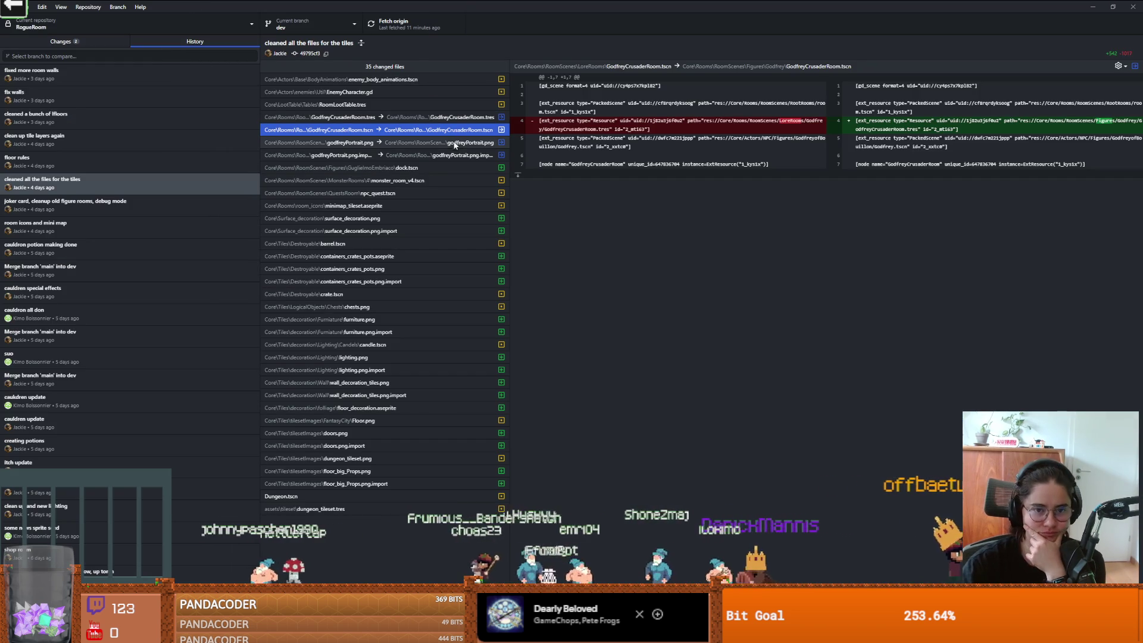
# Step: Browse diffs from the joker card cleanup commit through the cauldron and main-into-dev merge commits
pyautogui.click(130, 203)
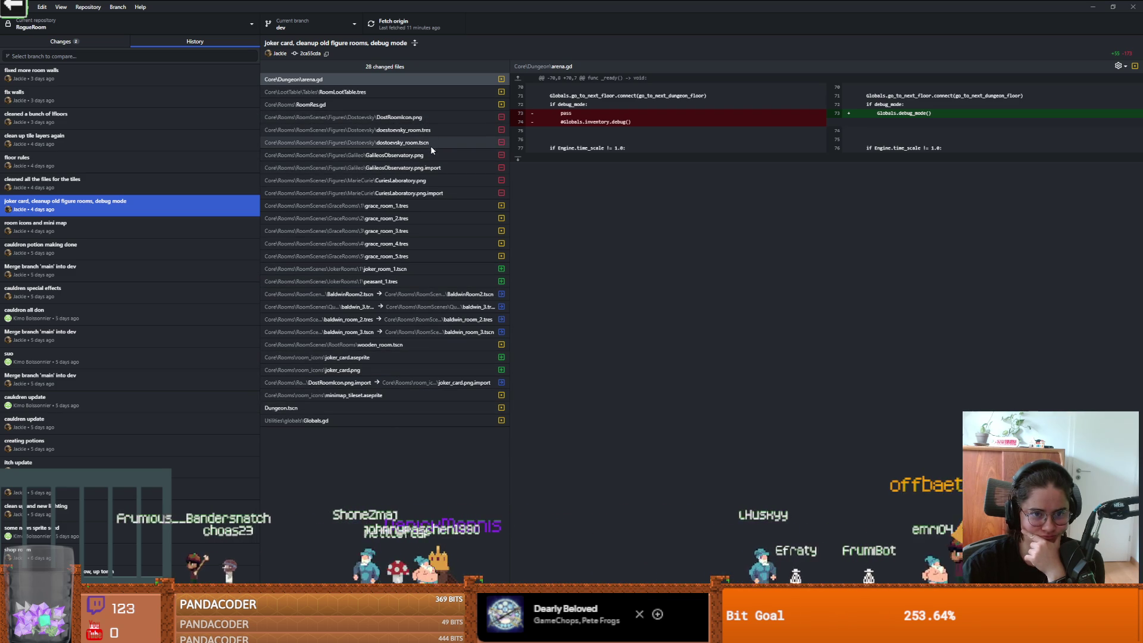
pyautogui.click(97, 231)
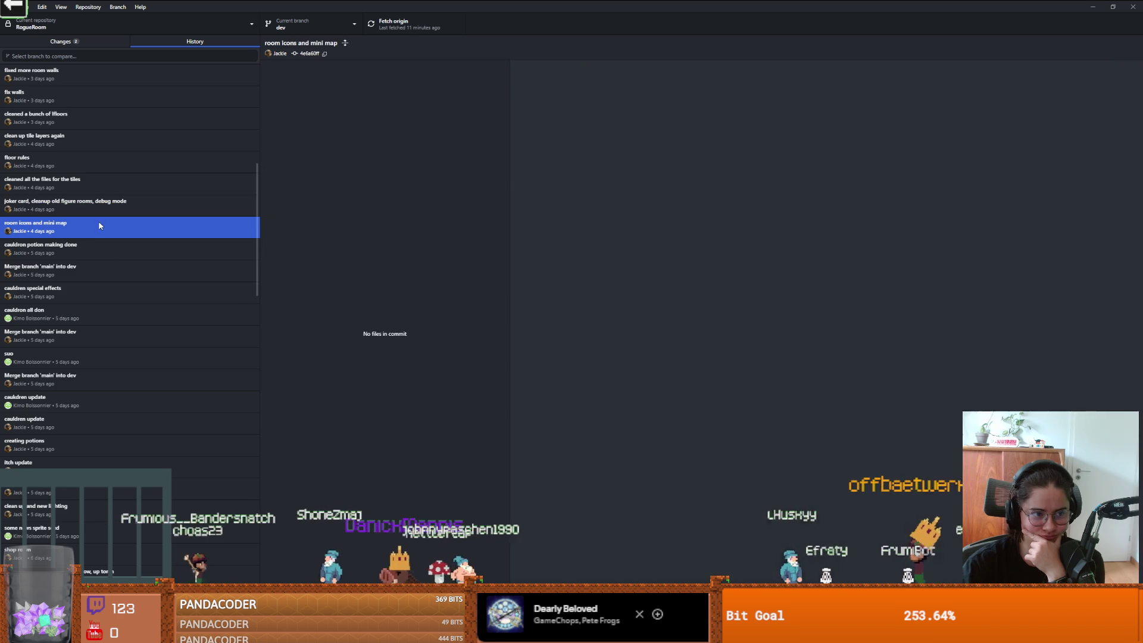
pyautogui.click(131, 248)
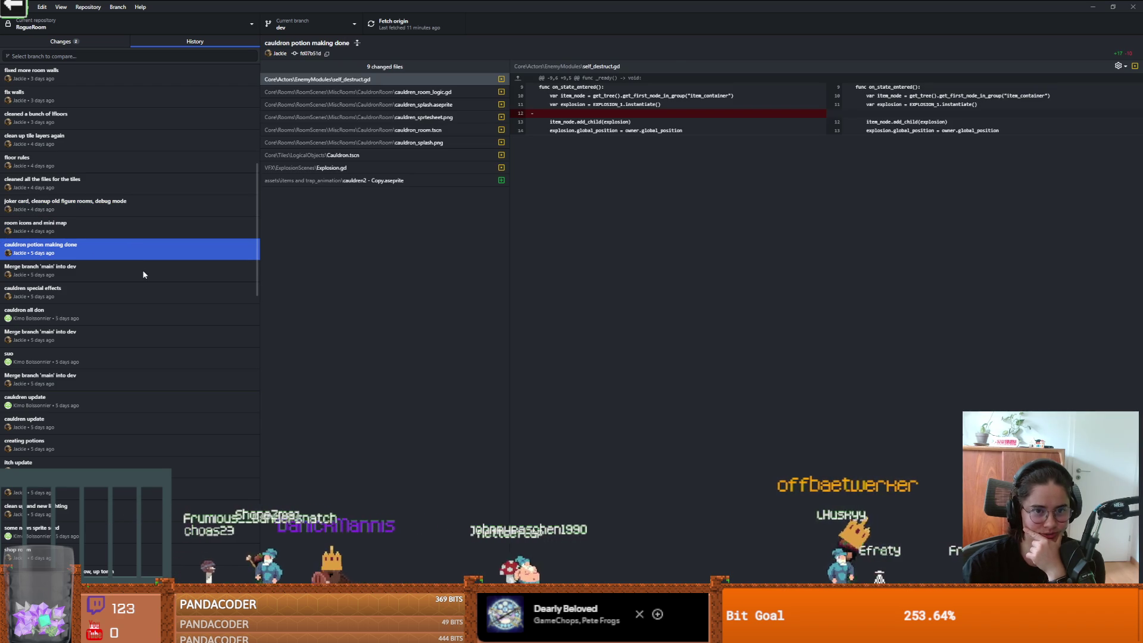
pyautogui.click(144, 275)
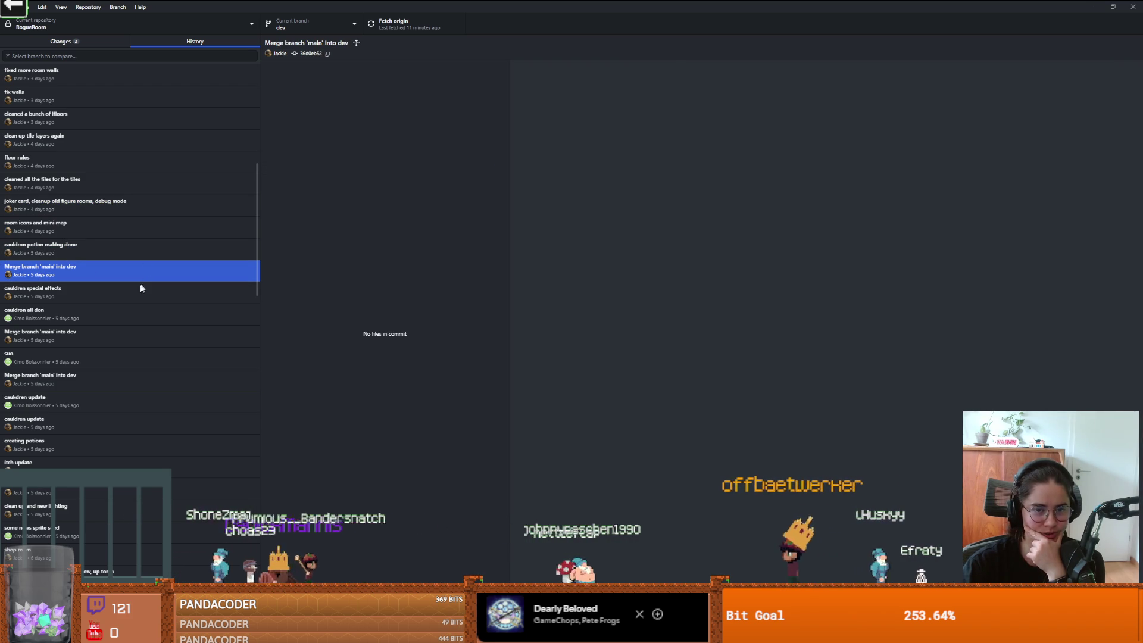
pyautogui.click(140, 288)
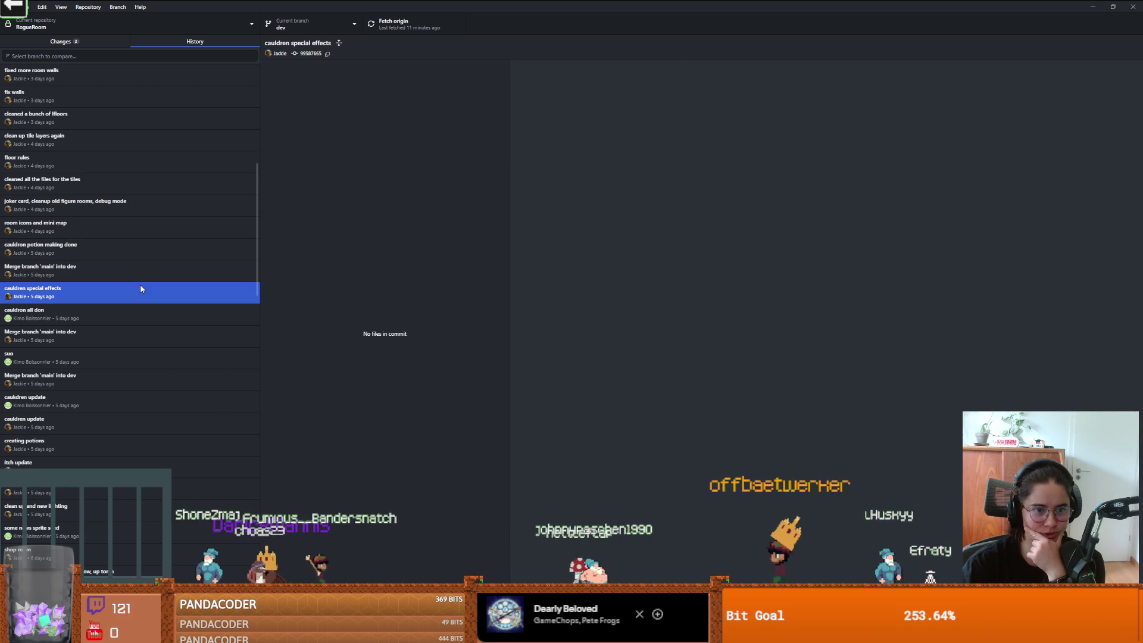
pyautogui.click(163, 333)
pyautogui.hotkey('alt', 'Tab')
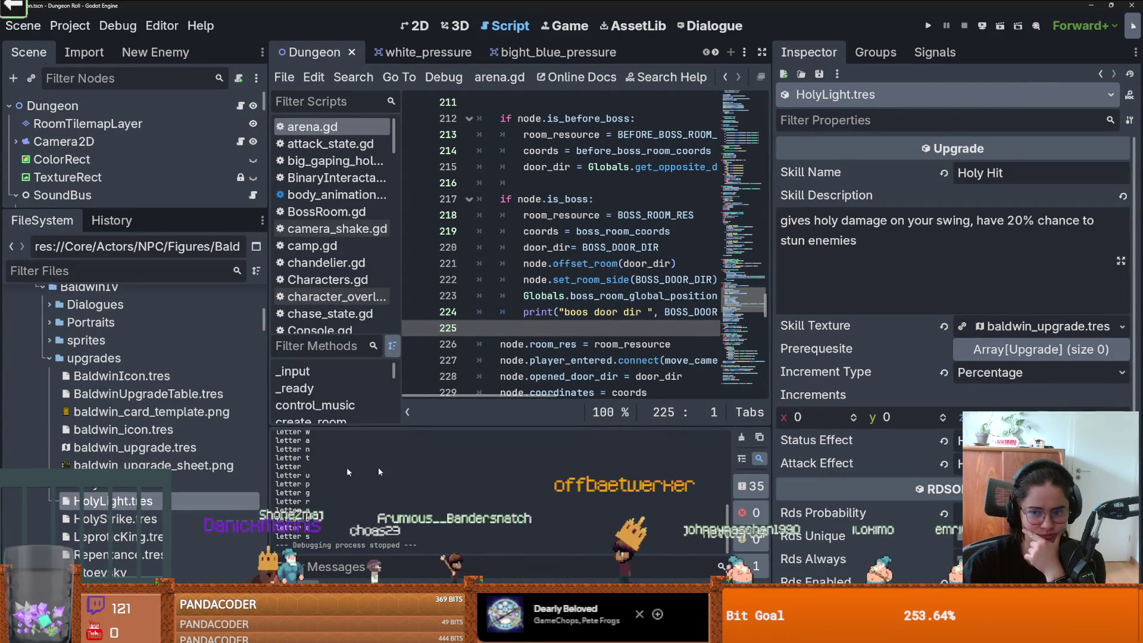
# Step: Set baldwin_upgrade.tres's atlas image to baldwin_upgrade_sheet.png
pyautogui.click(238, 483)
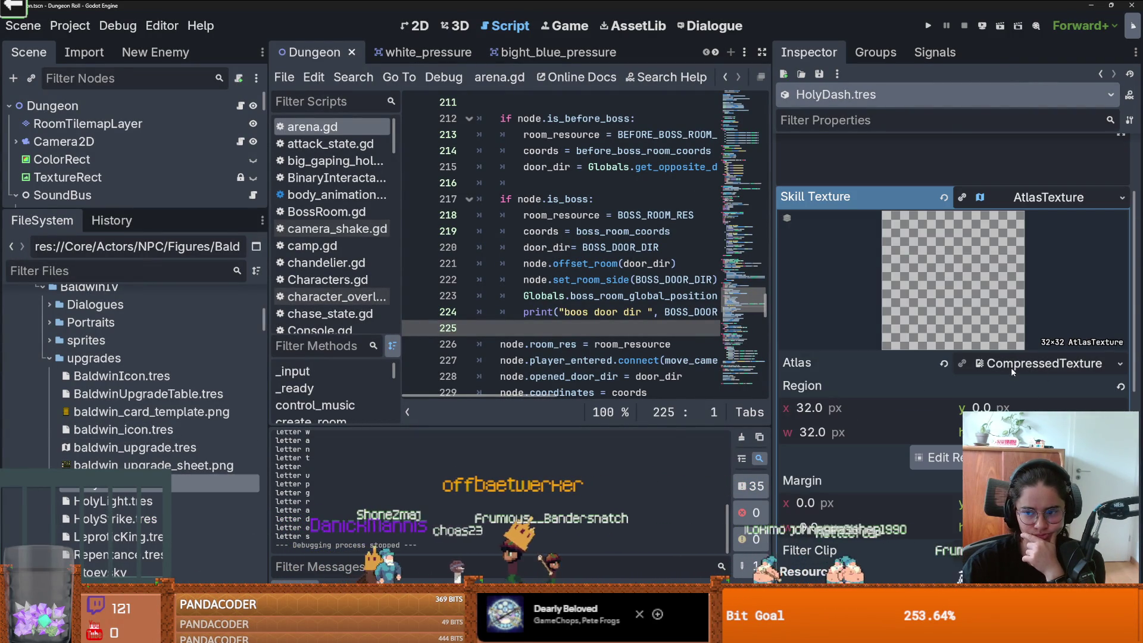
pyautogui.click(1010, 367)
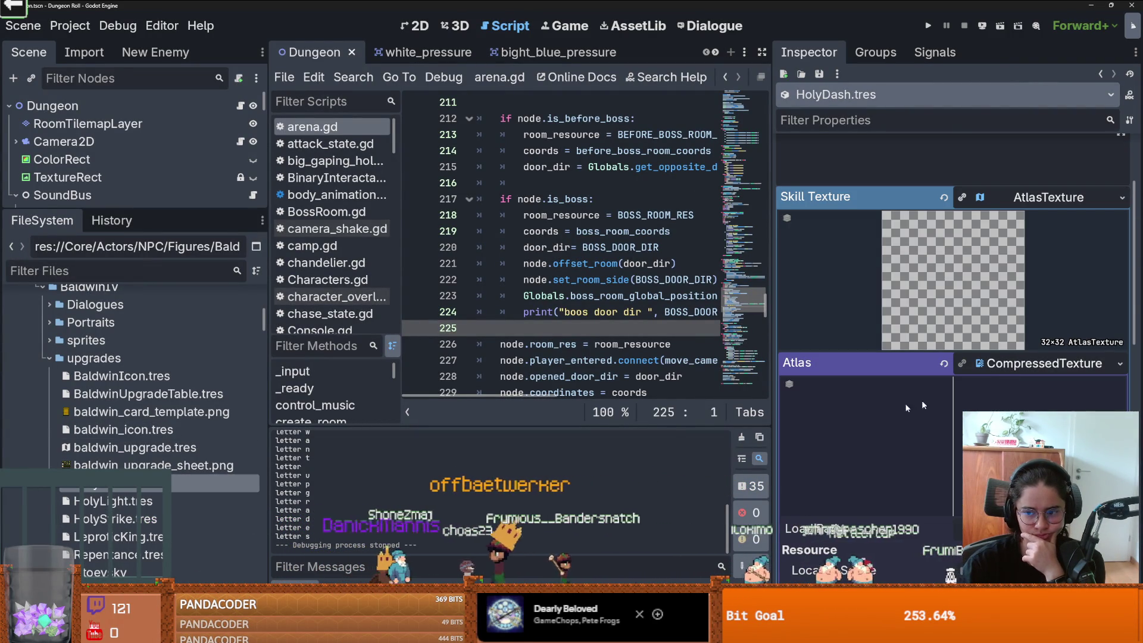
pyautogui.click(179, 447)
pyautogui.click(1014, 320)
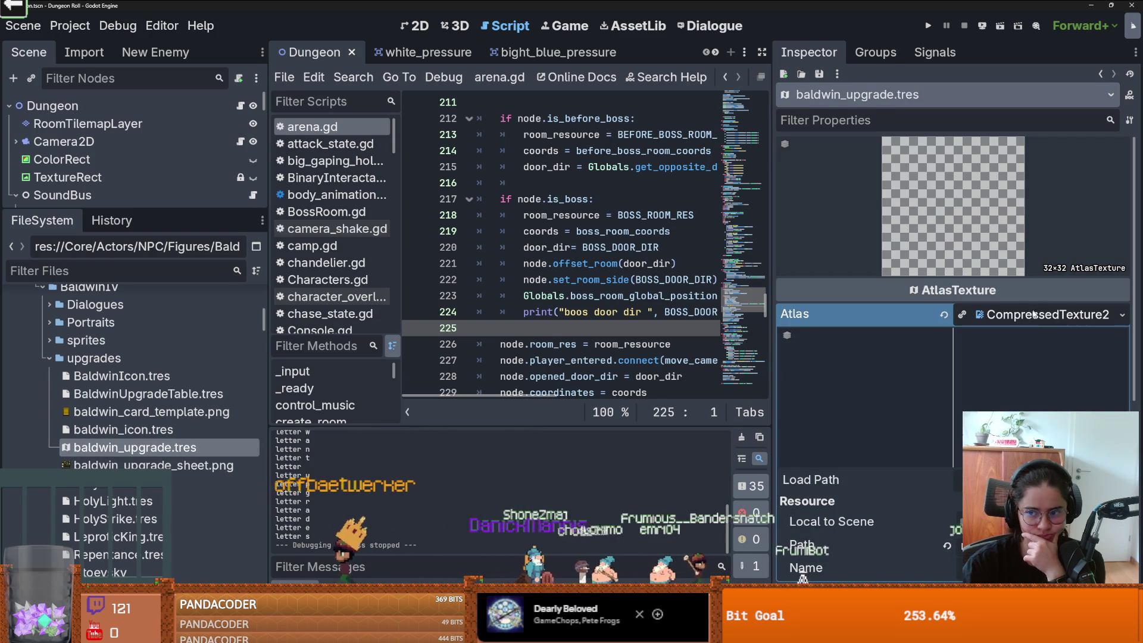
pyautogui.click(1119, 313)
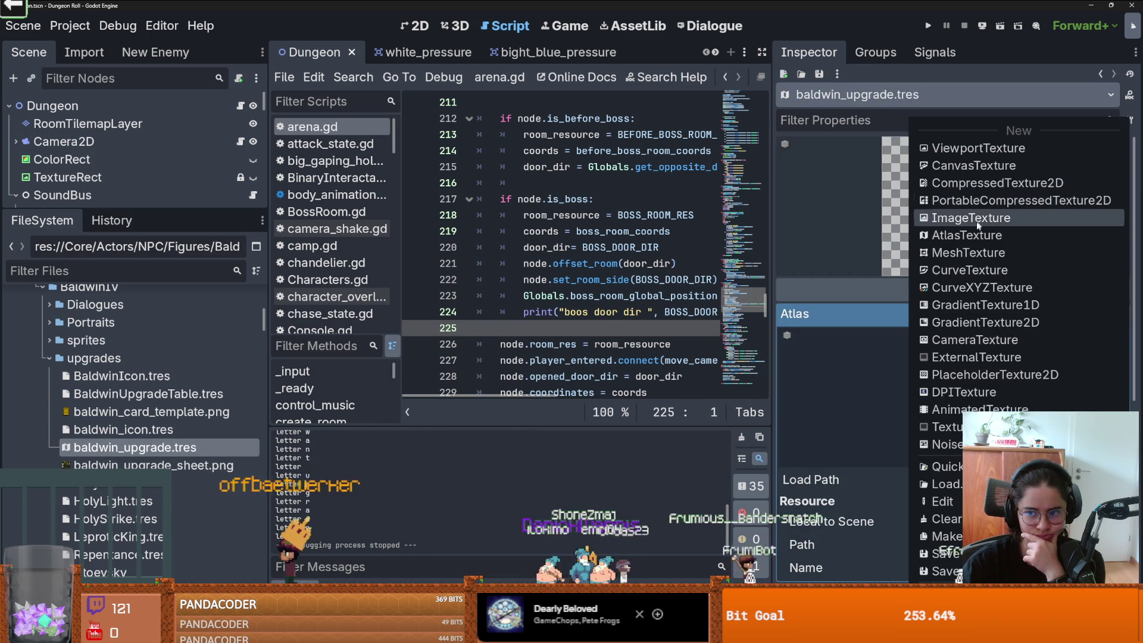
pyautogui.click(446, 290)
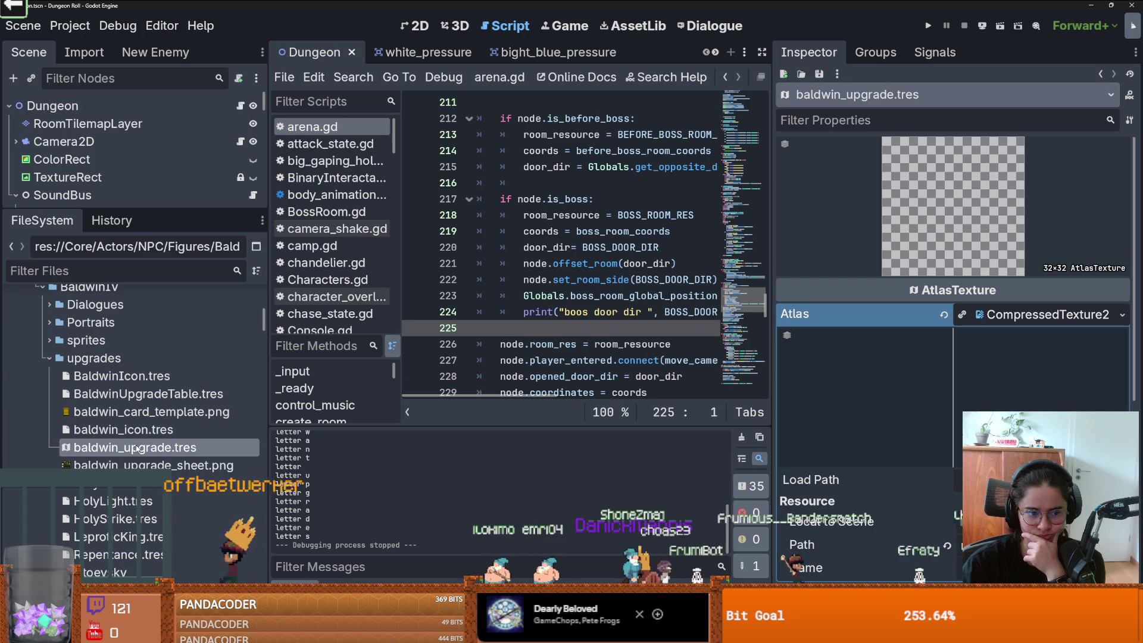
pyautogui.moveTo(149, 465)
pyautogui.mouseDown()
pyautogui.moveTo(661, 410)
pyautogui.moveTo(1048, 319)
pyautogui.mouseUp()
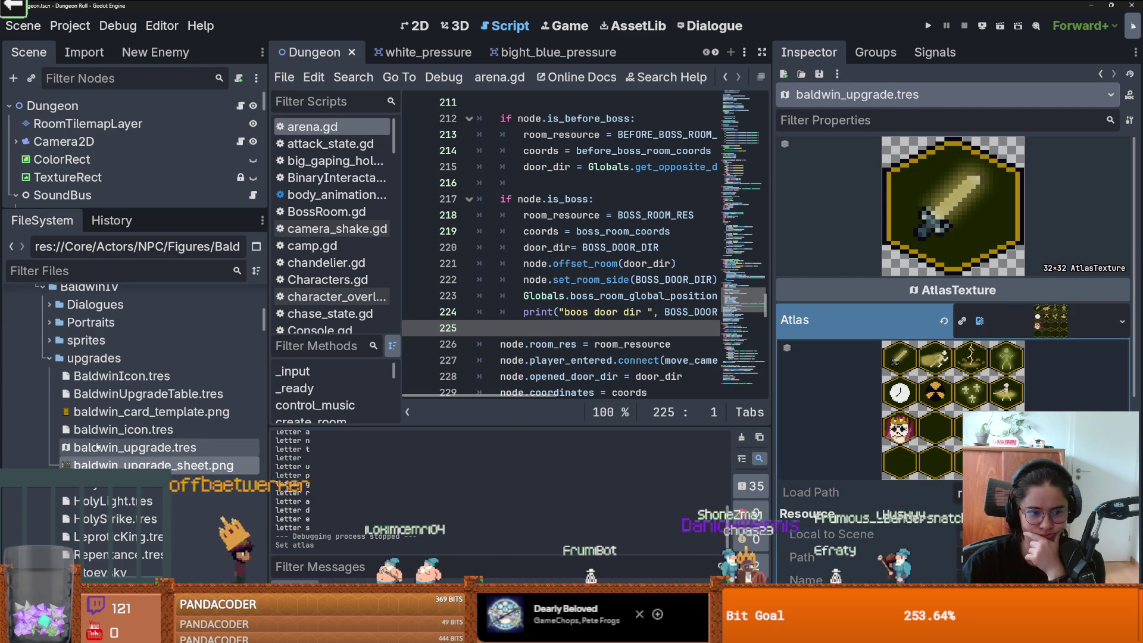
# Step: Assign baldwin_upgrade.tres as HolyDash's skill texture and make it unique
pyautogui.click(118, 484)
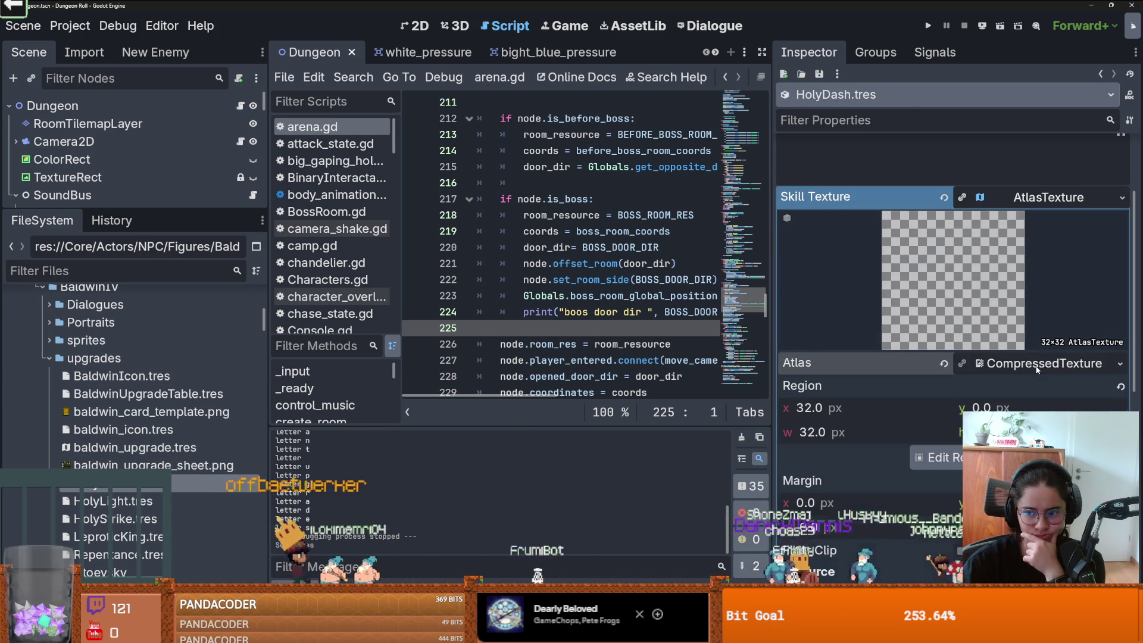
pyautogui.moveTo(134, 447)
pyautogui.mouseDown()
pyautogui.moveTo(1018, 467)
pyautogui.moveTo(1025, 364)
pyautogui.mouseUp()
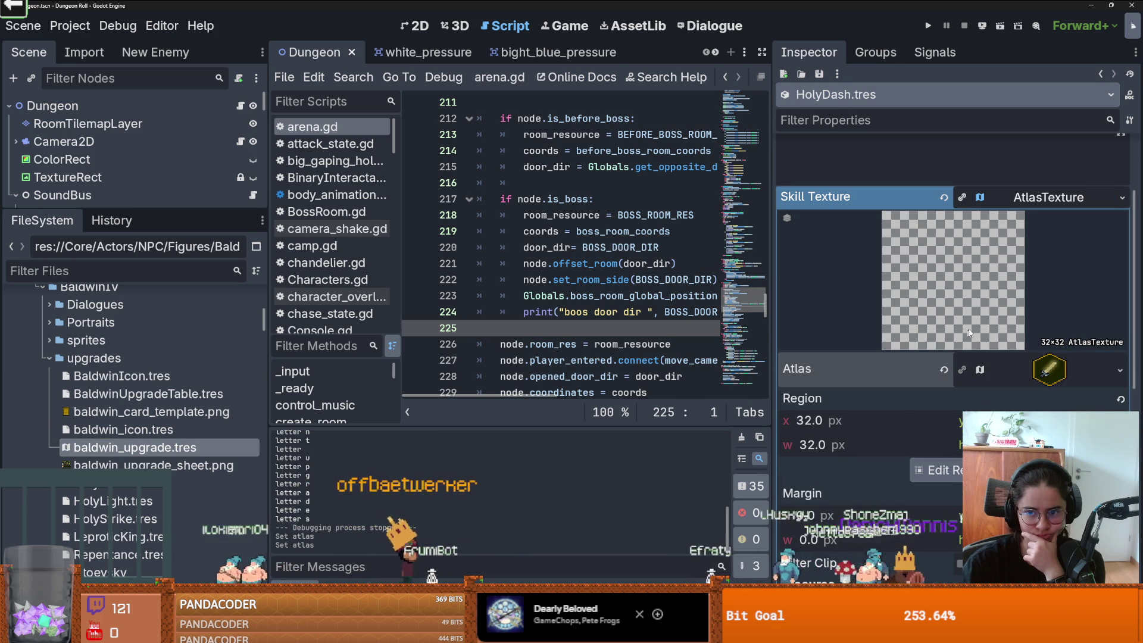
pyautogui.scroll(3, 972, 332)
pyautogui.click(1043, 327)
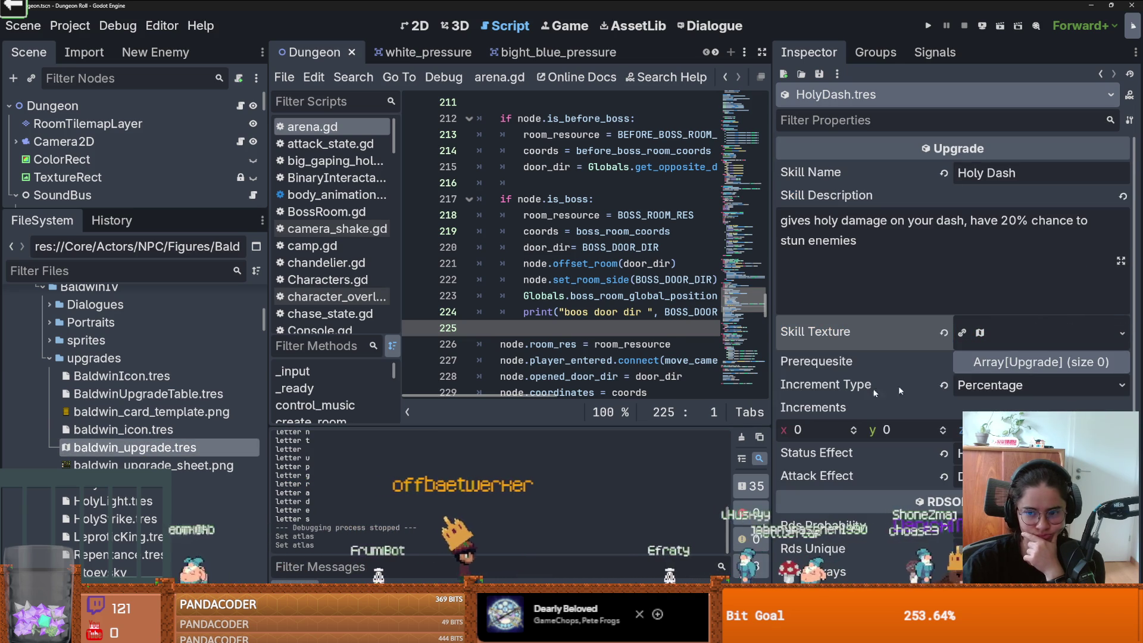
pyautogui.click(1013, 336)
pyautogui.click(1122, 333)
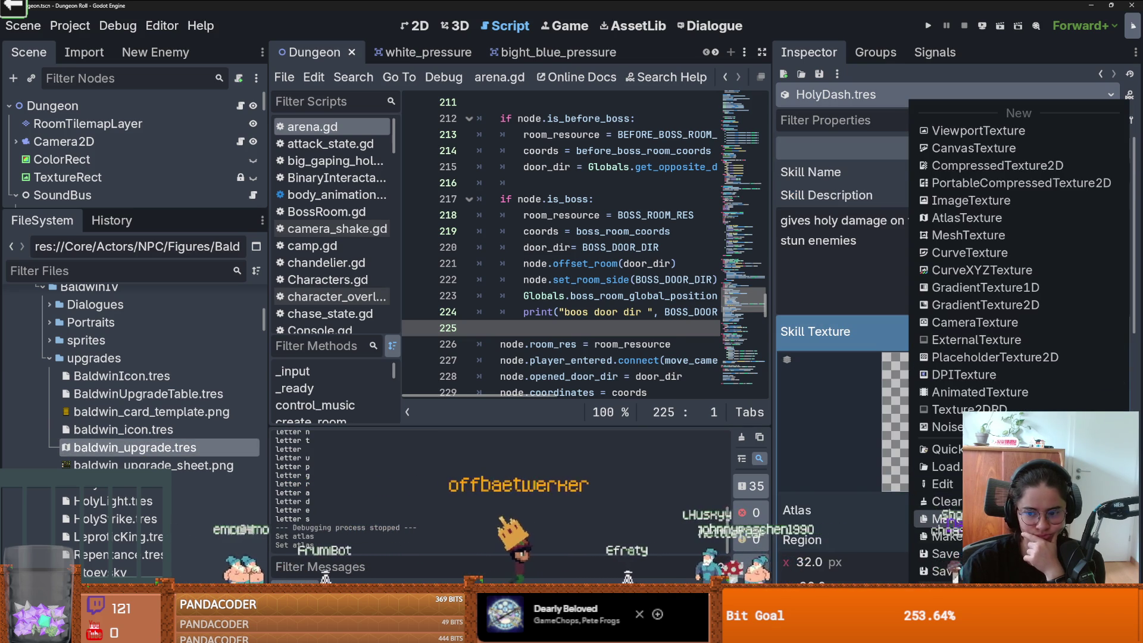
pyautogui.click(953, 572)
# Step: Set HolyDash's icon region to the dashing figure at x 32, y 0, 32×32
pyautogui.scroll(-2, 952, 357)
pyautogui.click(935, 495)
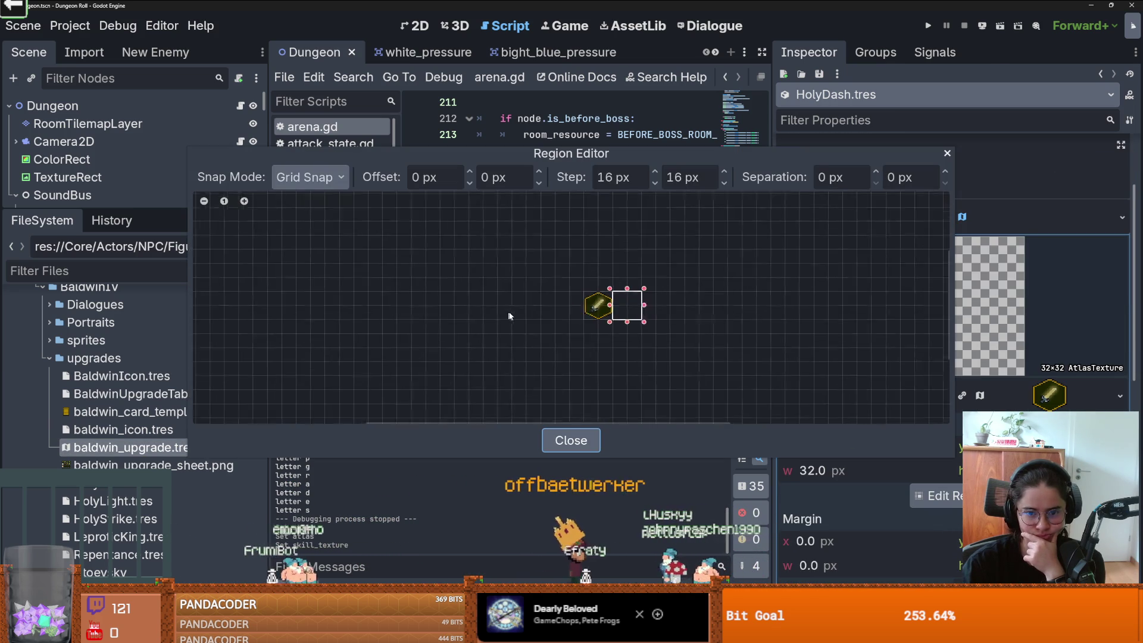
pyautogui.press('Escape')
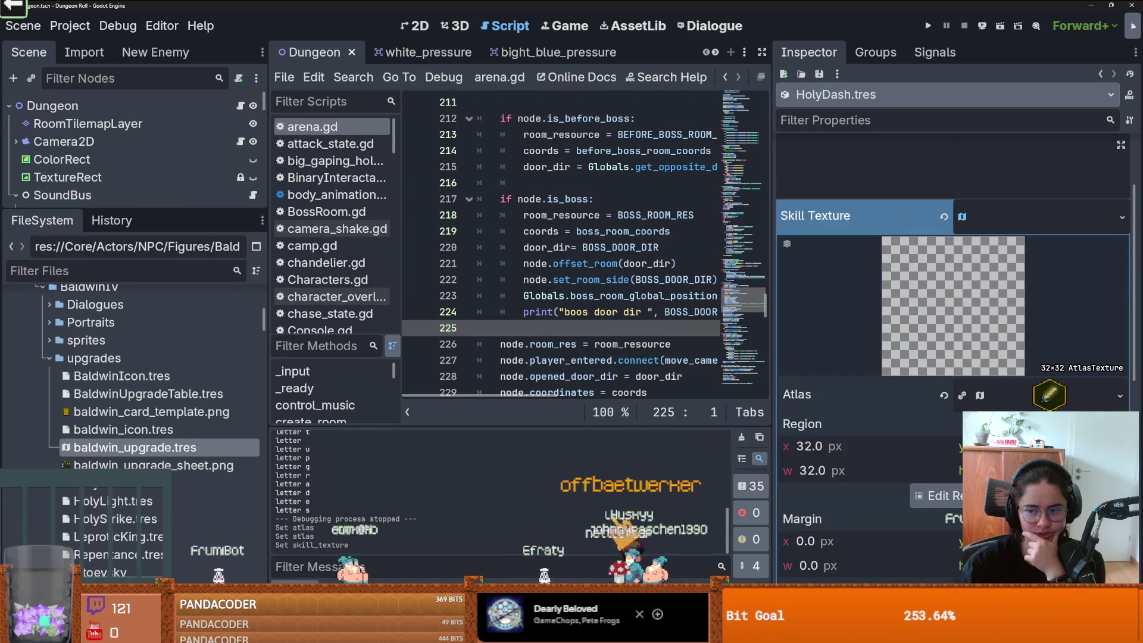
pyautogui.click(1049, 396)
pyautogui.scroll(-4, 1049, 403)
pyautogui.click(1037, 349)
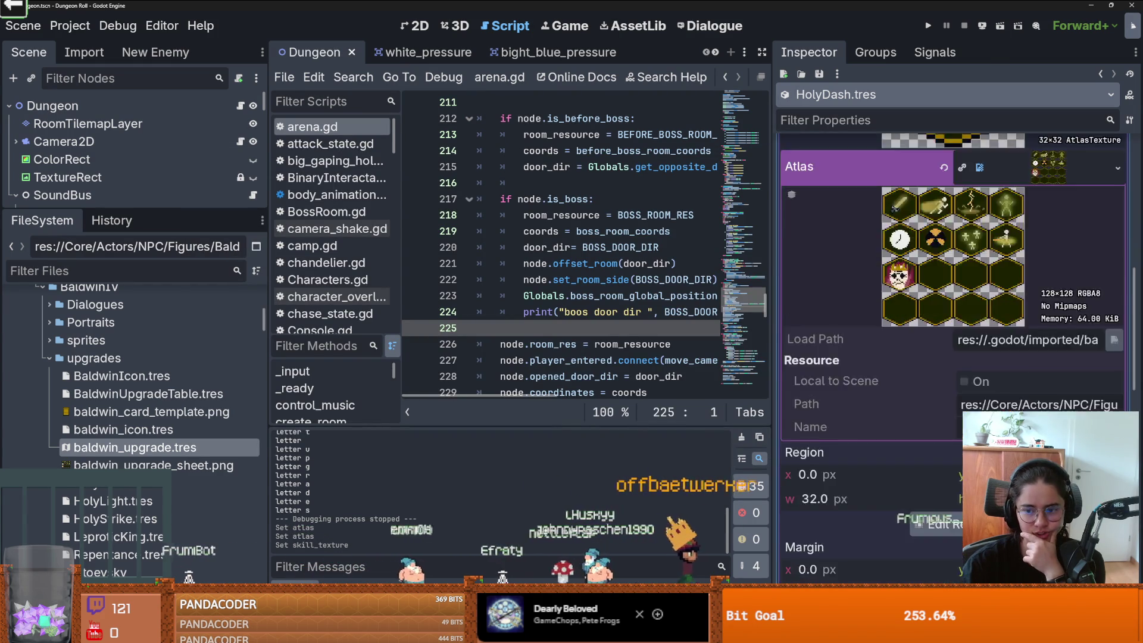
pyautogui.click(1037, 350)
pyautogui.click(935, 442)
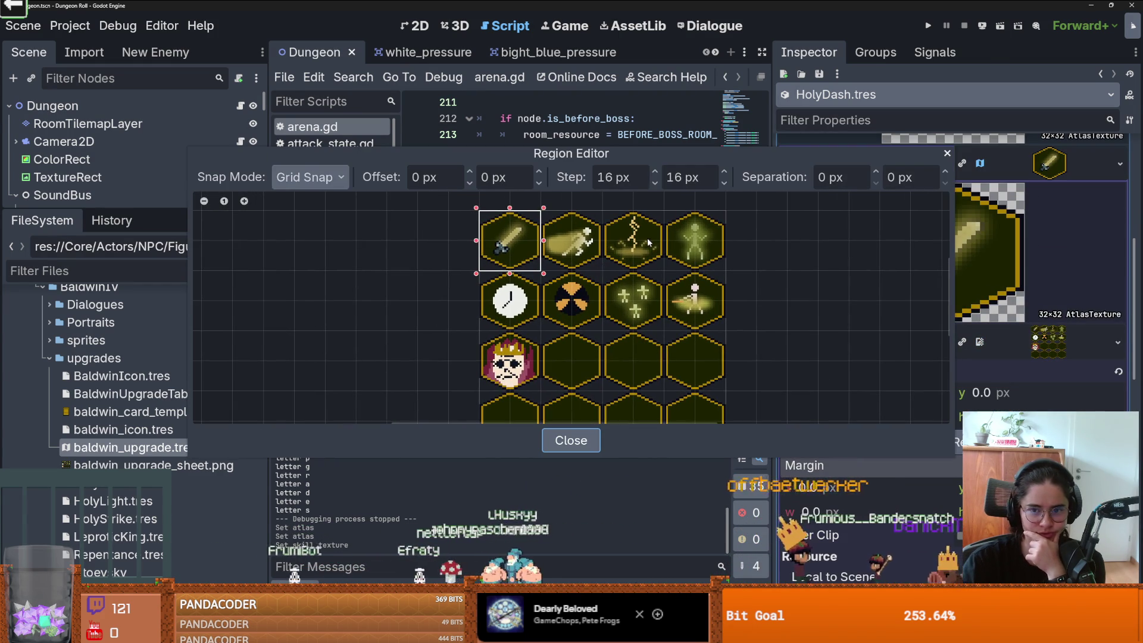
pyautogui.moveTo(543, 212); pyautogui.dragTo(601, 269)
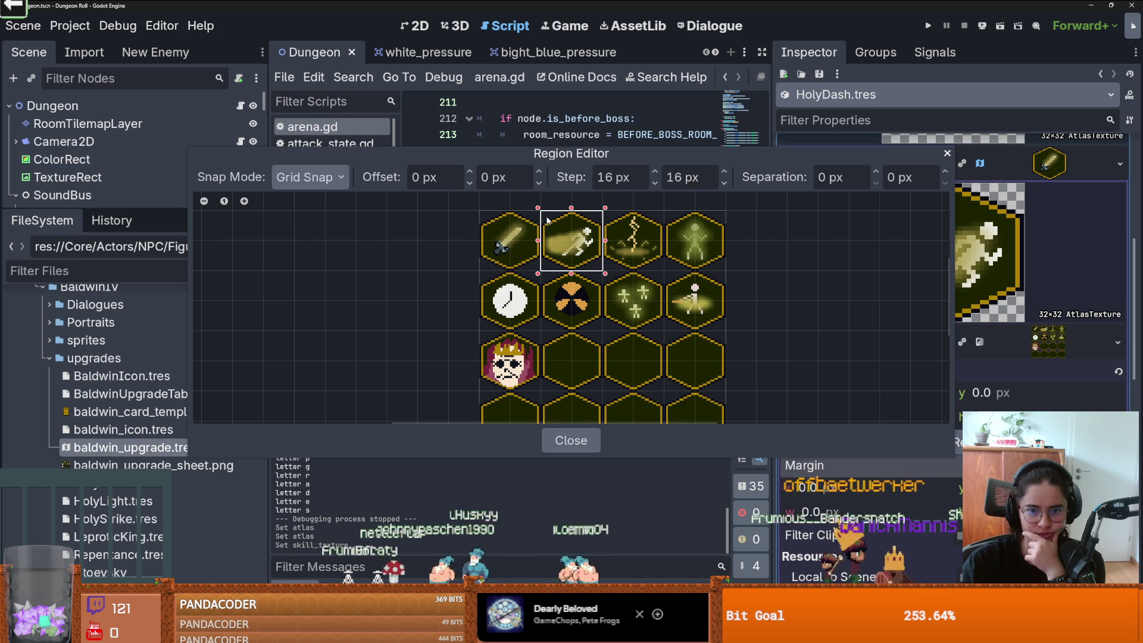
pyautogui.click(944, 153)
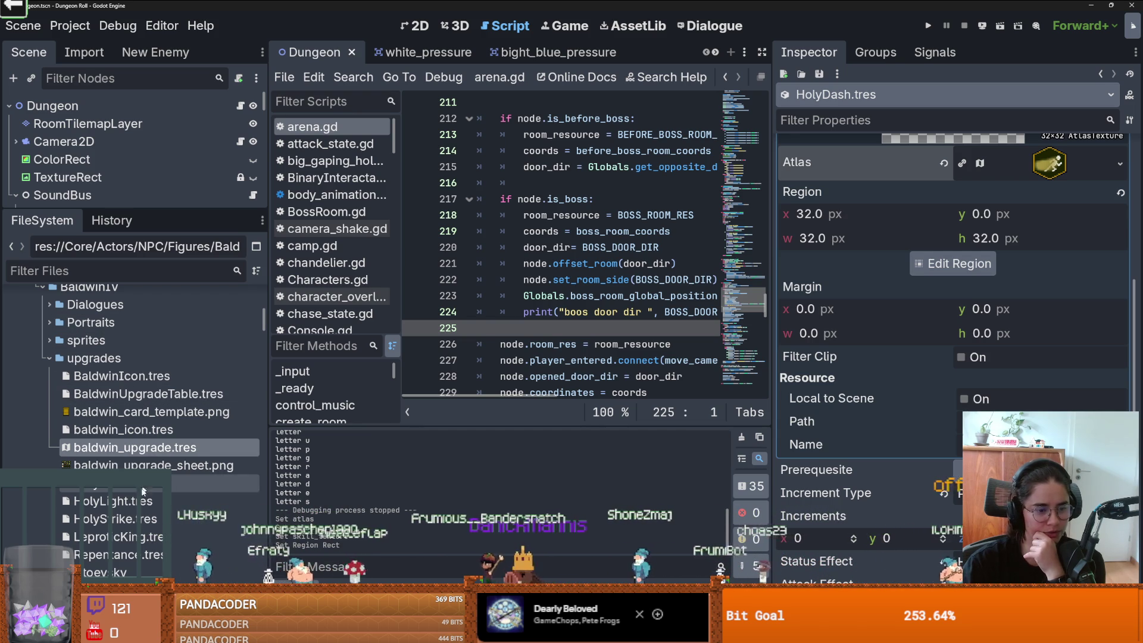
pyautogui.click(179, 501)
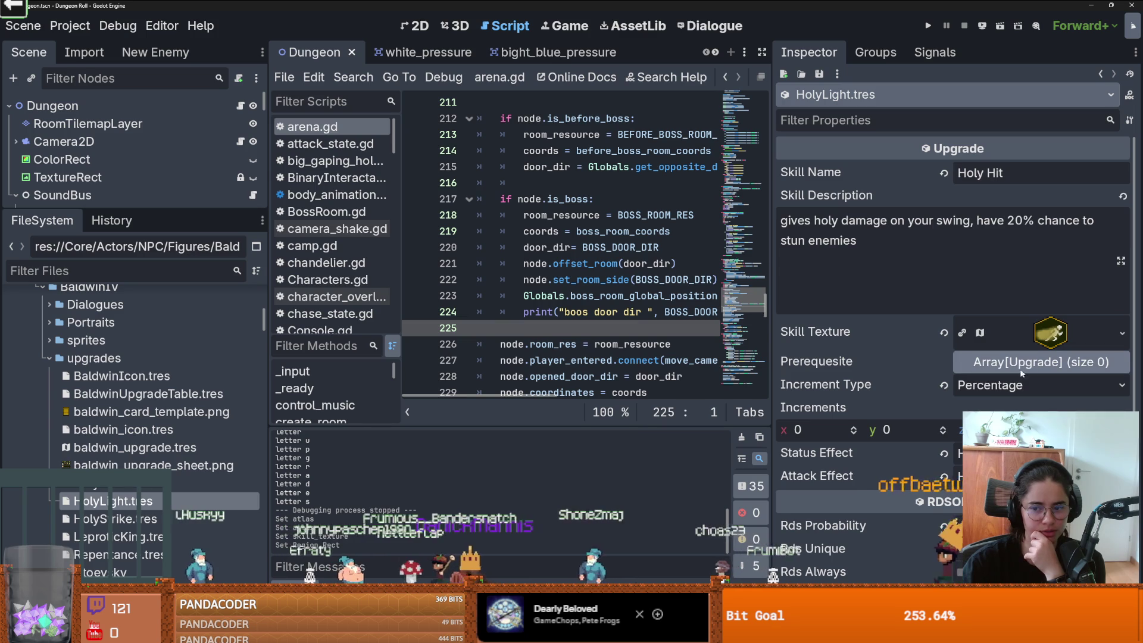
# Step: Make Holy Hit's skill texture atlas a unique copy so its region can differ from Holy Dash
pyautogui.click(1018, 333)
pyautogui.scroll(-2, 1019, 333)
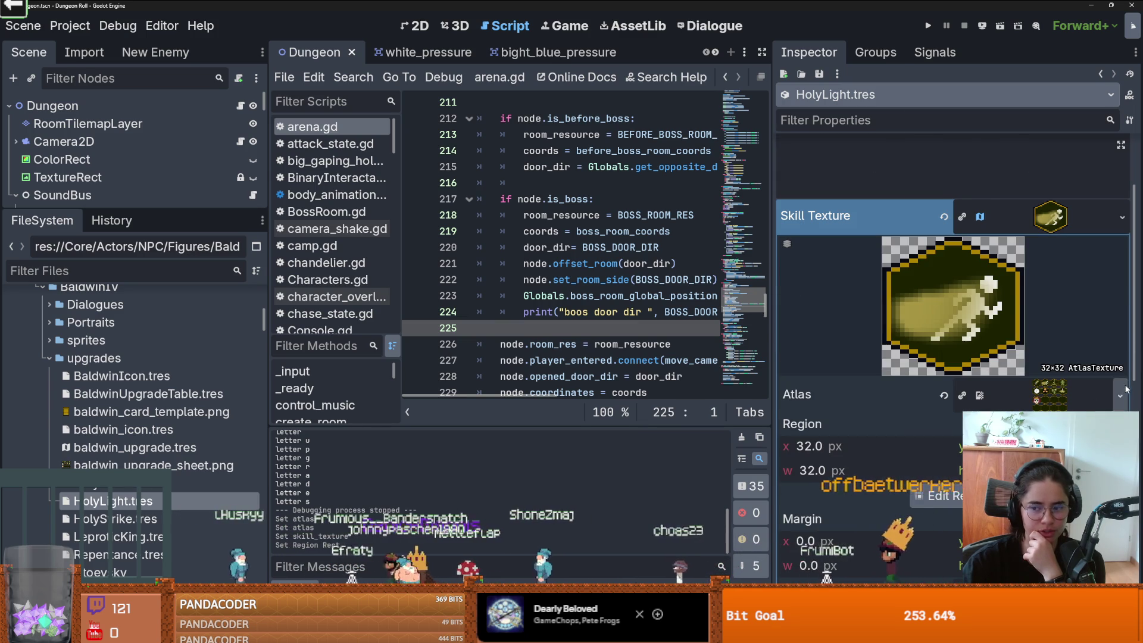
pyautogui.click(1118, 396)
pyautogui.click(957, 481)
pyautogui.click(951, 495)
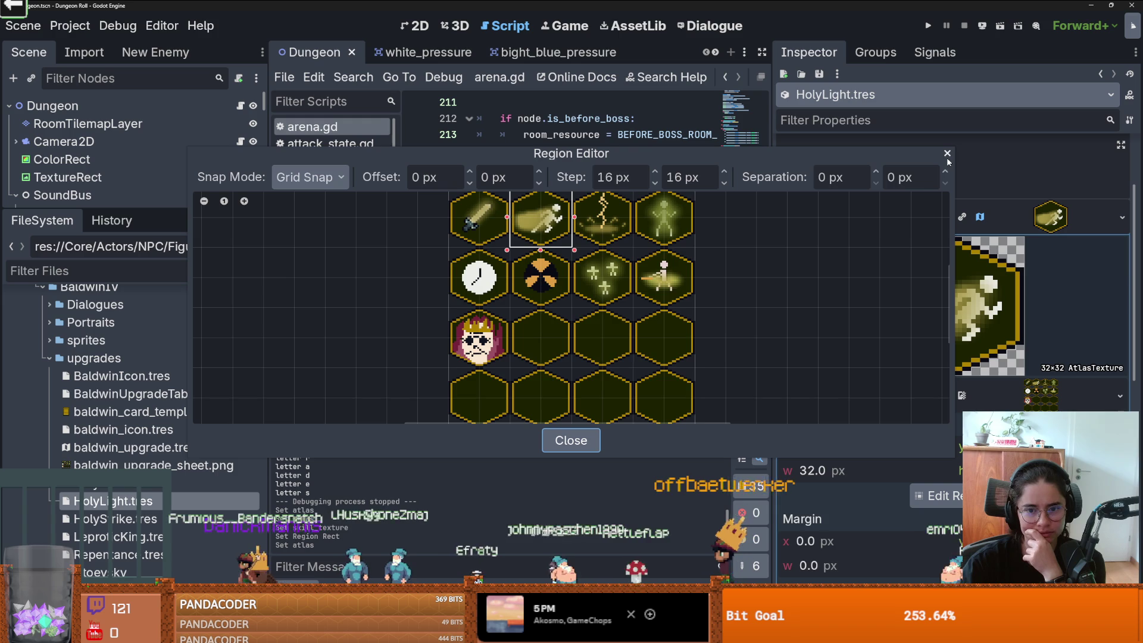
pyautogui.moveTo(696, 244); pyautogui.dragTo(654, 274)
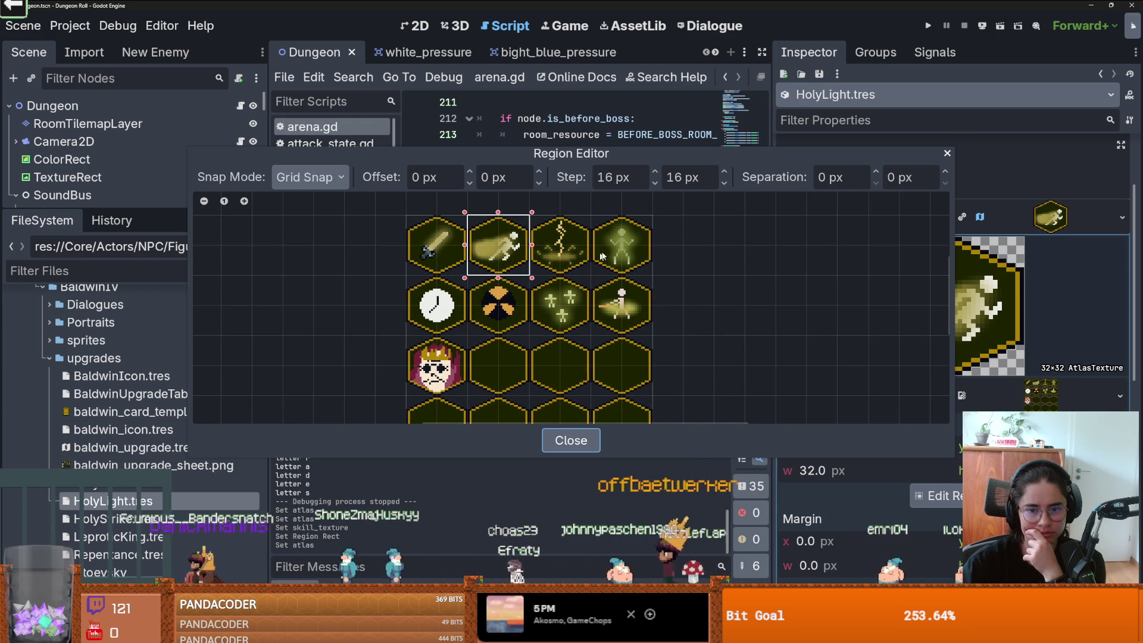
pyautogui.click(946, 153)
# Step: Move Holy Hit's icon region onto the sword cell at x 0, then switch to HolyDash.tres
pyautogui.scroll(2, 956, 268)
pyautogui.moveTo(933, 258); pyautogui.dragTo(768, 194)
pyautogui.scroll(-3, 1020, 302)
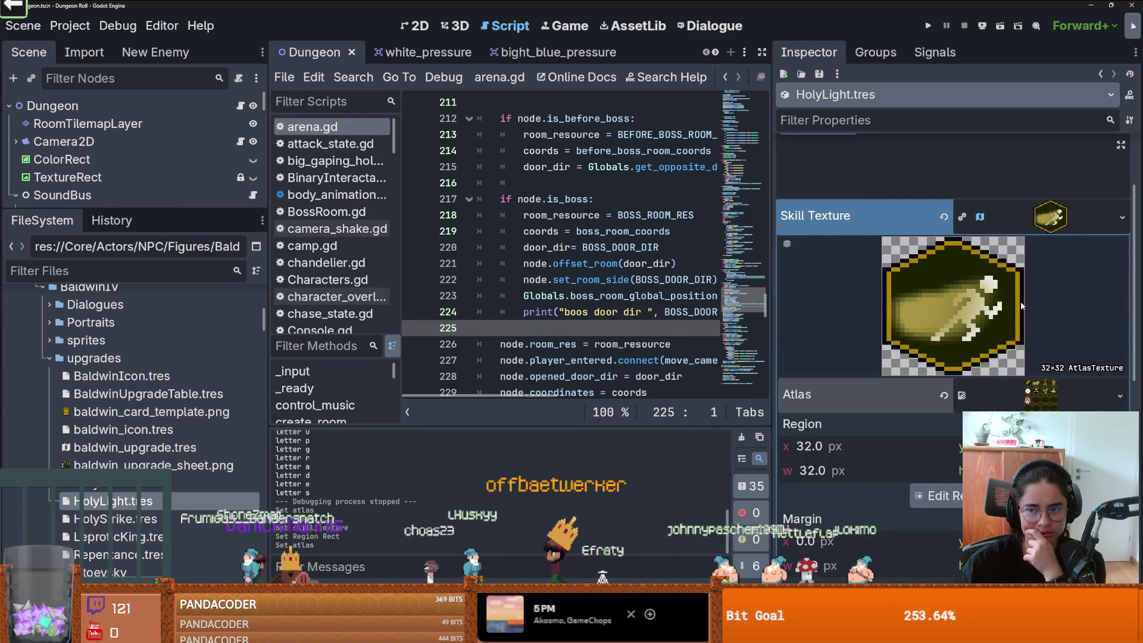
pyautogui.click(1041, 395)
pyautogui.scroll(-1, 1020, 327)
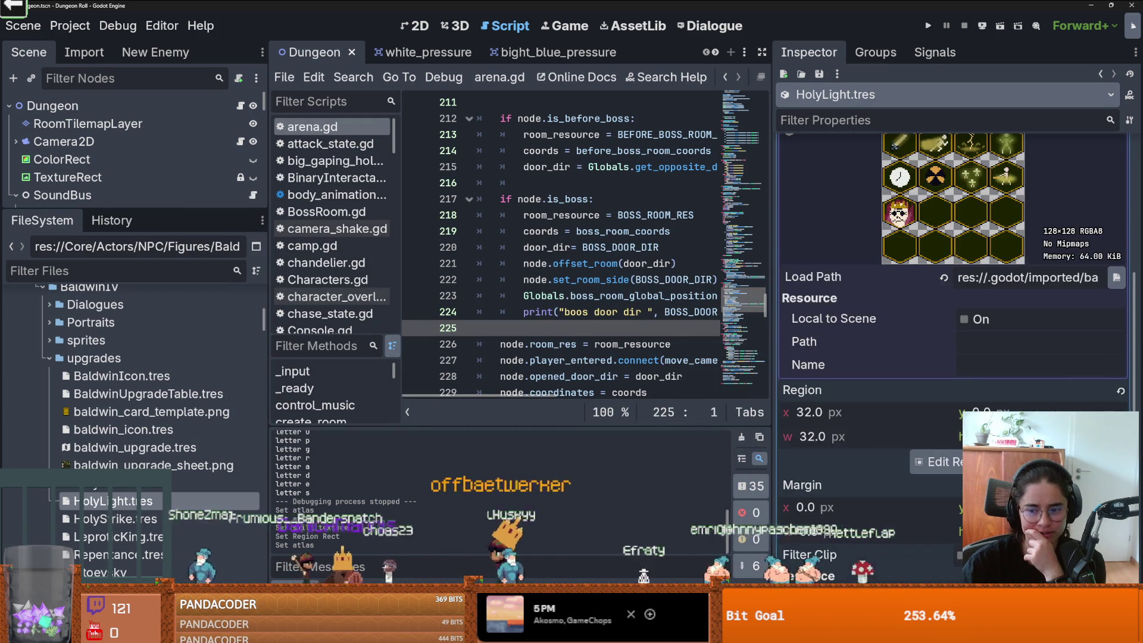
pyautogui.click(935, 462)
pyautogui.moveTo(511, 249); pyautogui.dragTo(470, 204)
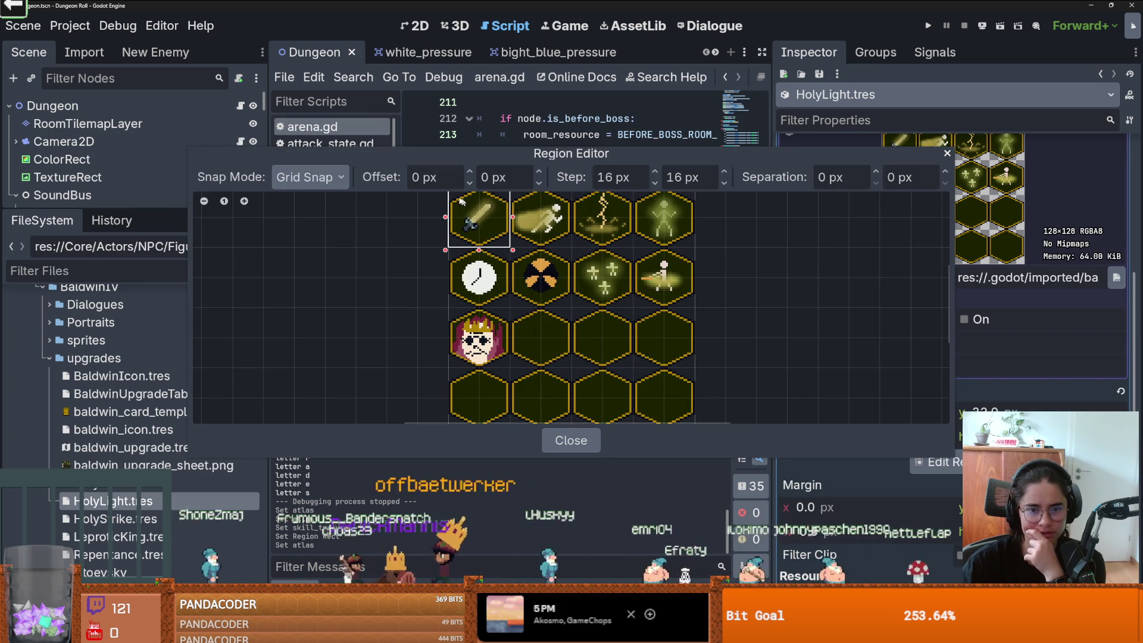
pyautogui.click(946, 156)
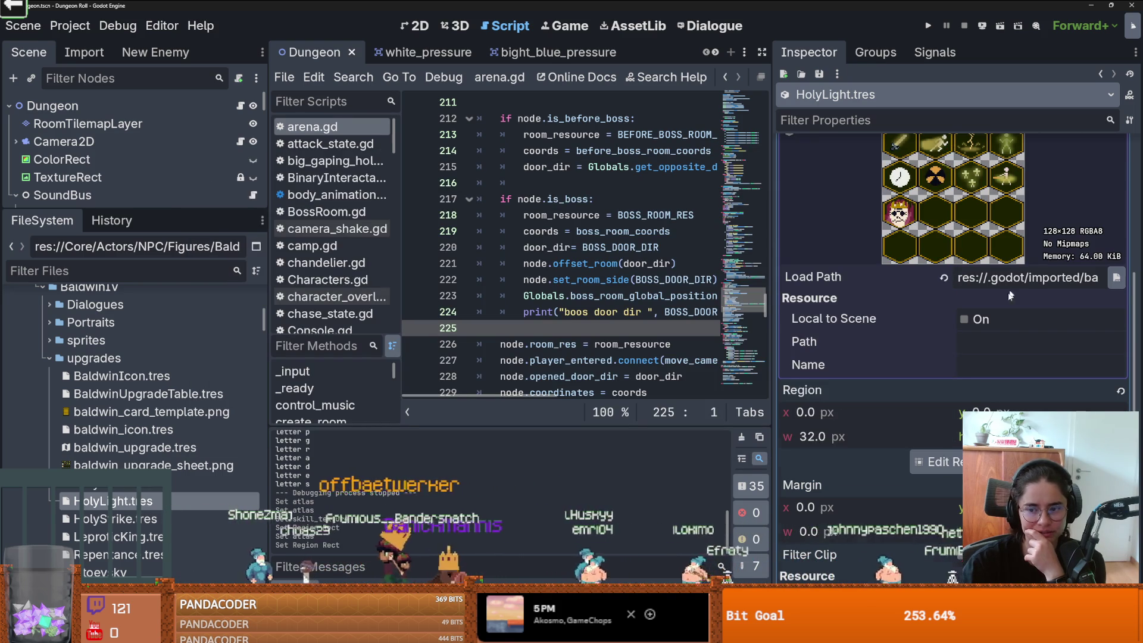
pyautogui.scroll(3, 1005, 298)
pyautogui.scroll(2, 960, 307)
pyautogui.click(1029, 231)
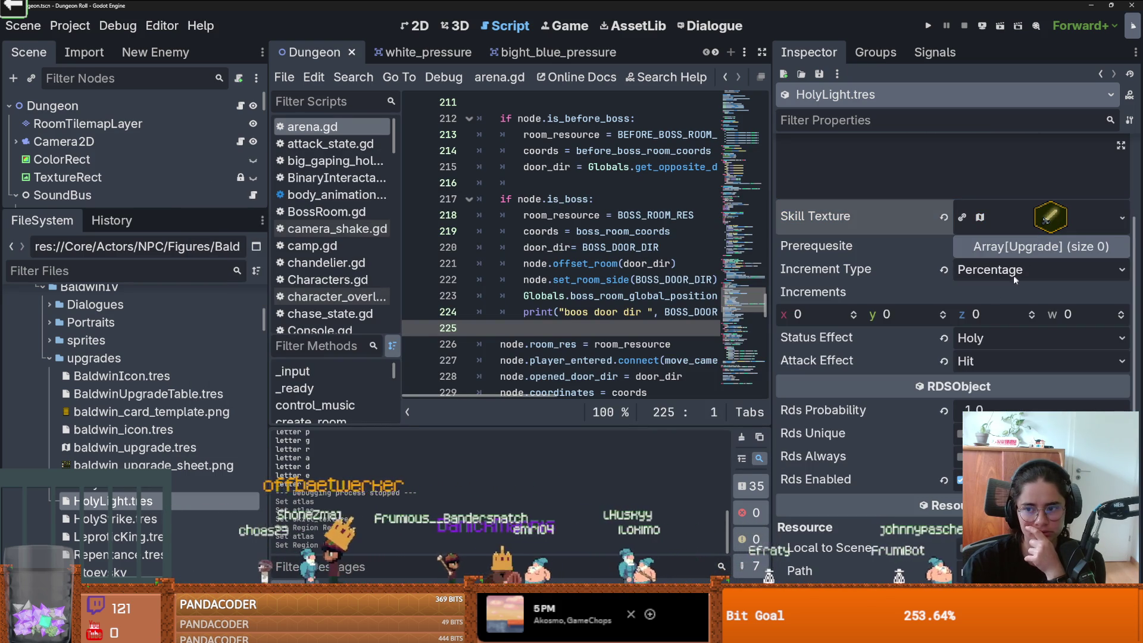
pyautogui.click(107, 483)
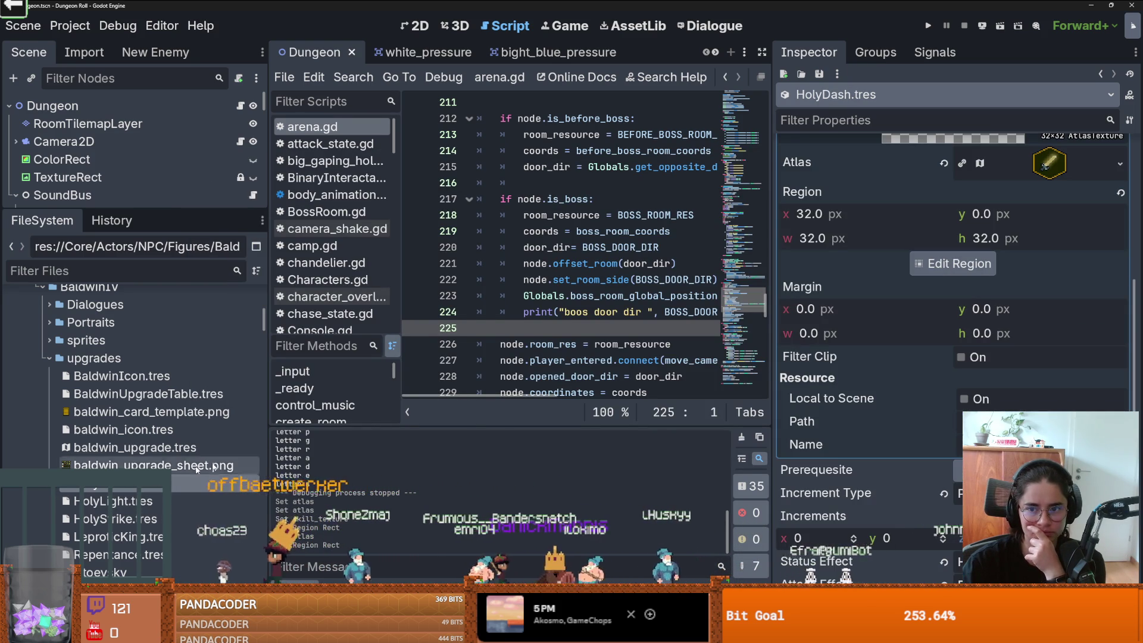
# Step: Try out Holy Dash's skill texture options and its atlas region picker
pyautogui.scroll(4, 1038, 286)
pyautogui.click(1038, 285)
pyautogui.click(1124, 282)
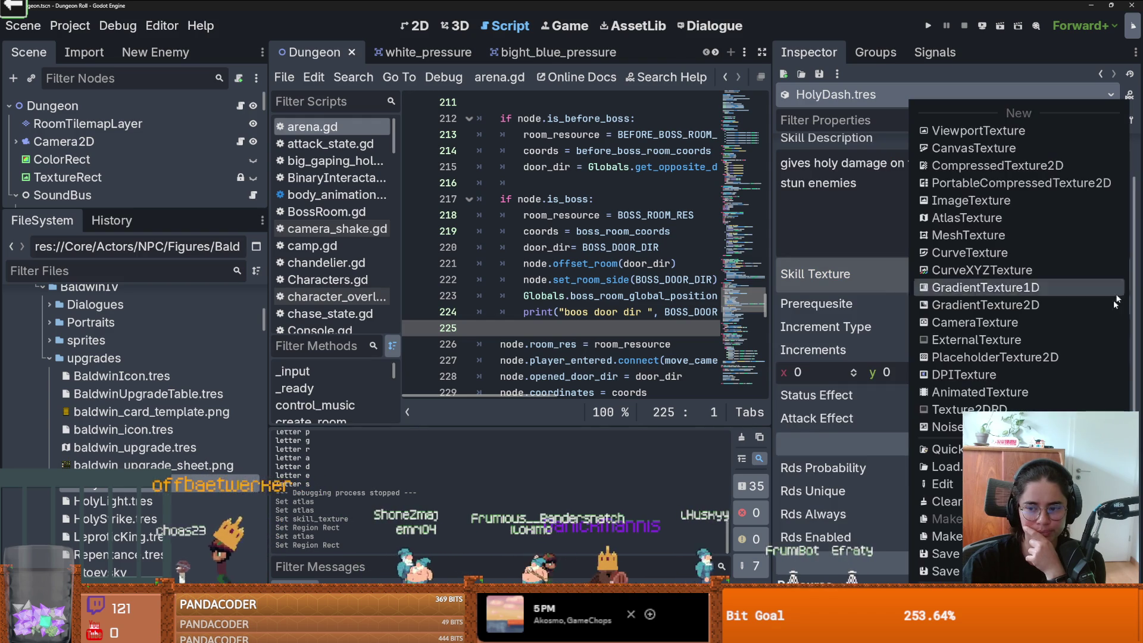
pyautogui.click(946, 536)
pyautogui.click(1080, 273)
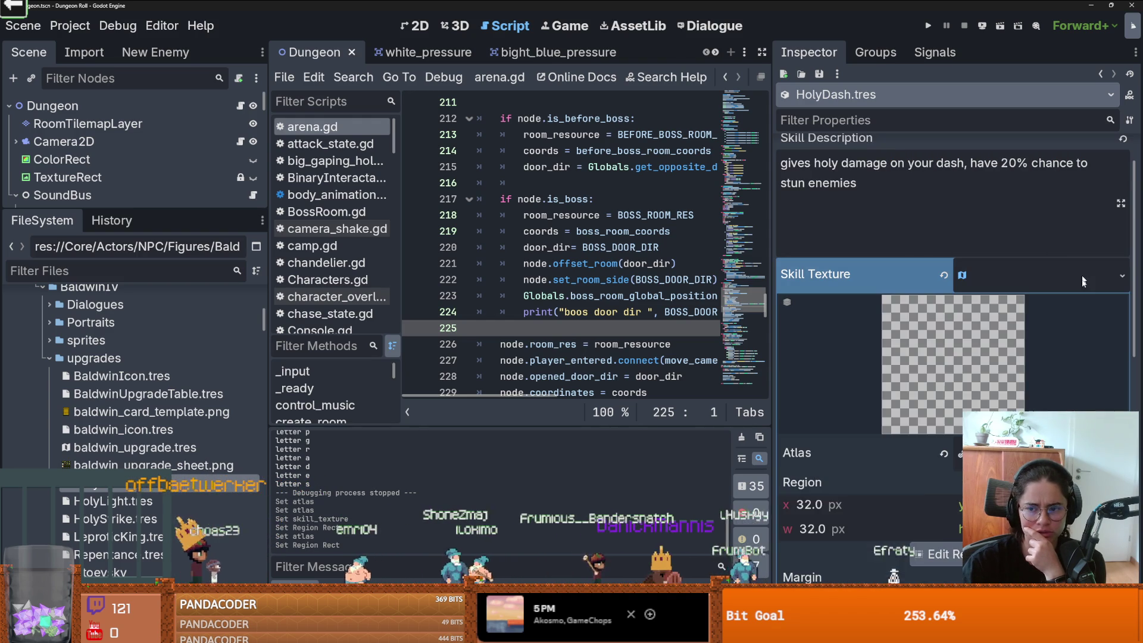
pyautogui.click(1121, 275)
pyautogui.click(935, 462)
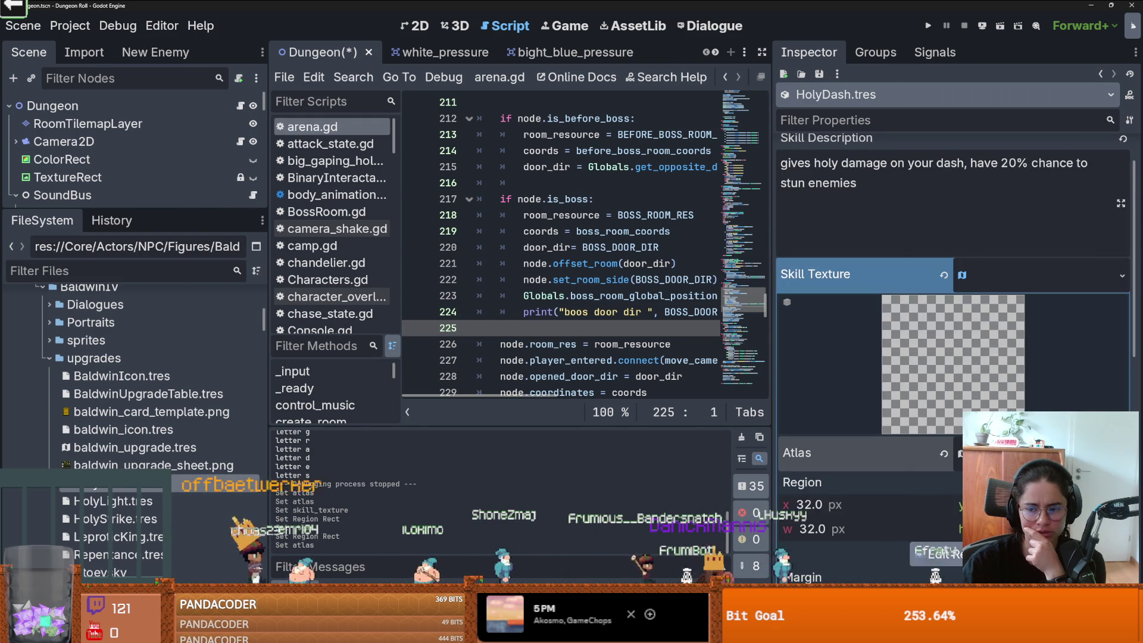
pyautogui.click(938, 553)
pyautogui.click(947, 153)
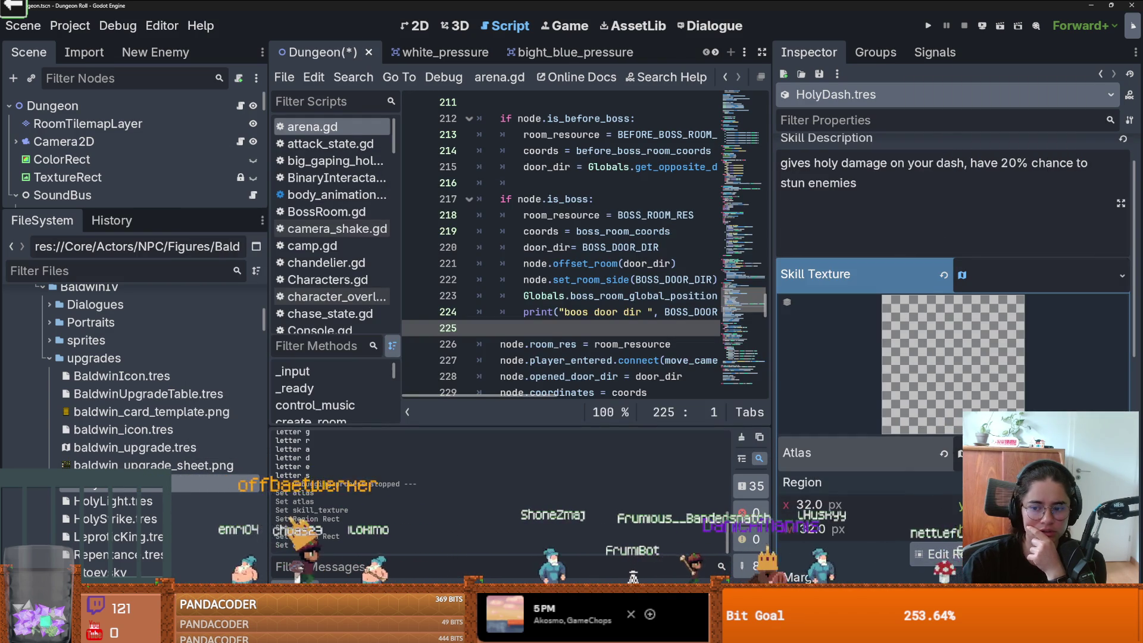
# Step: Pick the dash icon as the region, then clear Holy Dash's skill texture to empty
pyautogui.scroll(-5, 952, 357)
pyautogui.click(937, 439)
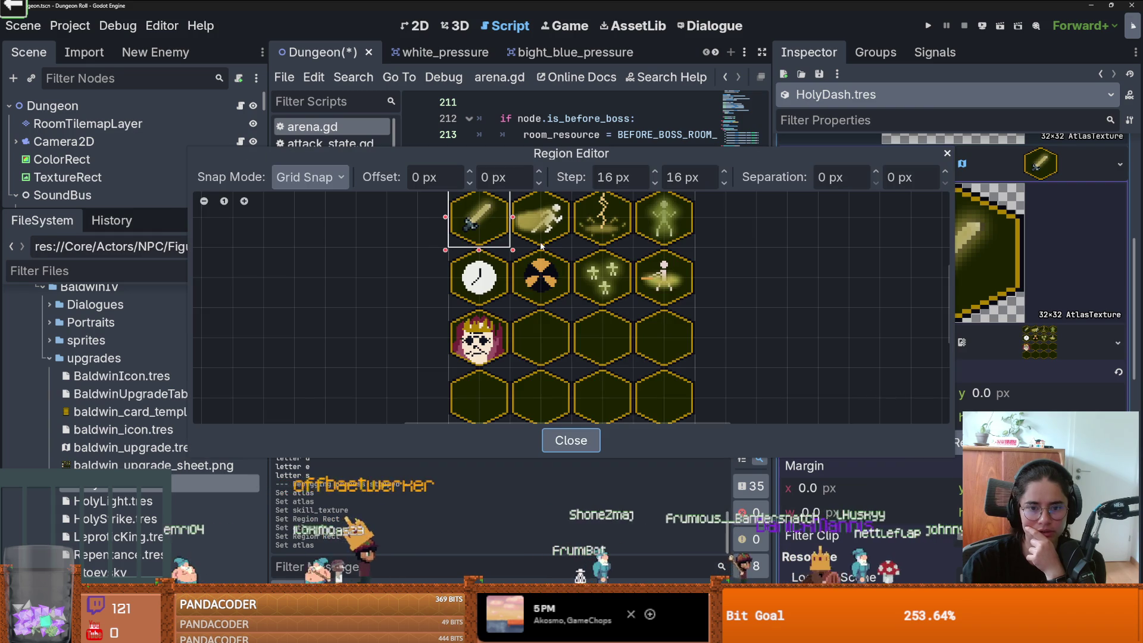
pyautogui.click(558, 246)
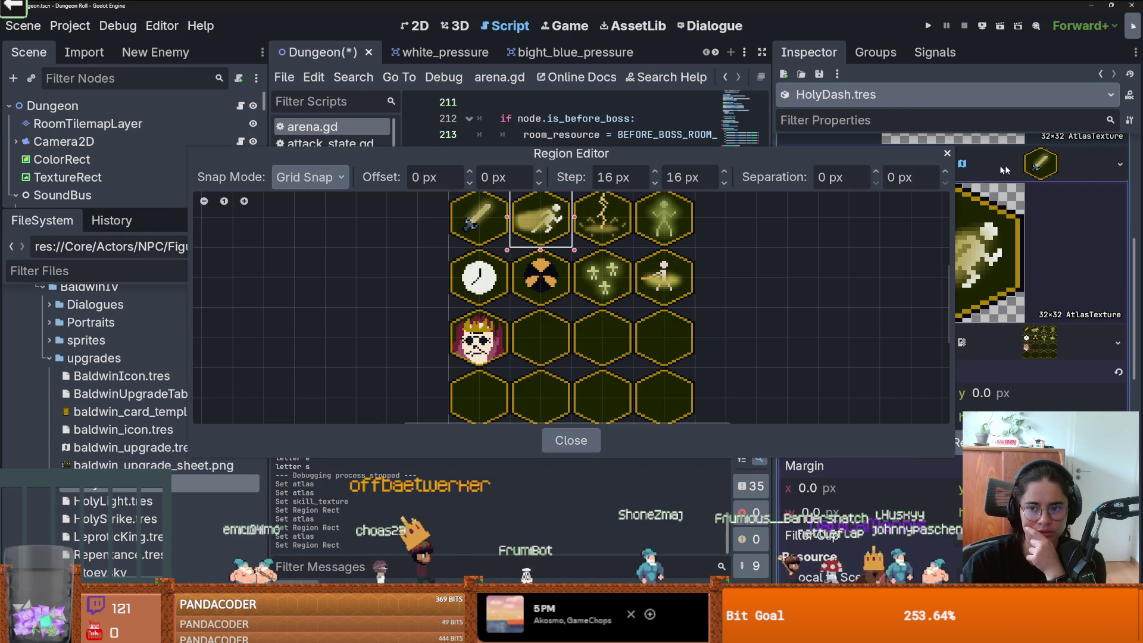
pyautogui.click(947, 153)
pyautogui.scroll(5, 1022, 274)
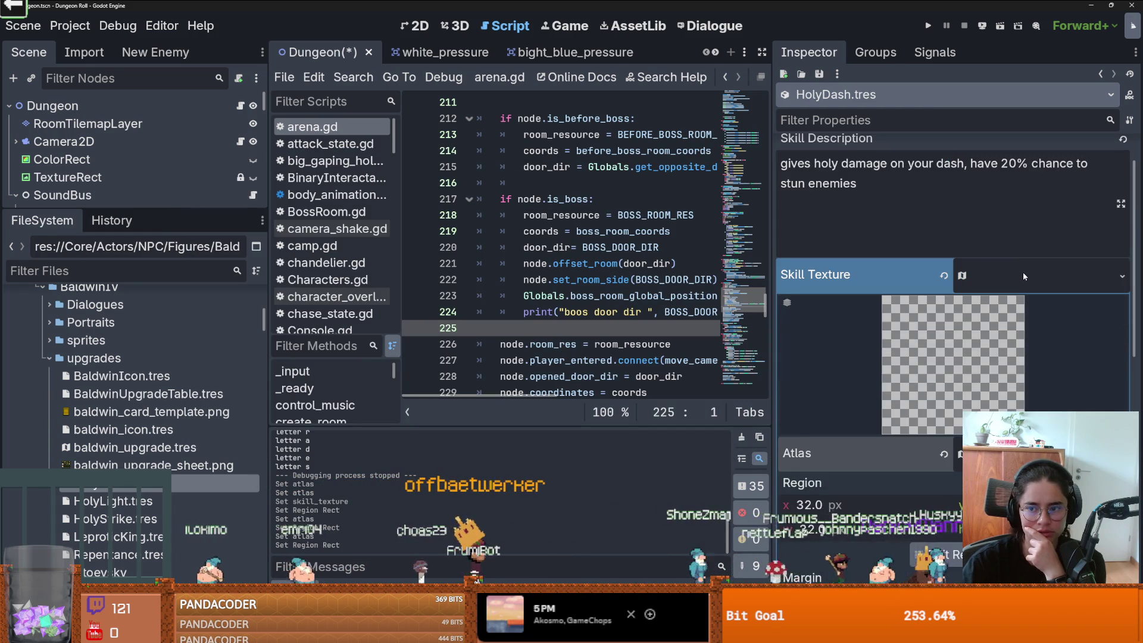
pyautogui.click(1022, 273)
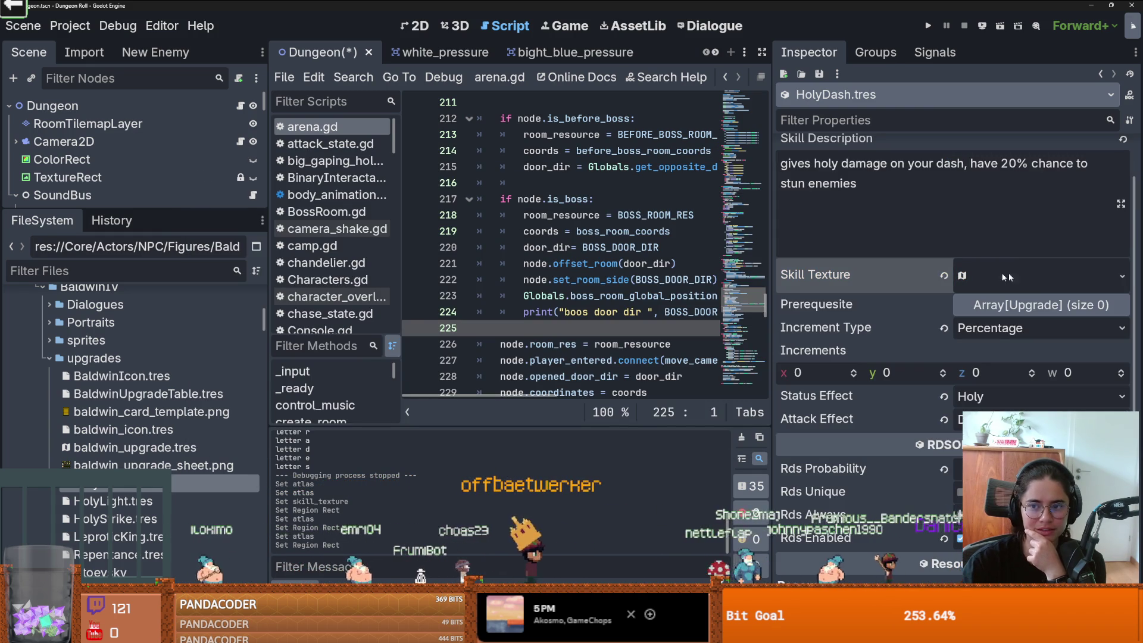
pyautogui.click(1025, 275)
pyautogui.click(1025, 270)
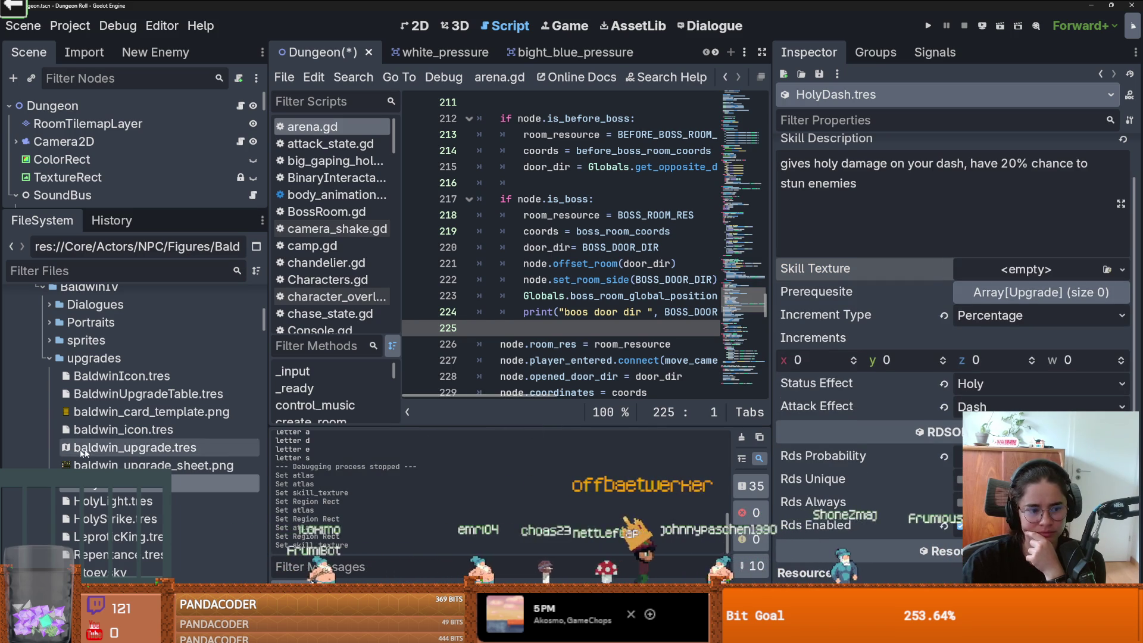
# Step: Assign a unique baldwin_upgrade.tres to Holy Dash with the dash cell at x 32, then reopen HolyLight.tres
pyautogui.moveTo(134, 447)
pyautogui.mouseDown()
pyautogui.moveTo(976, 298)
pyautogui.moveTo(1072, 269)
pyautogui.mouseUp()
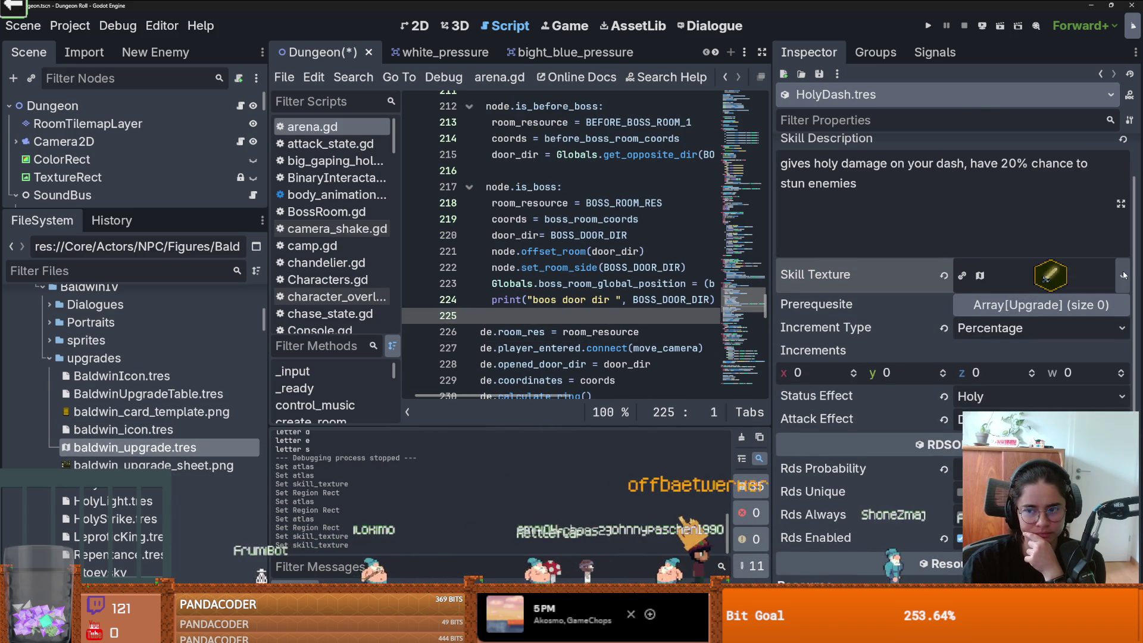
pyautogui.click(1122, 275)
pyautogui.click(1053, 307)
pyautogui.click(1041, 275)
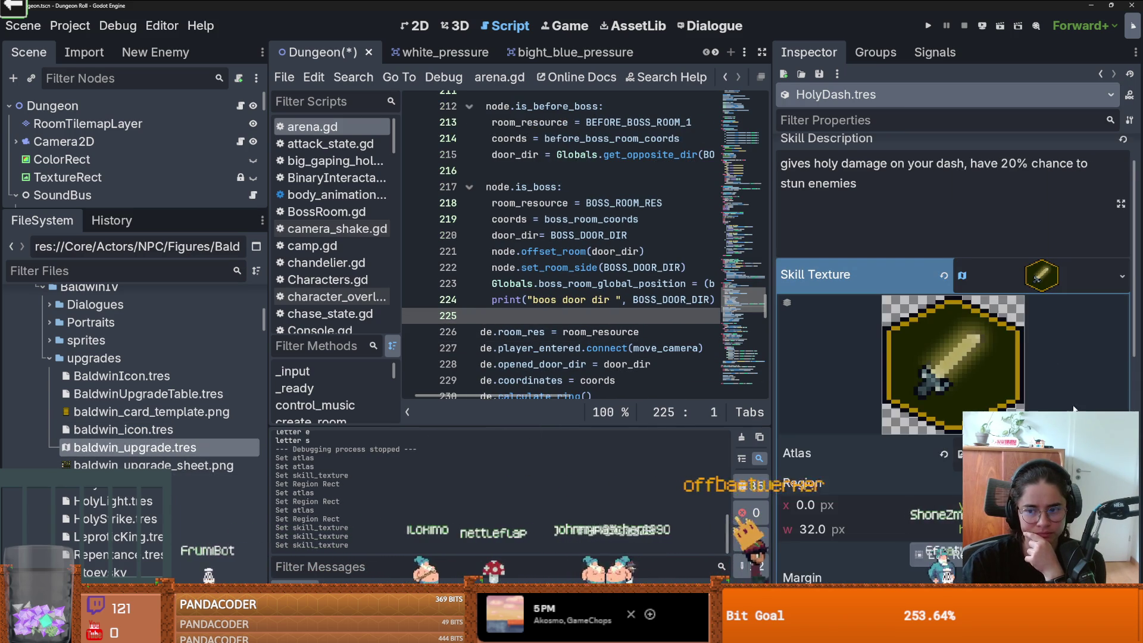
pyautogui.click(1122, 275)
pyautogui.click(882, 405)
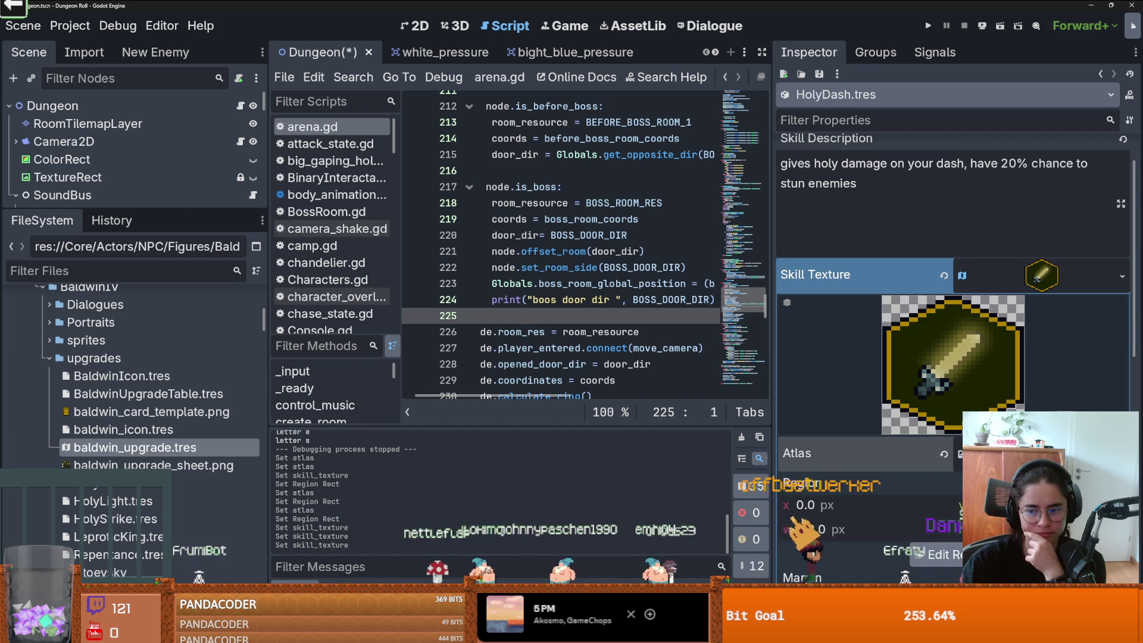
pyautogui.click(935, 554)
pyautogui.click(541, 219)
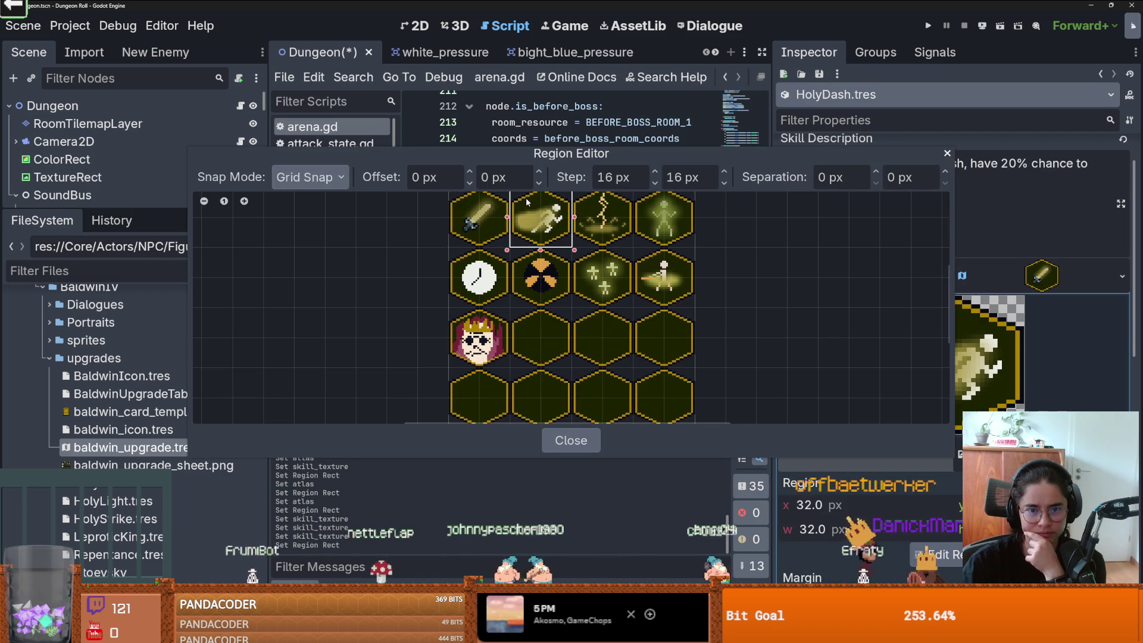
pyautogui.click(946, 153)
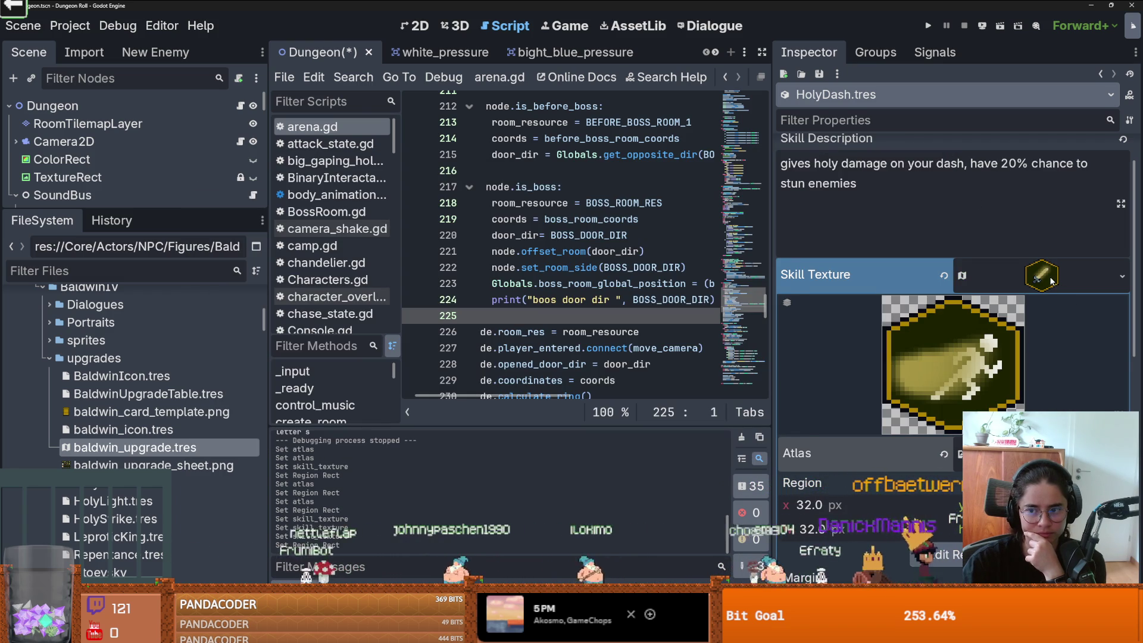
pyautogui.click(1050, 280)
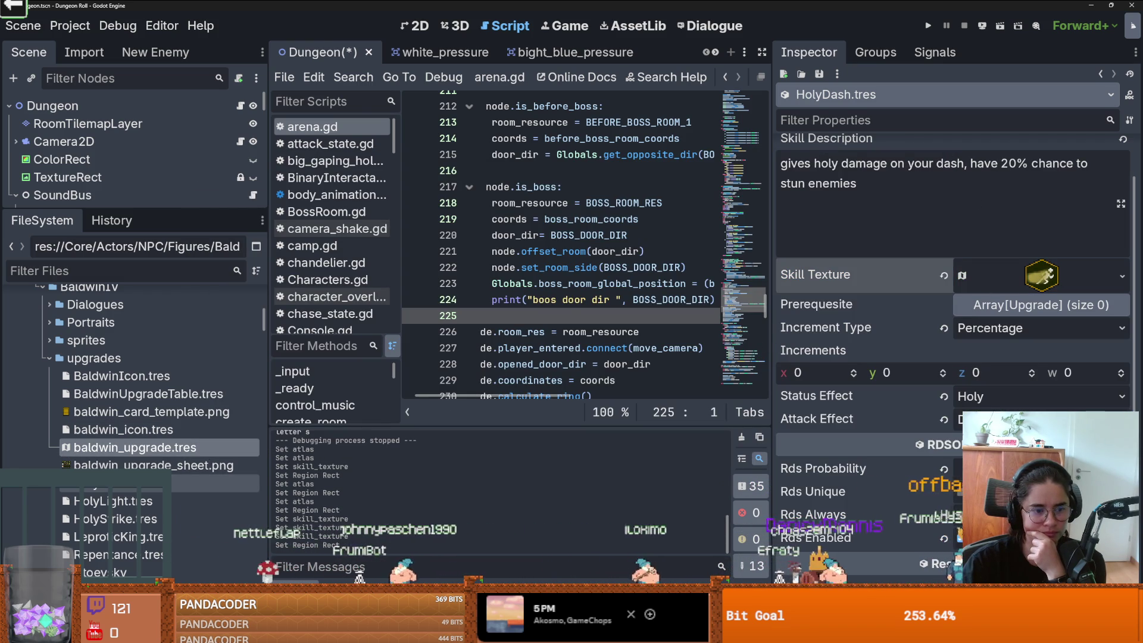
pyautogui.click(158, 483)
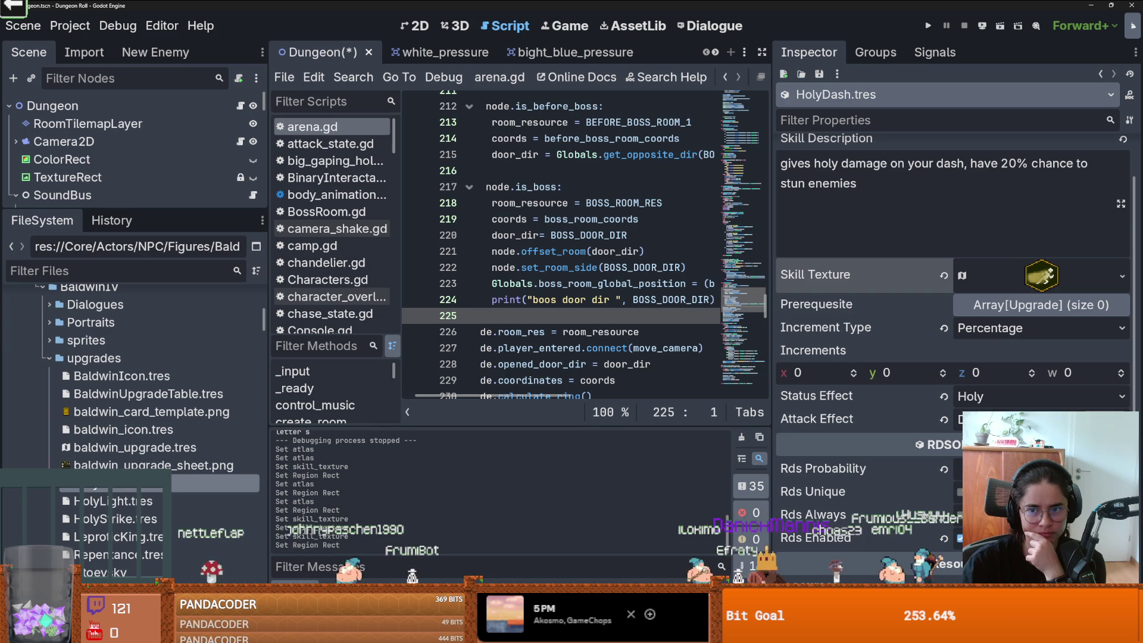
pyautogui.click(158, 500)
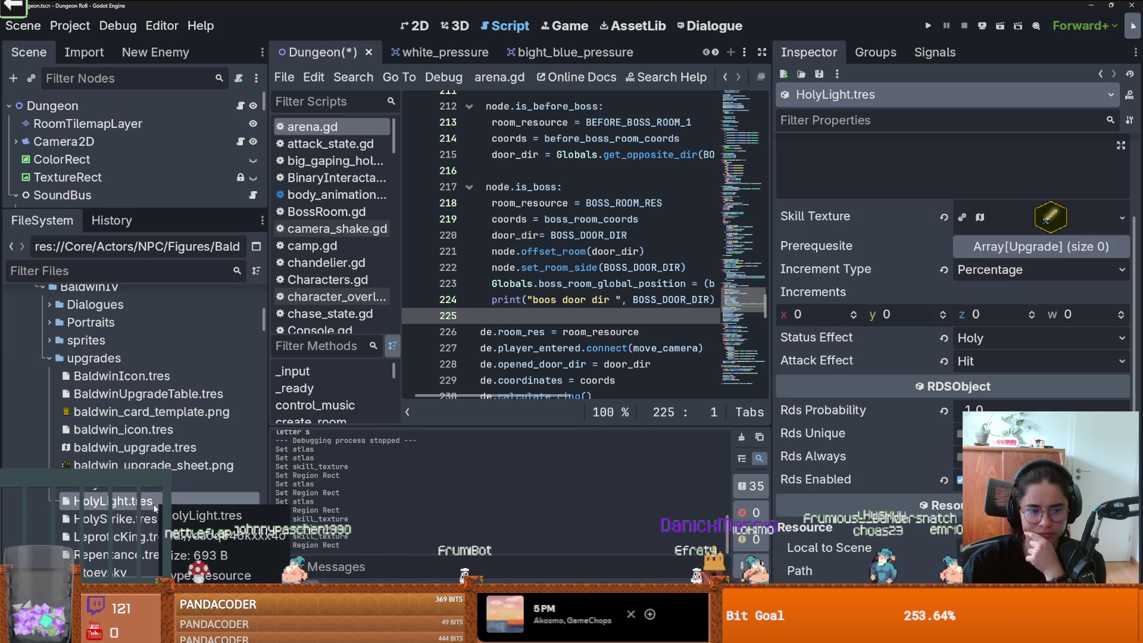
# Step: Load HolyStrike.tres in the Inspector and expand its AtlasTexture skill icon details
pyautogui.click(149, 519)
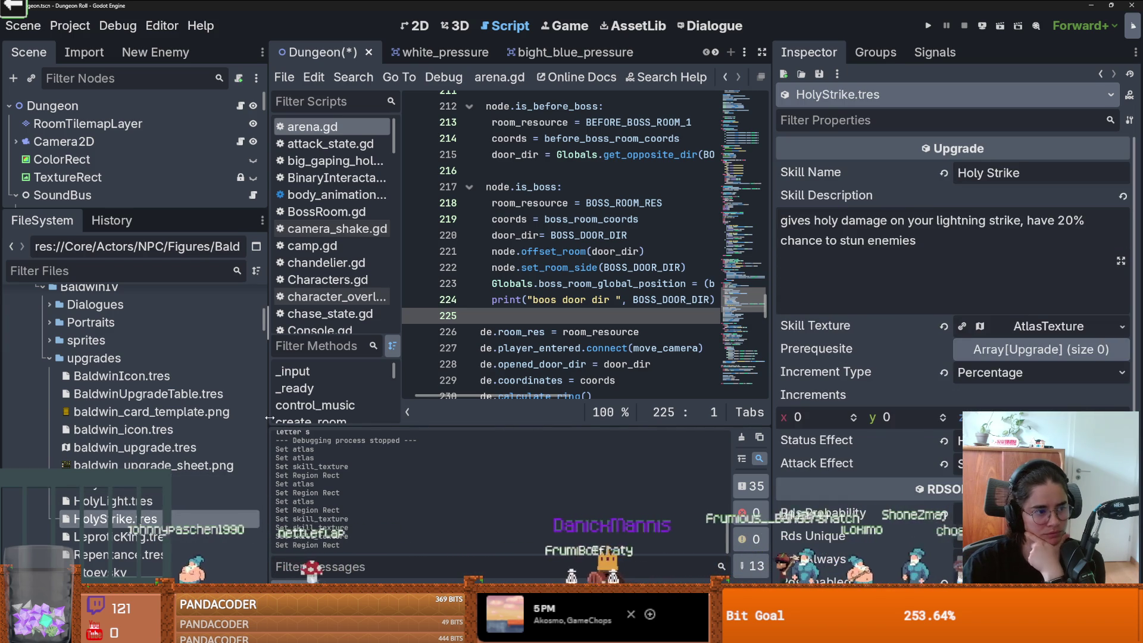
pyautogui.moveTo(255, 406)
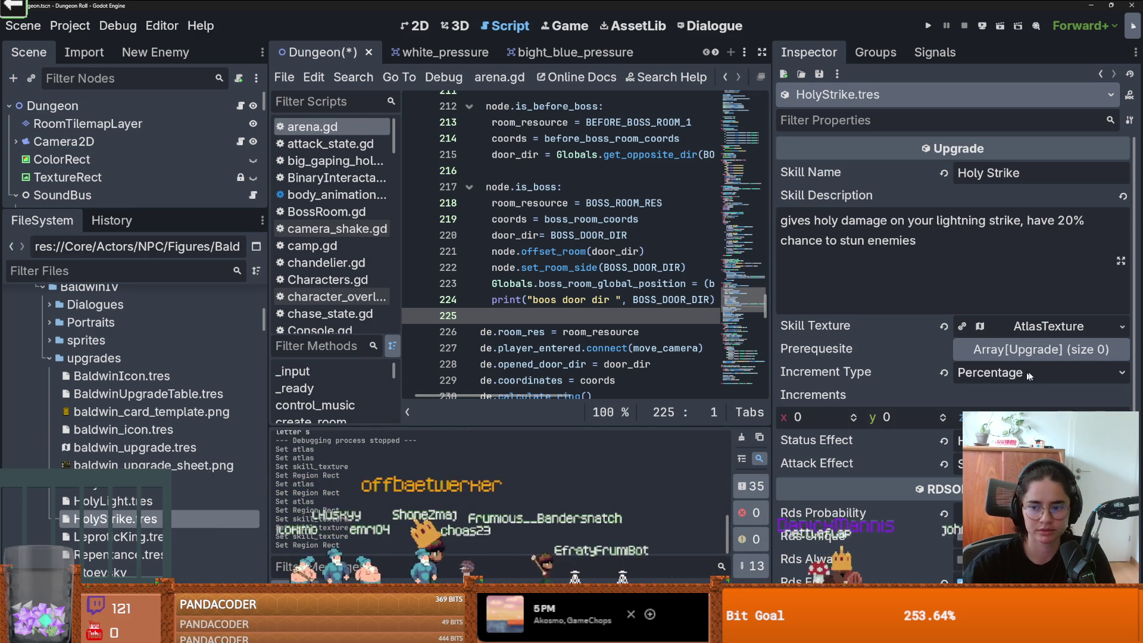
pyautogui.click(1025, 332)
# Step: Replace Holy Strike's skill texture with a unique baldwin_upgrade.tres set to the lightning cell
pyautogui.click(1025, 332)
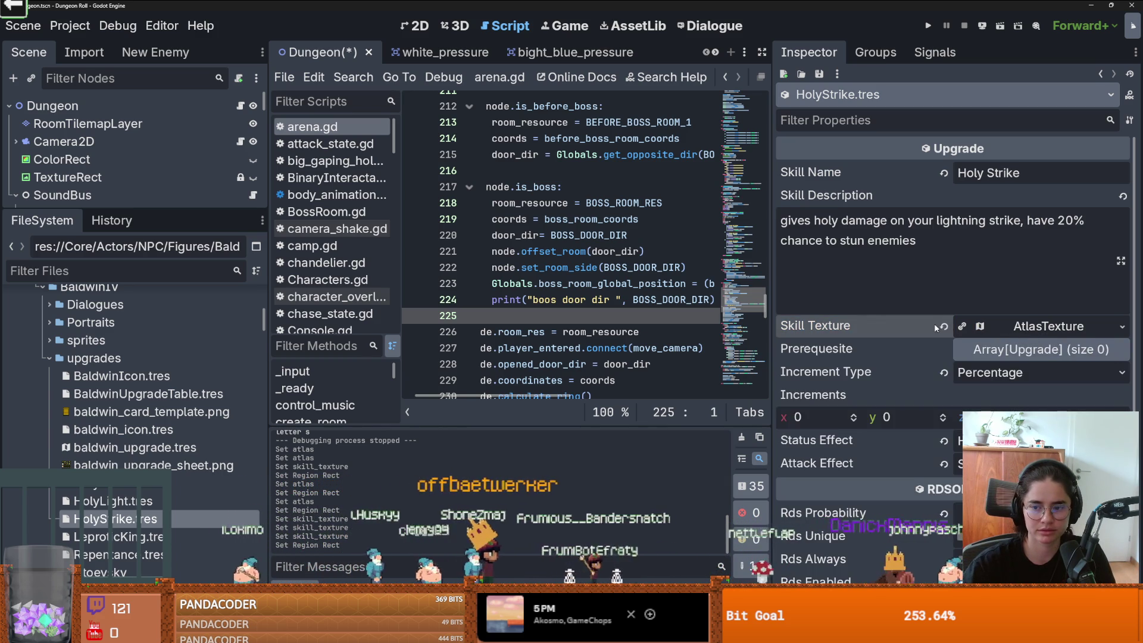
pyautogui.click(943, 326)
pyautogui.moveTo(215, 447)
pyautogui.mouseDown()
pyautogui.moveTo(255, 452)
pyautogui.moveTo(1006, 301)
pyautogui.moveTo(1009, 320)
pyautogui.mouseUp()
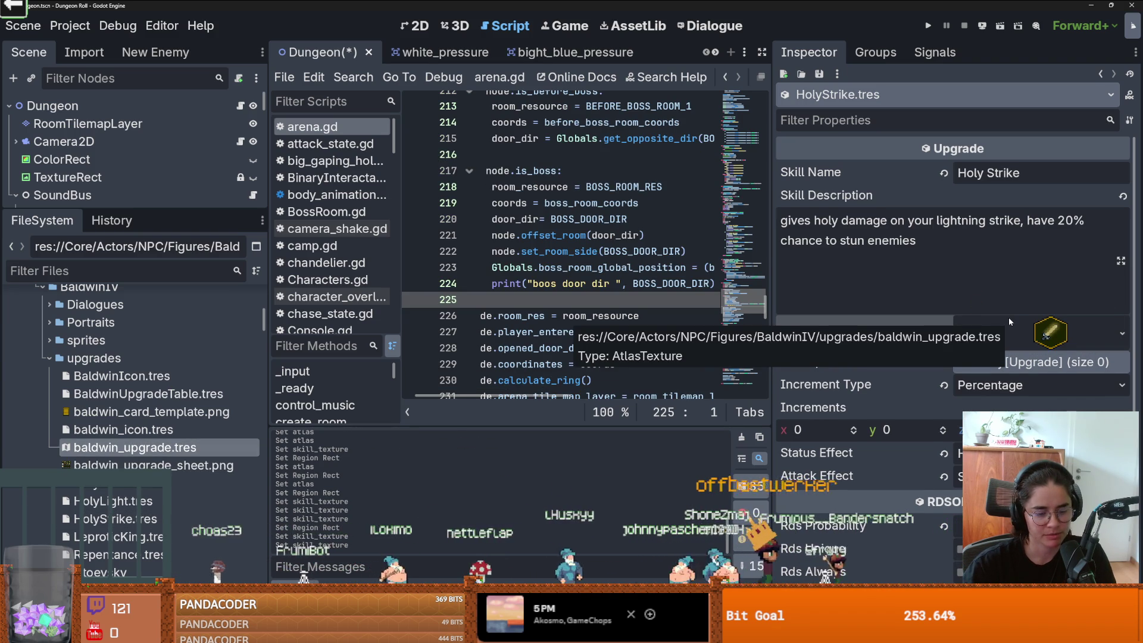
pyautogui.click(1120, 334)
pyautogui.click(938, 496)
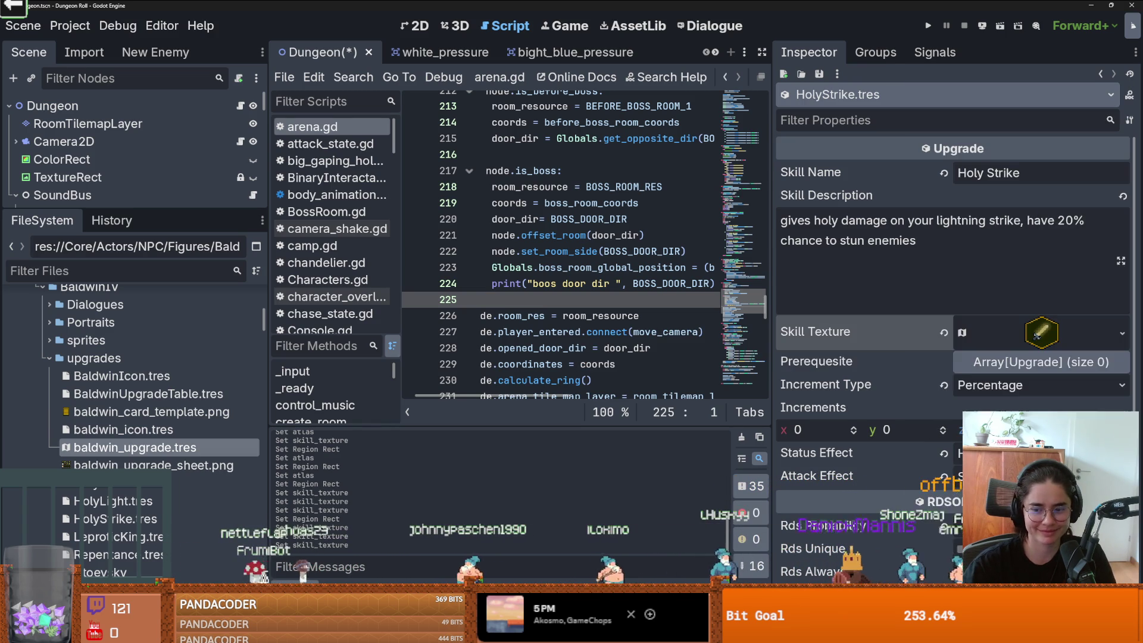
pyautogui.click(950, 496)
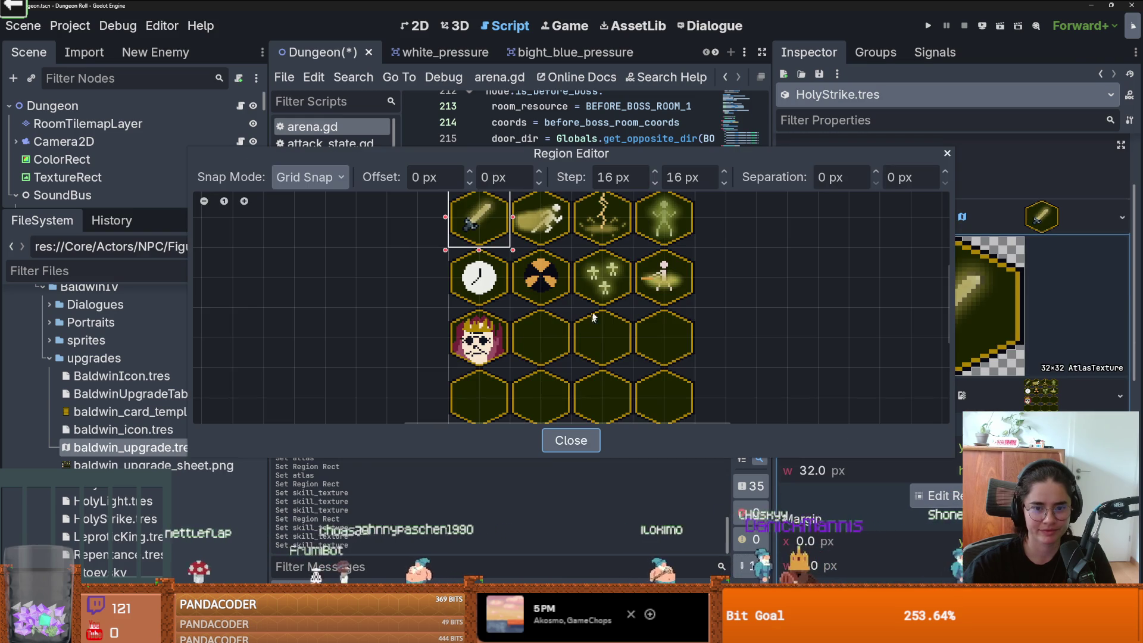
pyautogui.click(608, 241)
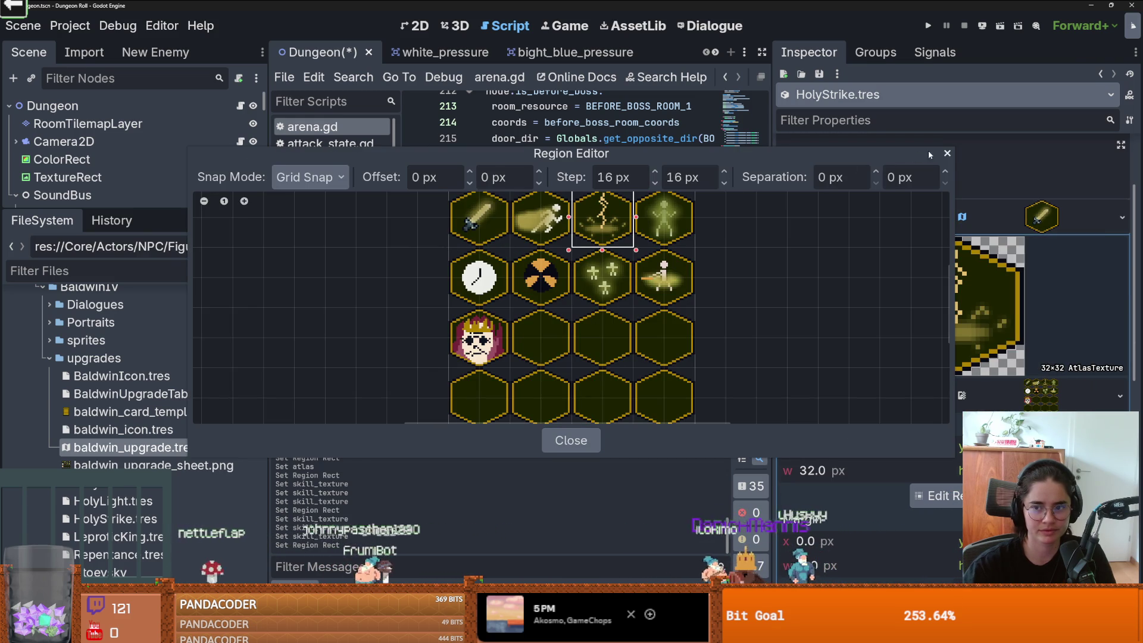
pyautogui.click(947, 153)
pyautogui.click(1042, 218)
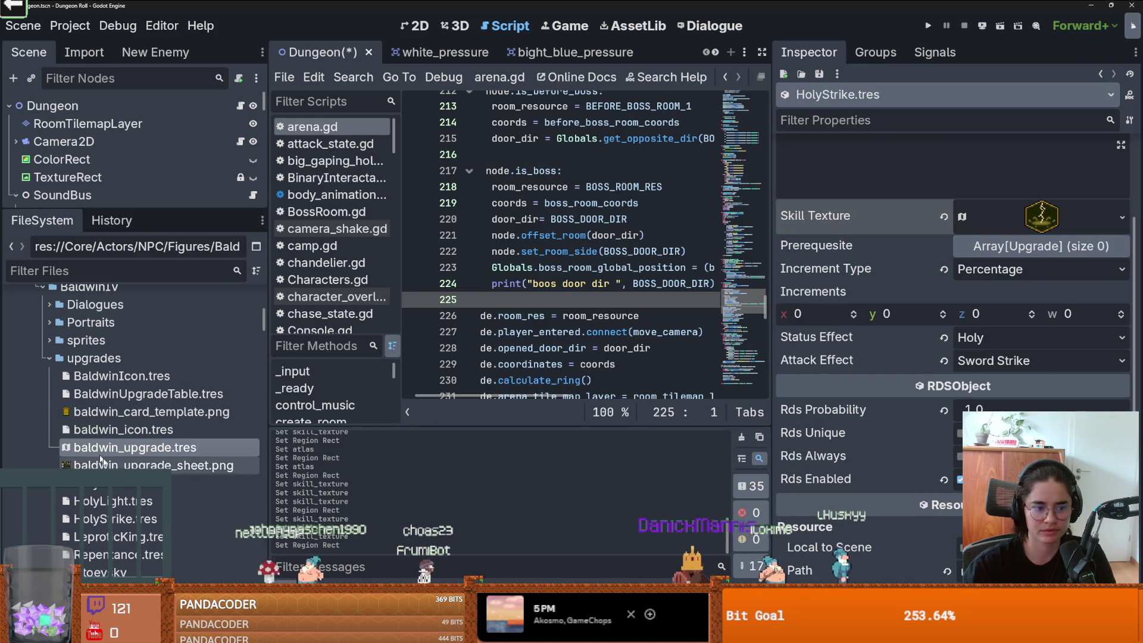
# Step: Compare the HolyLight, HolyStrike and LeproticKing icons, then open Repentance.tres
pyautogui.click(119, 483)
pyautogui.click(119, 501)
pyautogui.click(127, 519)
pyautogui.click(119, 536)
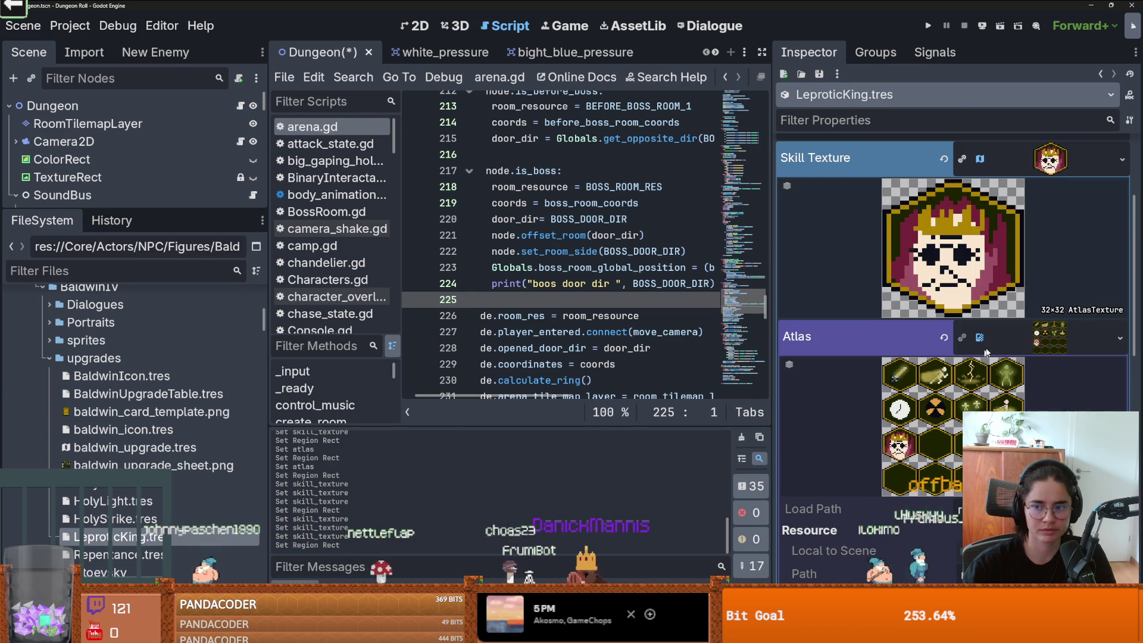
pyautogui.click(1050, 158)
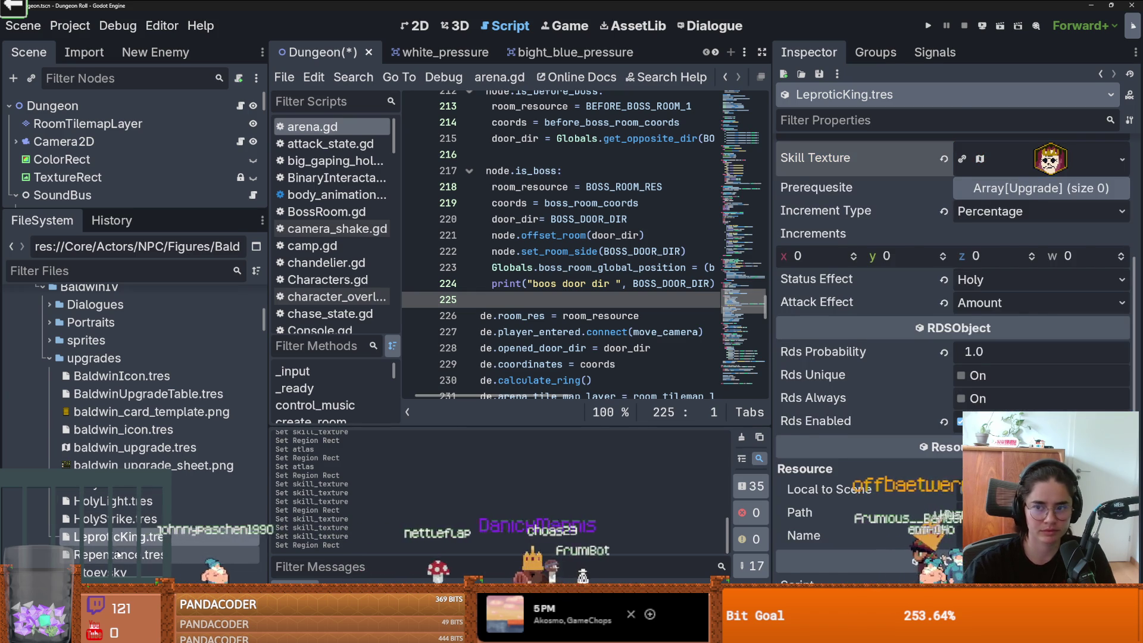
pyautogui.click(117, 554)
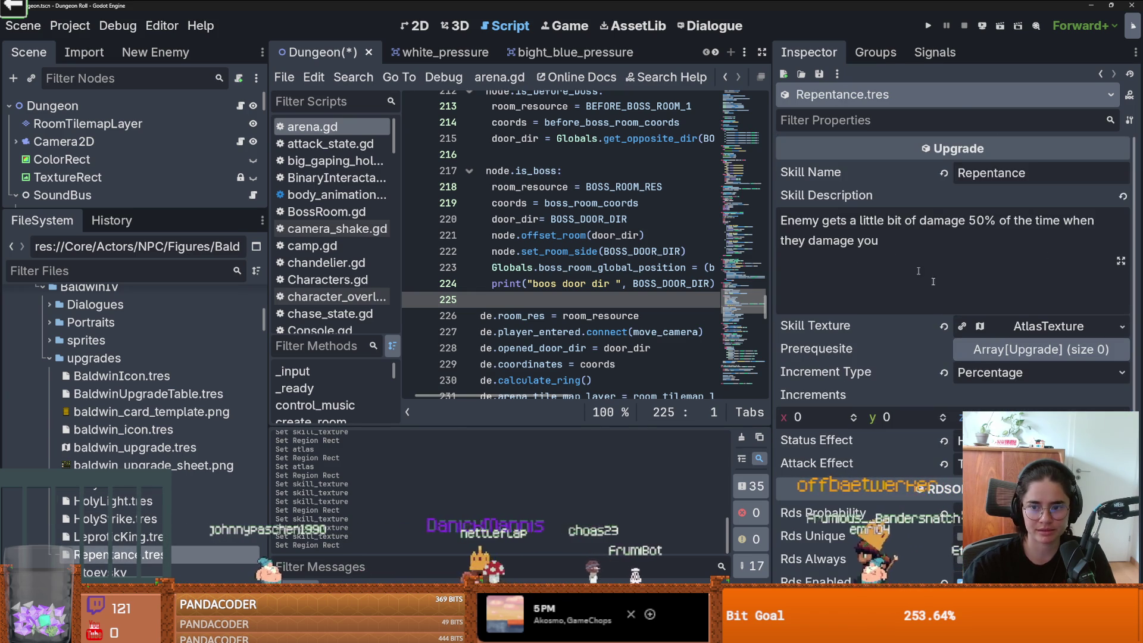
# Step: Replace Repentance's skill texture with baldwin_upgrade.tres and expand its atlas properties
pyautogui.click(941, 326)
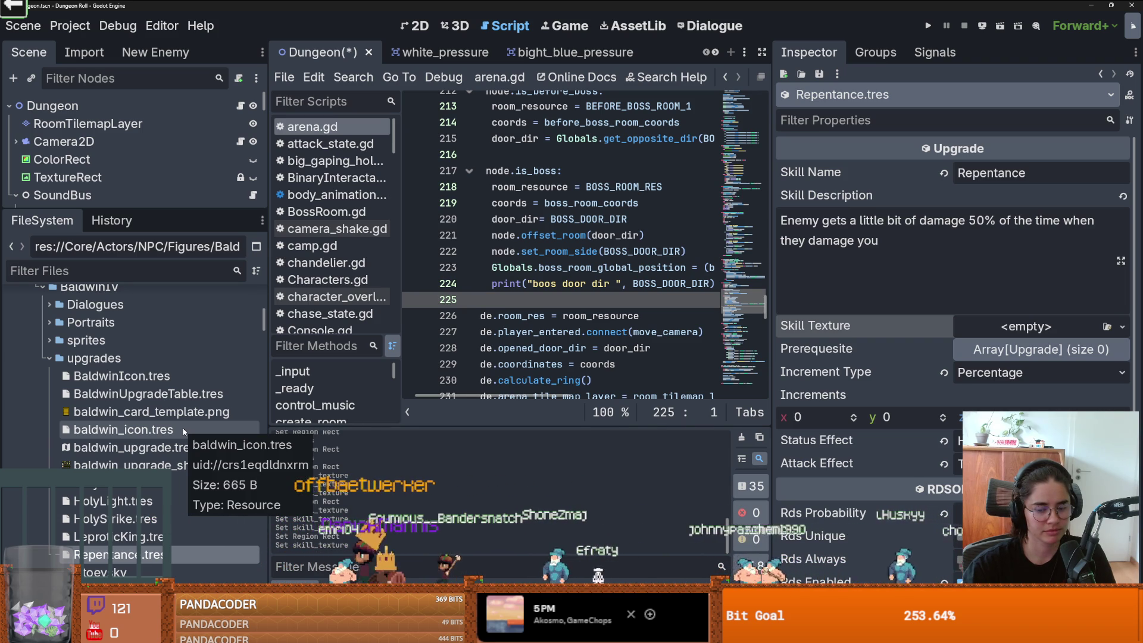
pyautogui.moveTo(137, 447)
pyautogui.mouseDown()
pyautogui.moveTo(941, 369)
pyautogui.moveTo(987, 326)
pyautogui.mouseUp()
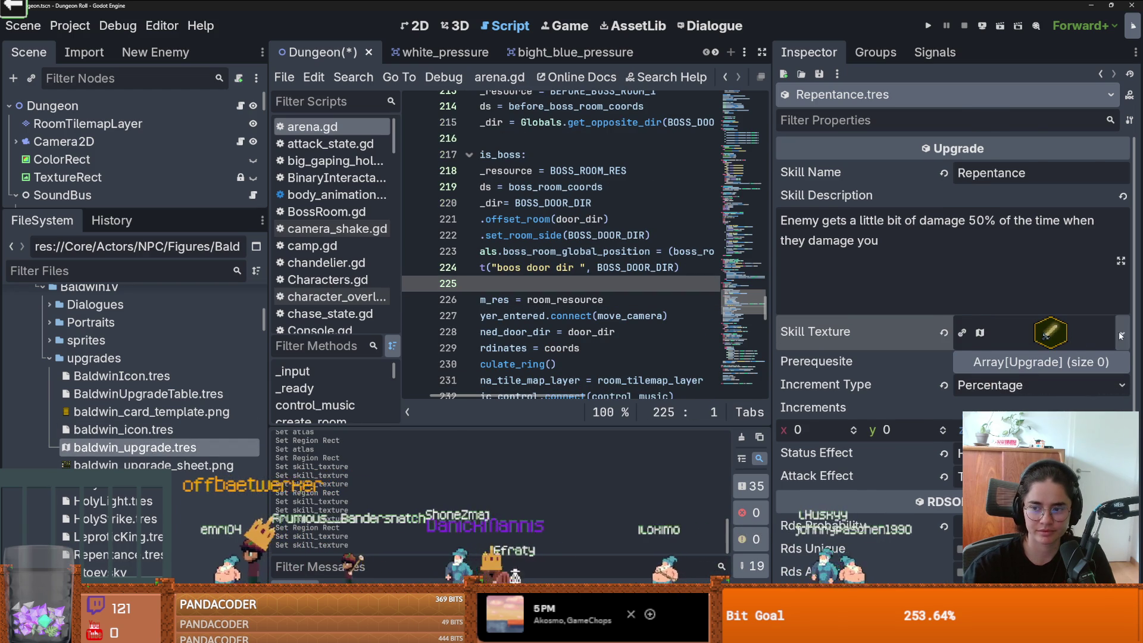
pyautogui.click(1119, 335)
pyautogui.click(1050, 332)
pyautogui.click(1051, 332)
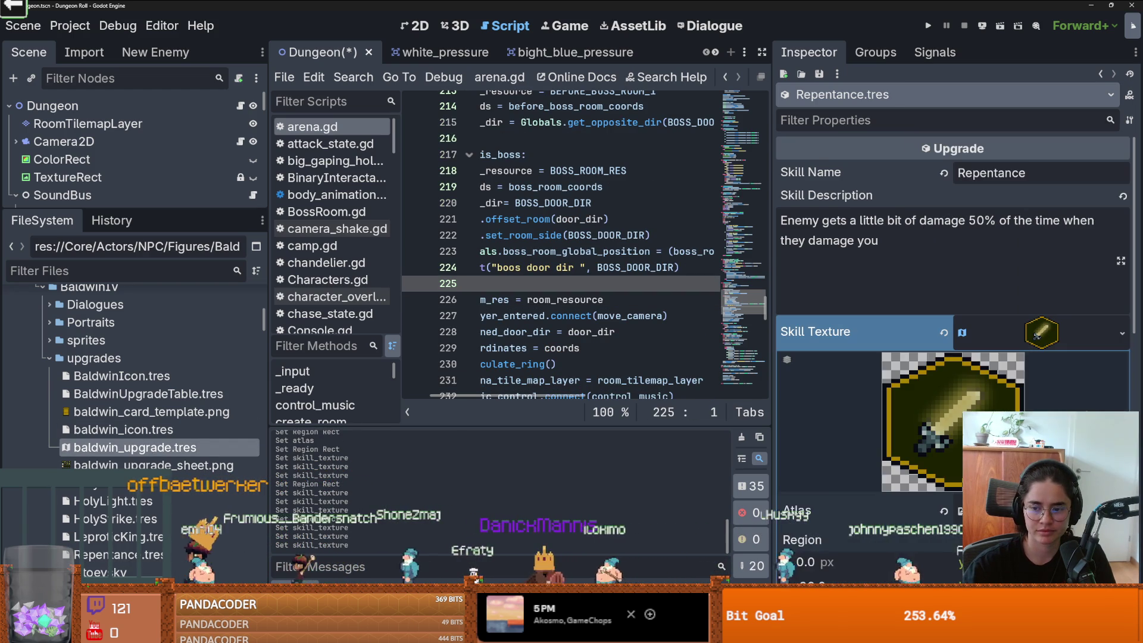
# Step: Set Repentance's region to the standing-figure icon at x 96 and run the project
pyautogui.scroll(-2, 952, 357)
pyautogui.click(936, 553)
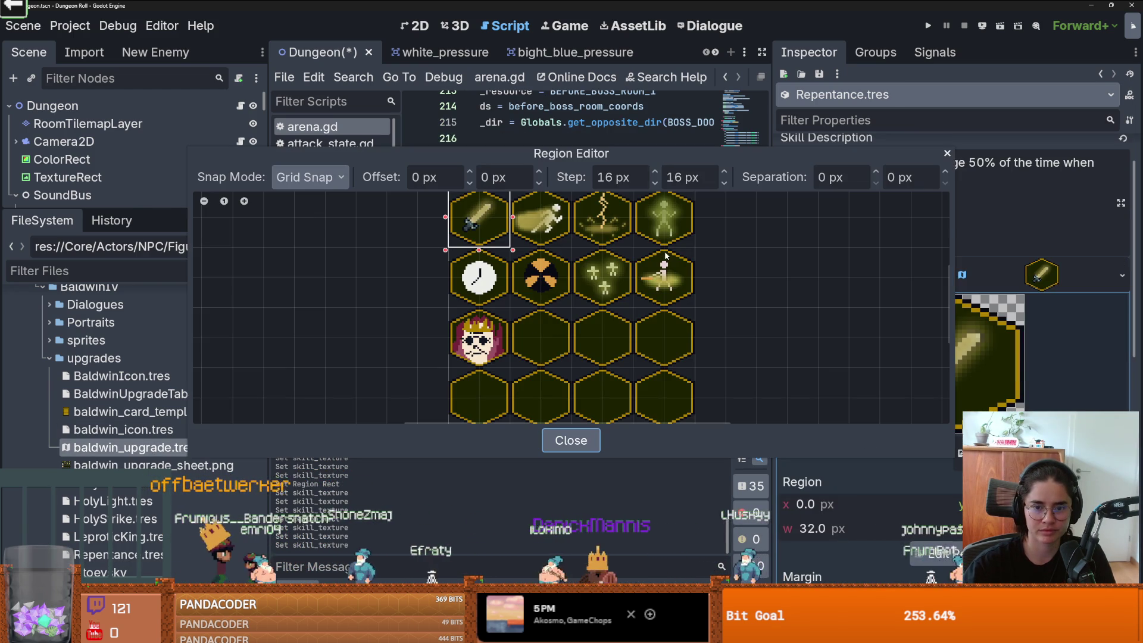
pyautogui.moveTo(631, 247); pyautogui.dragTo(692, 199)
pyautogui.click(945, 154)
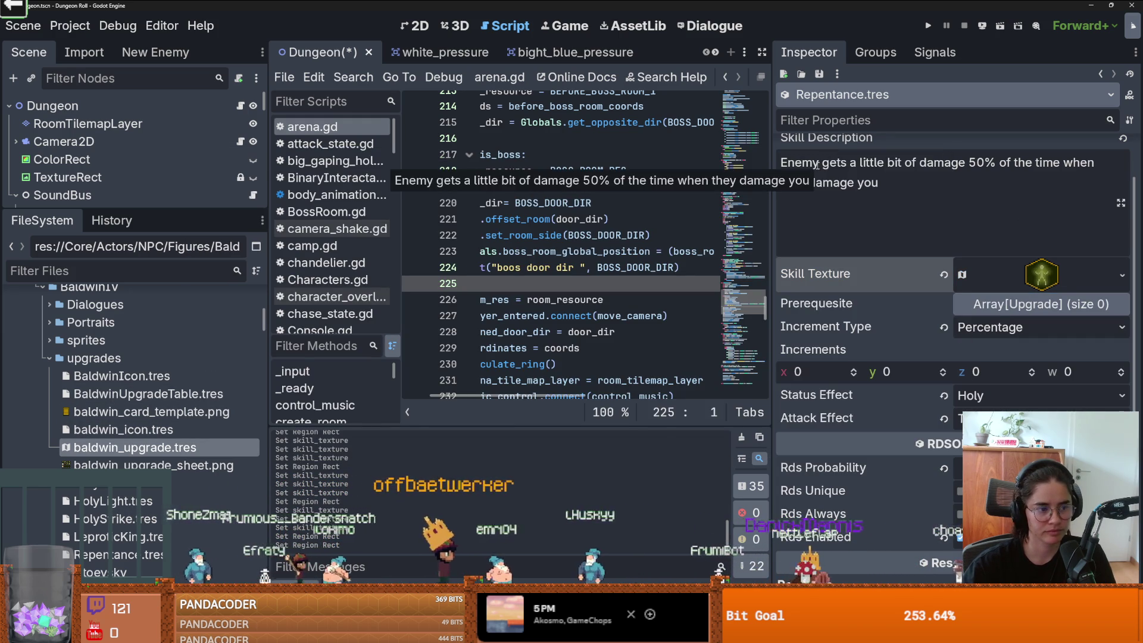
pyautogui.click(927, 27)
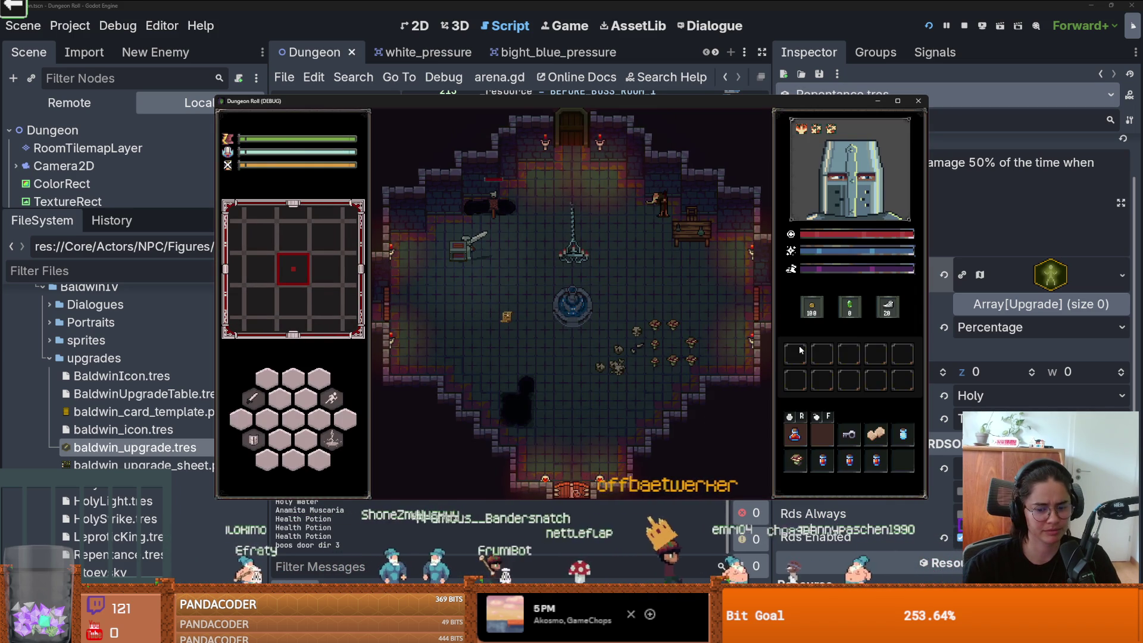
# Step: Move the knight around, then warp to the Jerusalem room through the debug room menu
pyautogui.press('a')
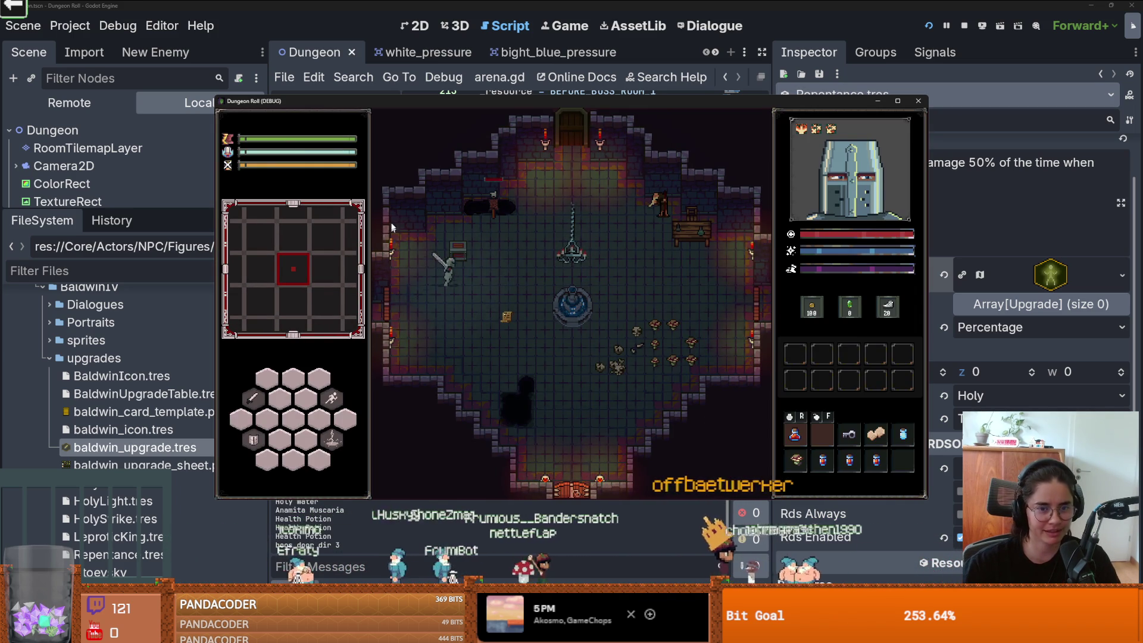
pyautogui.click(467, 224)
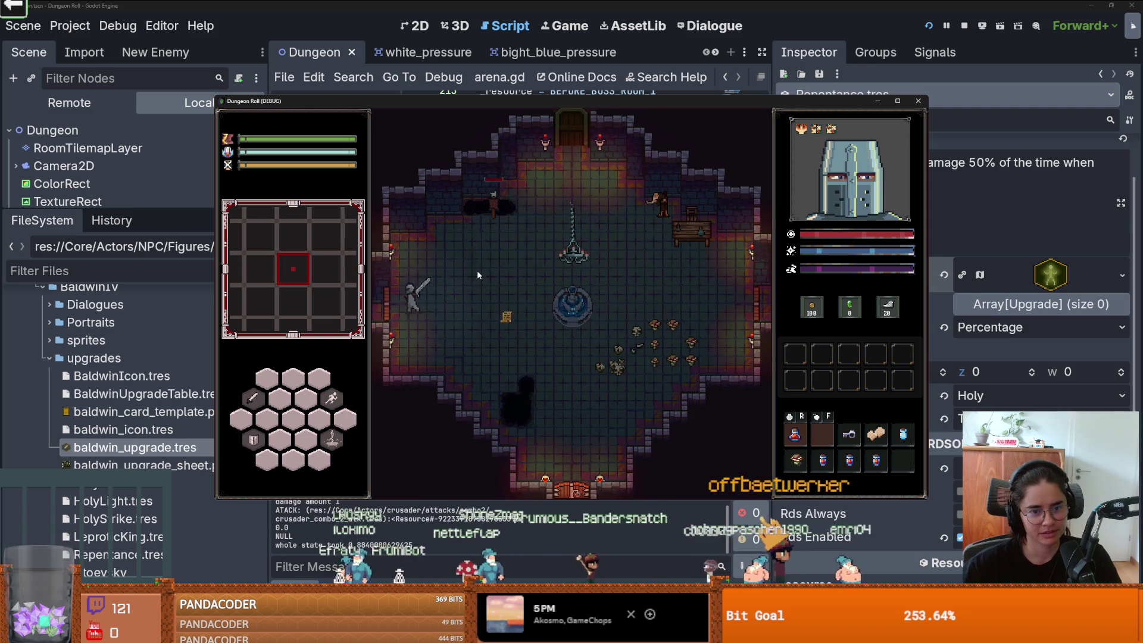
pyautogui.press('Tab')
pyautogui.scroll(-3, 616, 463)
pyautogui.click(437, 368)
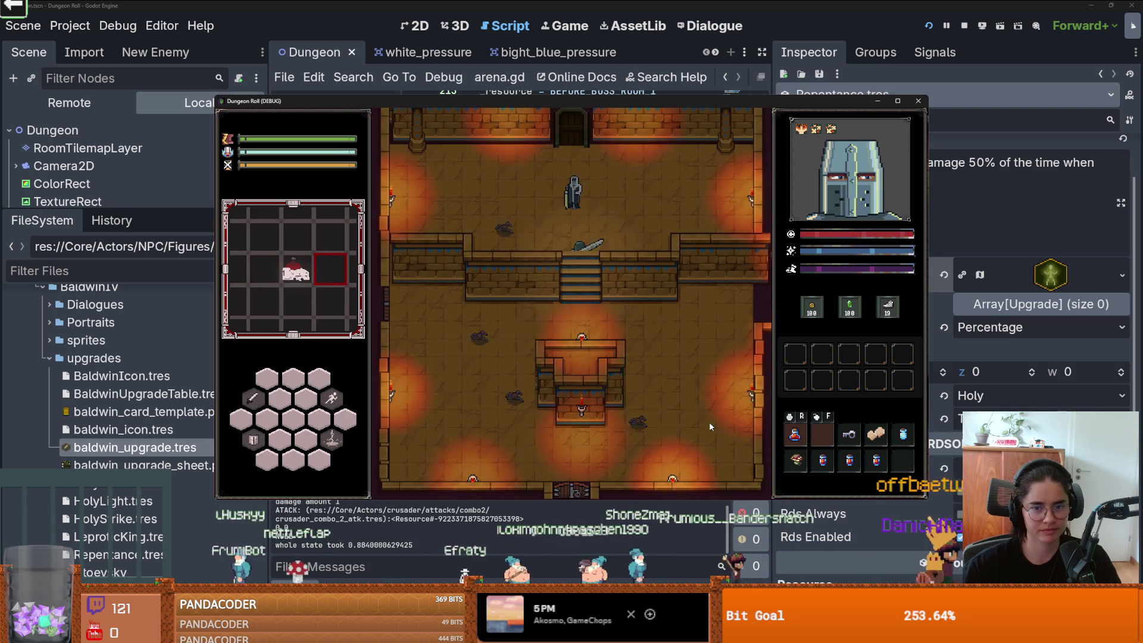
# Step: Take the Holy Strike and Leprotic King upgrades from King Baldwin
pyautogui.press('e')
pyautogui.click(547, 307)
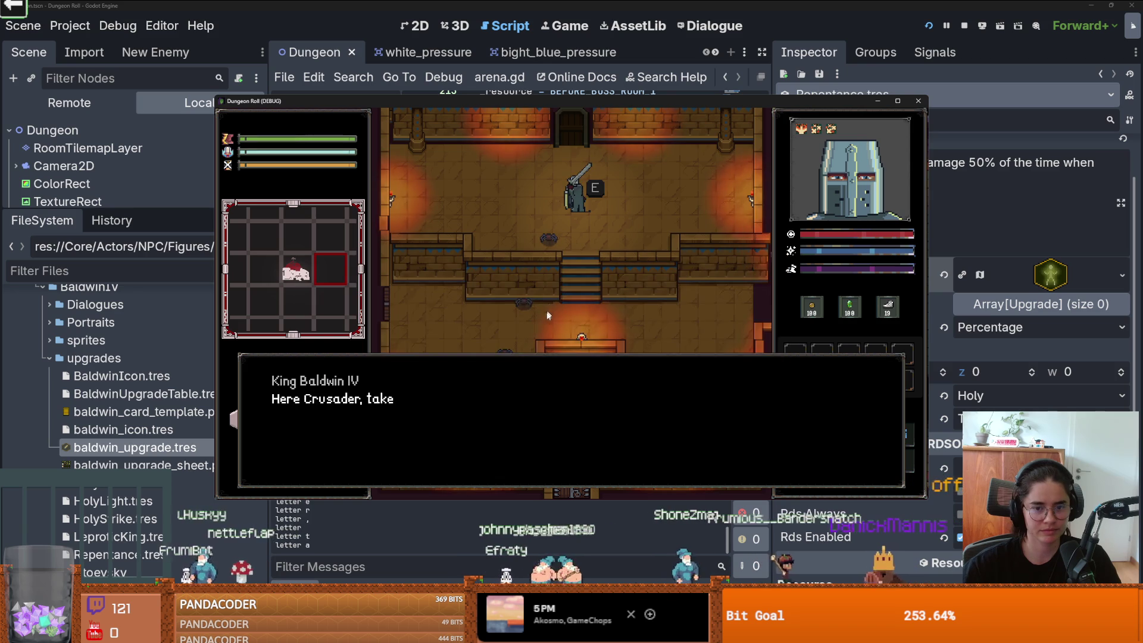
pyautogui.click(545, 319)
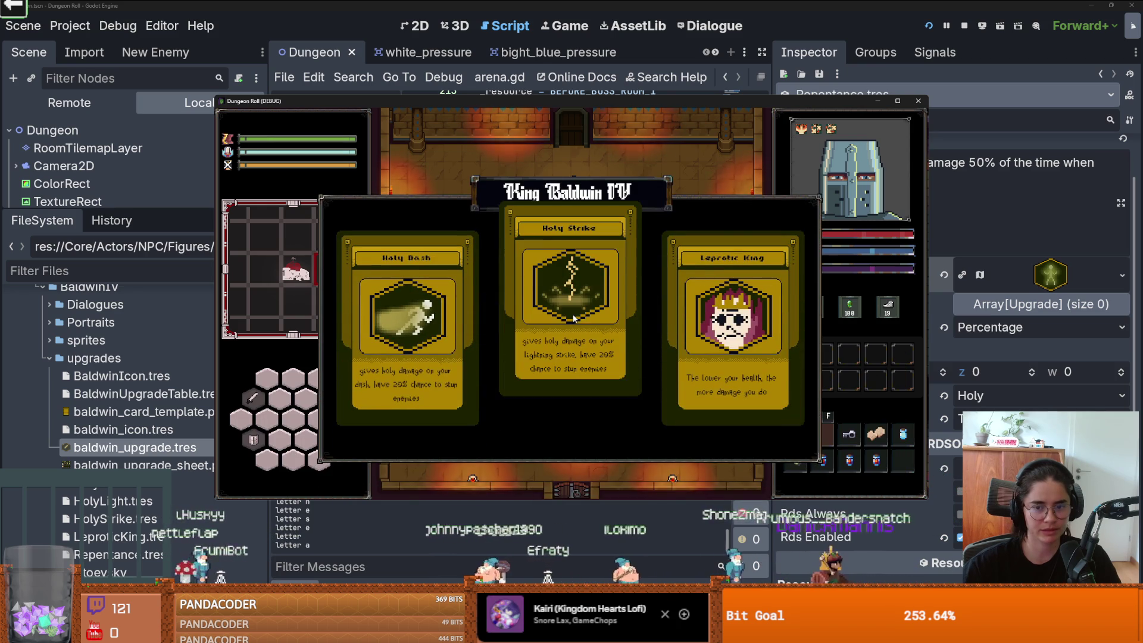
pyautogui.click(574, 317)
pyautogui.click(553, 307)
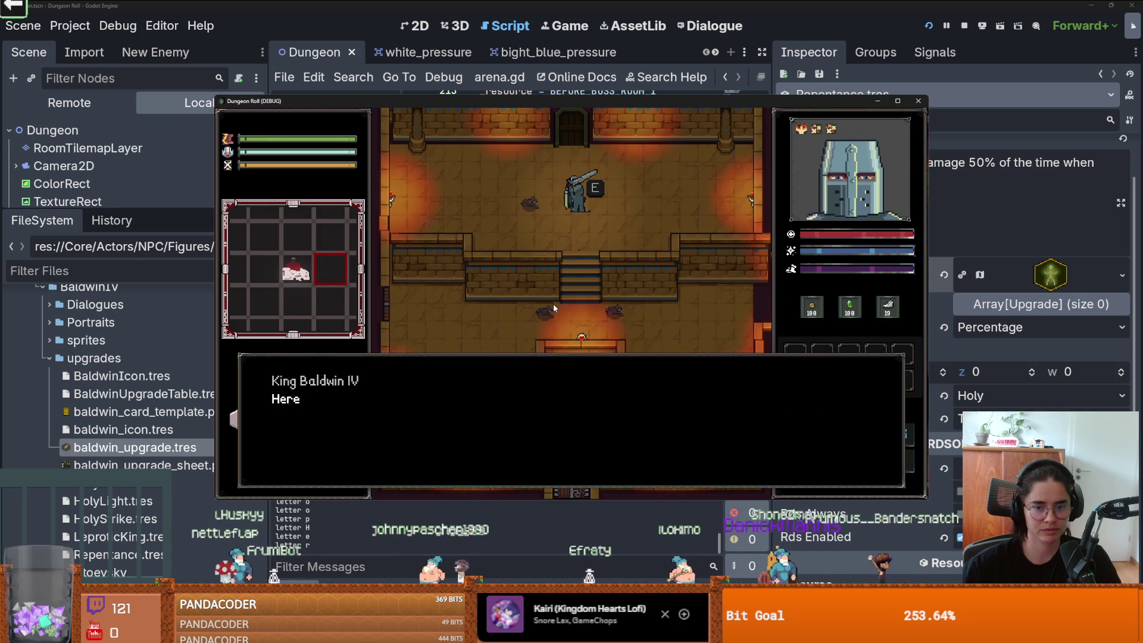
pyautogui.click(561, 327)
pyautogui.click(731, 333)
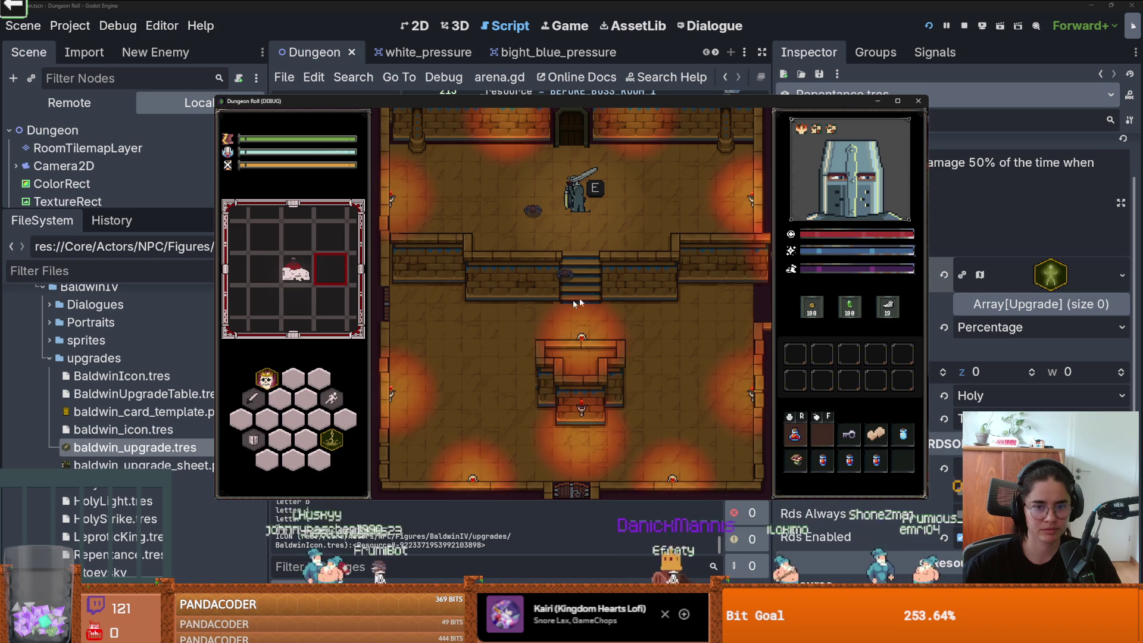
# Step: Talk to Baldwin once more, then walk the knight down and back up the stairs
pyautogui.press('e')
pyautogui.click(533, 320)
pyautogui.click(548, 302)
pyautogui.press('s')
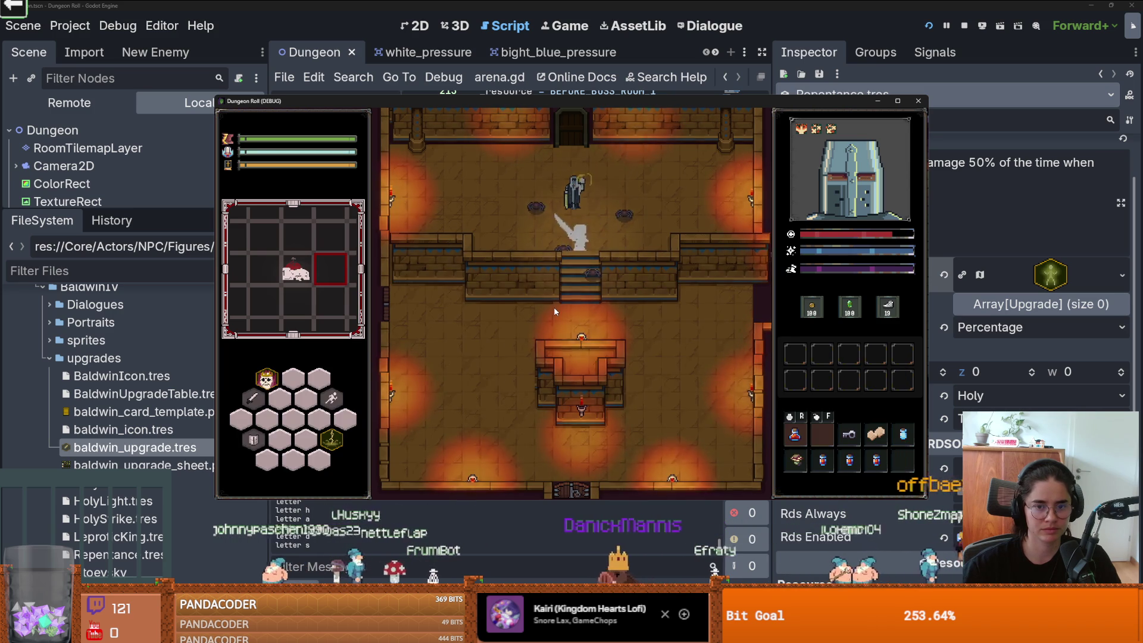
pyautogui.press('s')
pyautogui.press('s')
pyautogui.press('w')
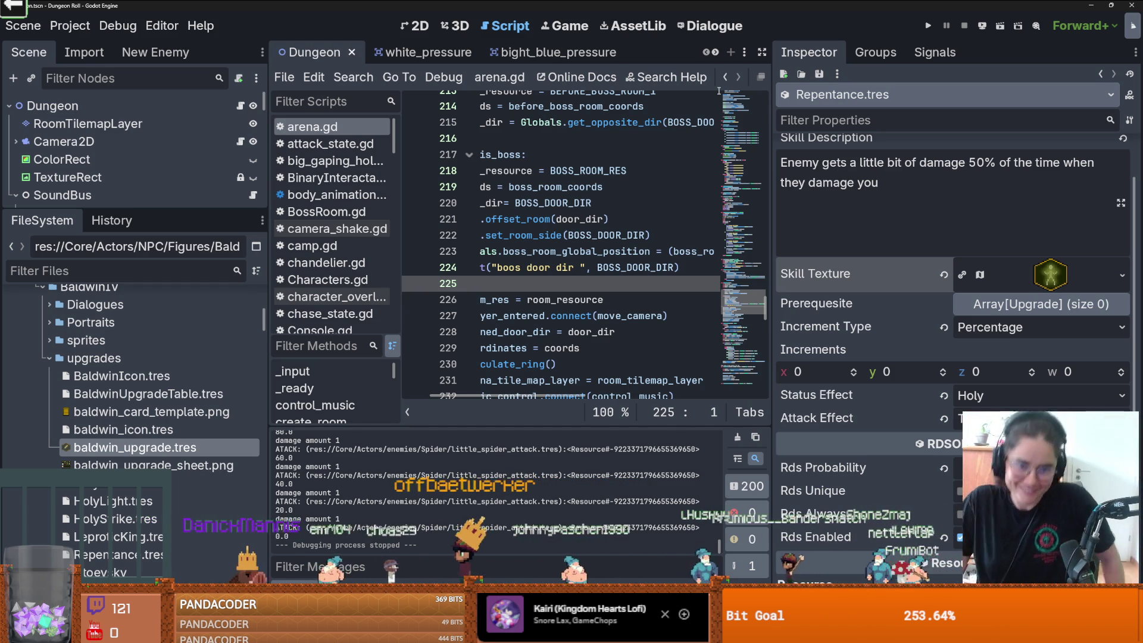
# Step: Filter the FileSystem by 'baldwin' and open BaldwinIV_room.tscn in the 2D view
pyautogui.click(102, 276)
pyautogui.write('baldwin')
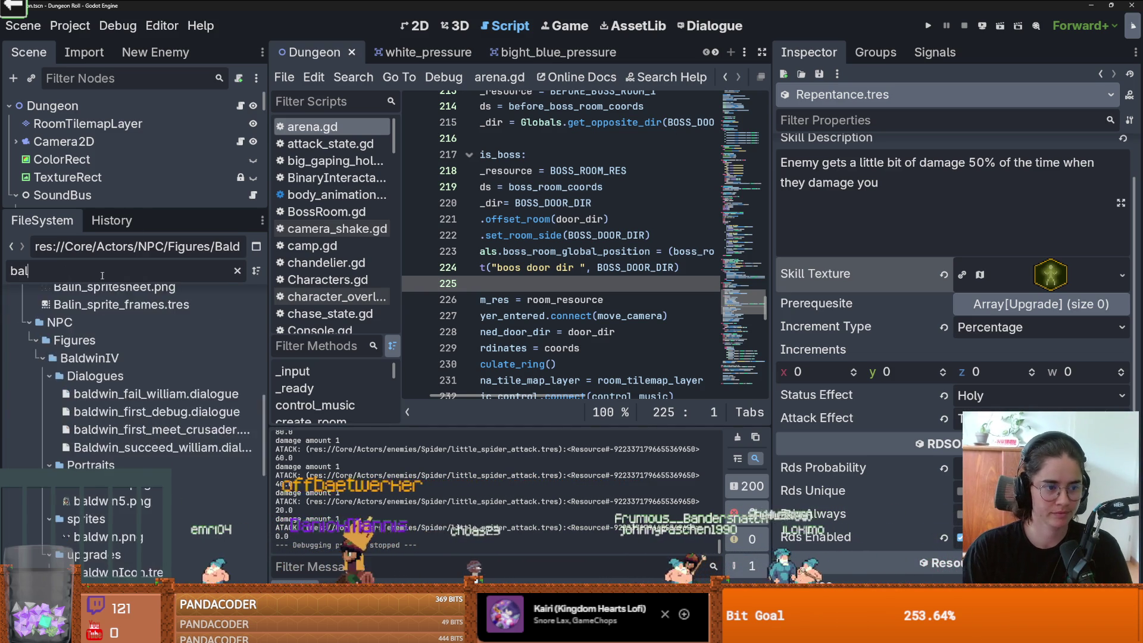
pyautogui.scroll(-1, 143, 416)
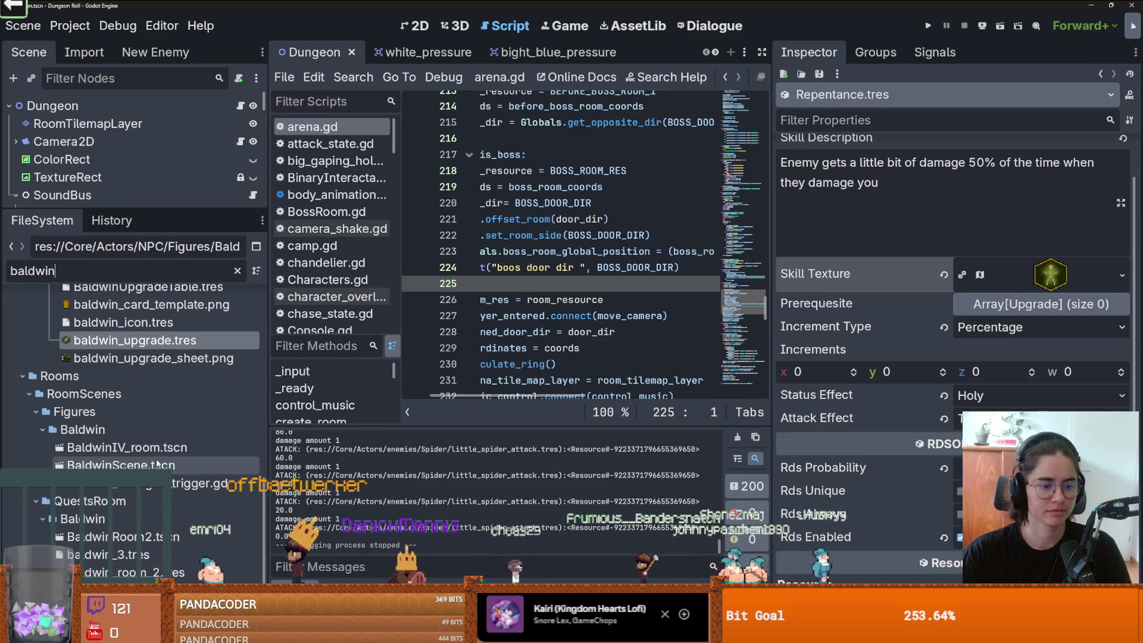
pyautogui.doubleClick(155, 448)
pyautogui.click(414, 26)
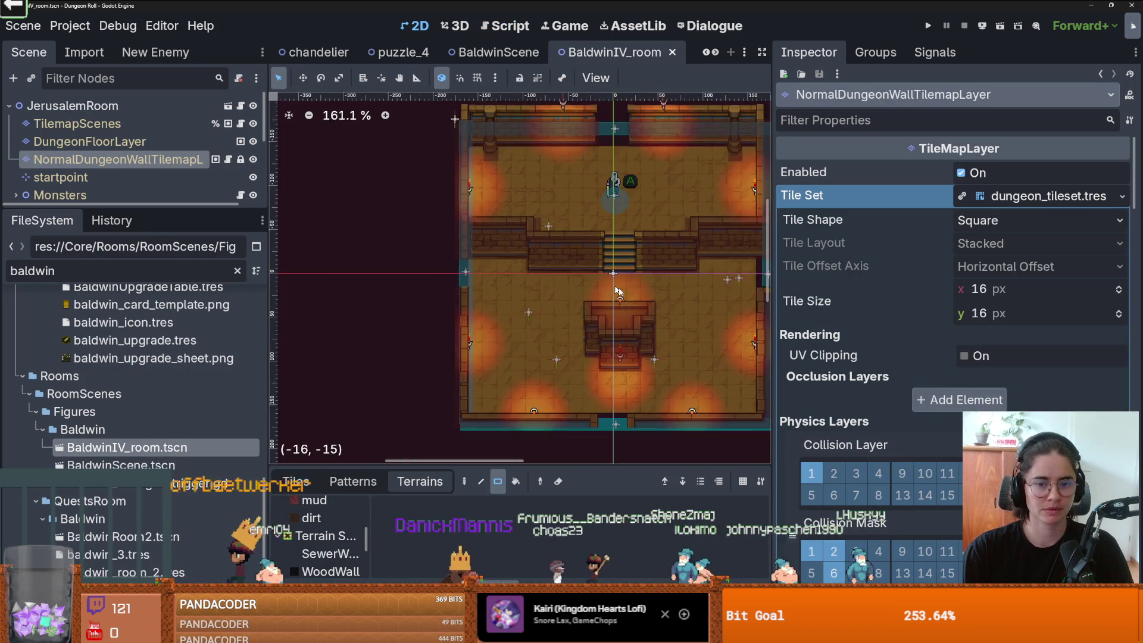
# Step: Open the instanced base room scene with the dungeon wall layer for editing
pyautogui.scroll(2, 433, 245)
pyautogui.moveTo(162, 208); pyautogui.dragTo(163, 410)
pyautogui.scroll(5, 480, 320)
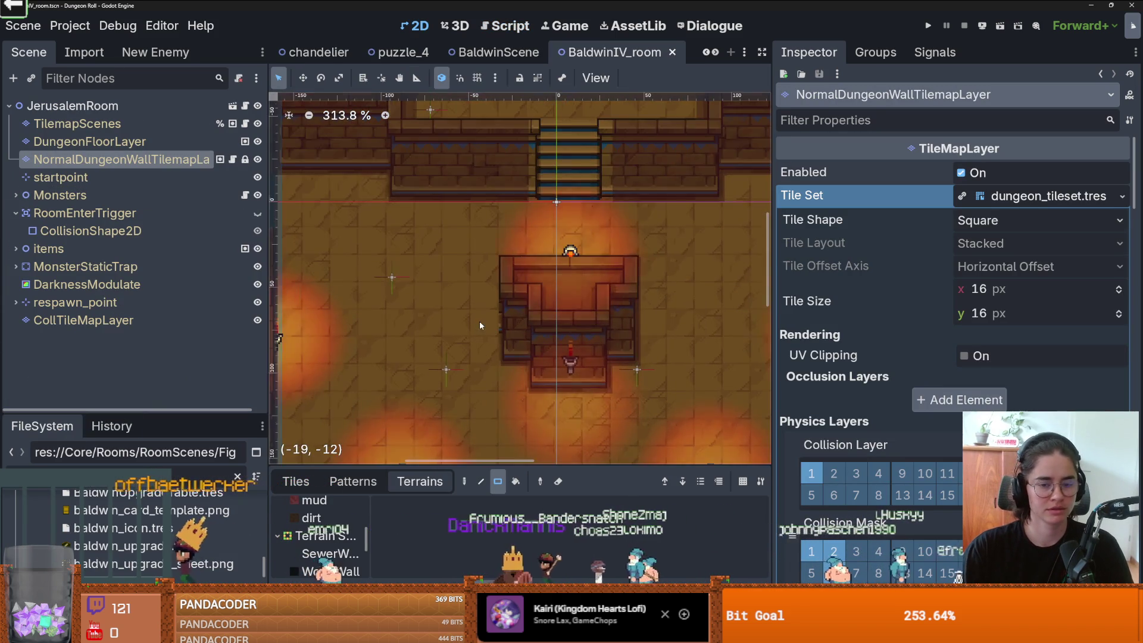
pyautogui.scroll(-2, 386, 286)
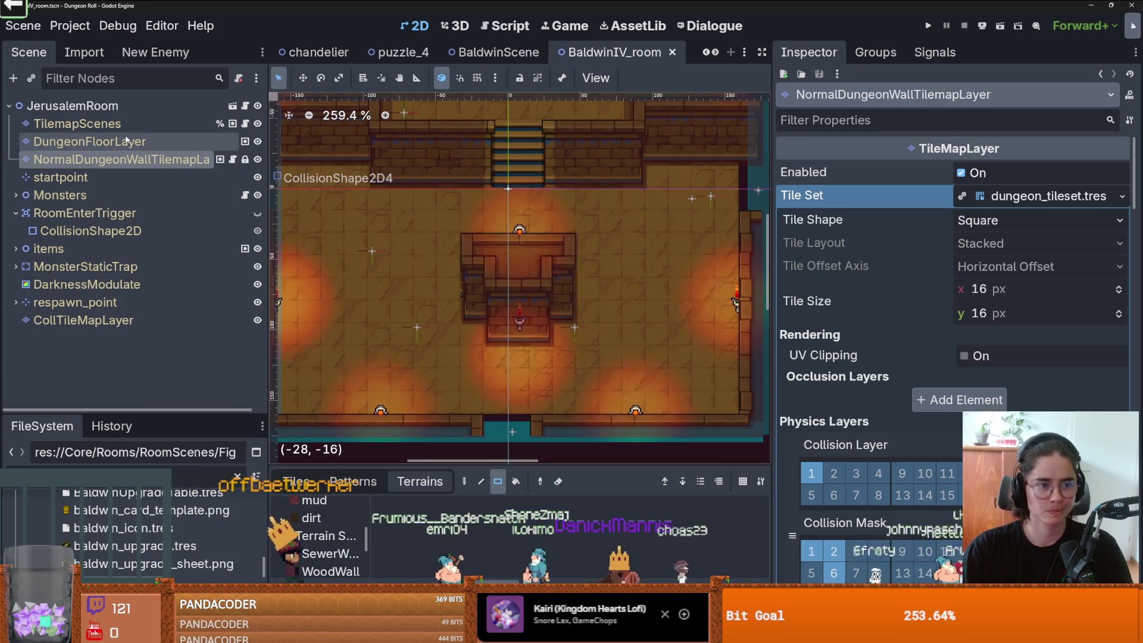
pyautogui.click(232, 106)
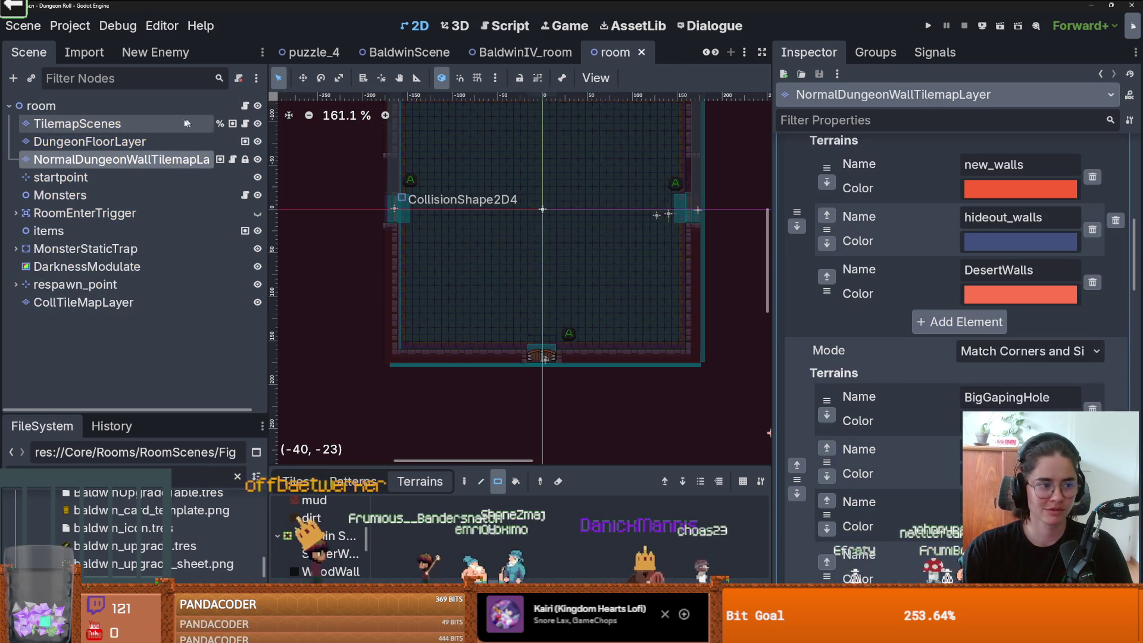
# Step: Select the dungeon wall tile layer and open its wall_1 source in the TileSet editor
pyautogui.doubleClick(149, 159)
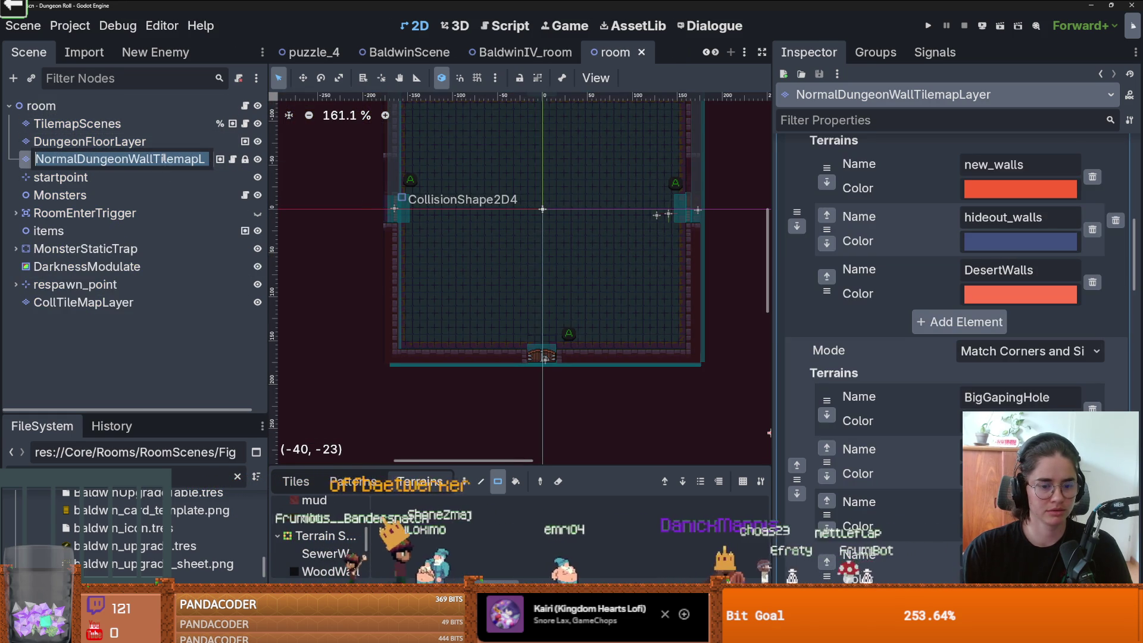
pyautogui.moveTo(381, 463); pyautogui.dragTo(381, 189)
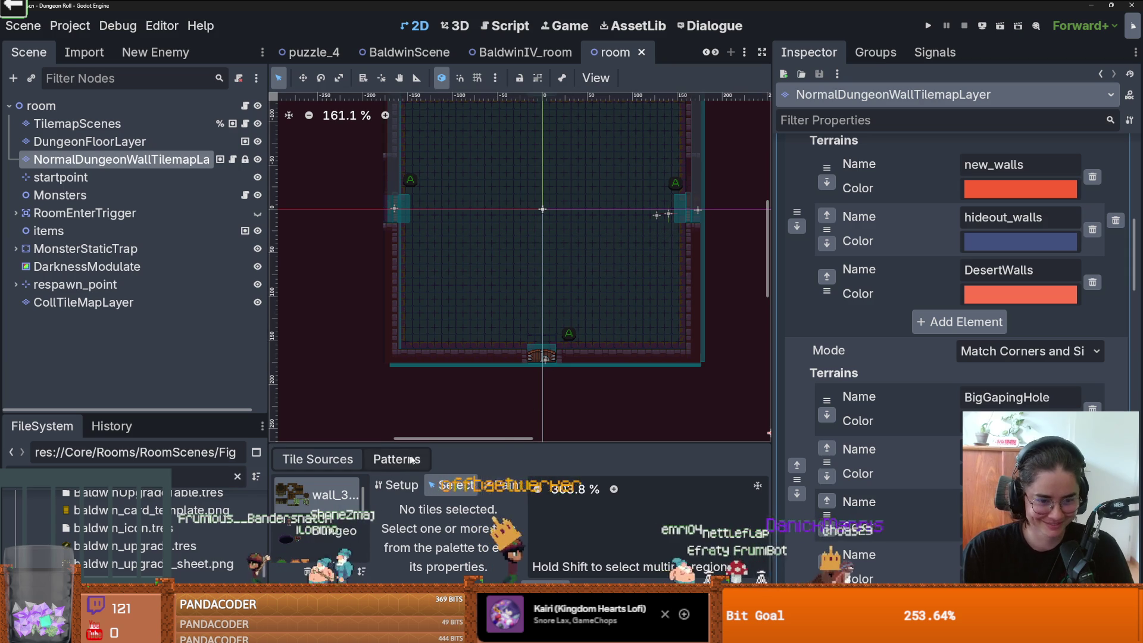
pyautogui.moveTo(441, 459); pyautogui.dragTo(441, 238)
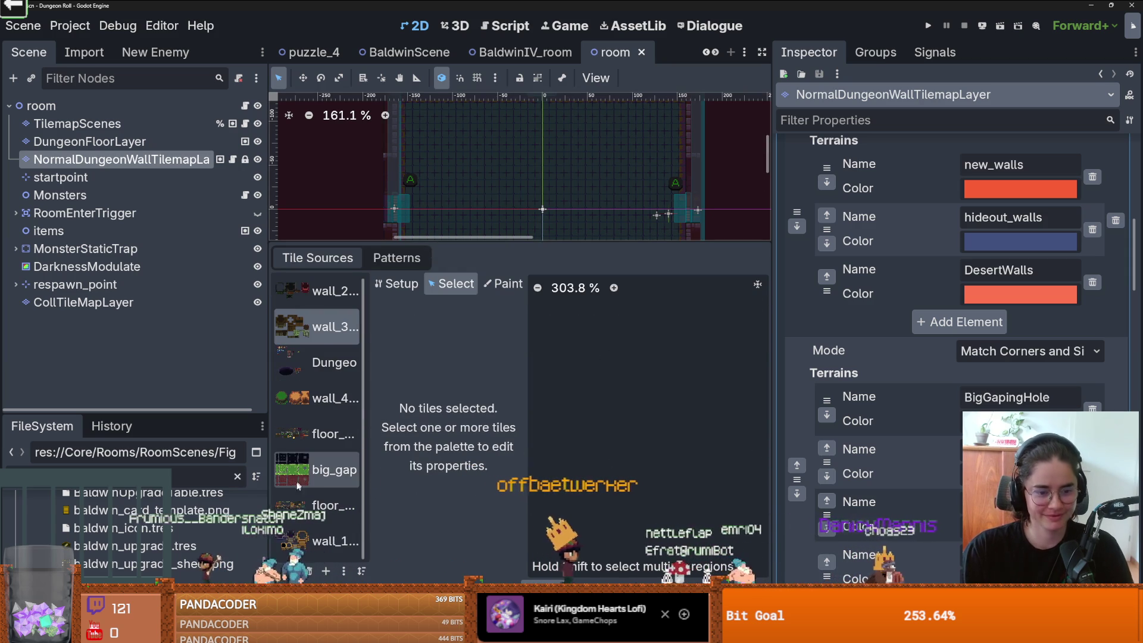
pyautogui.click(322, 540)
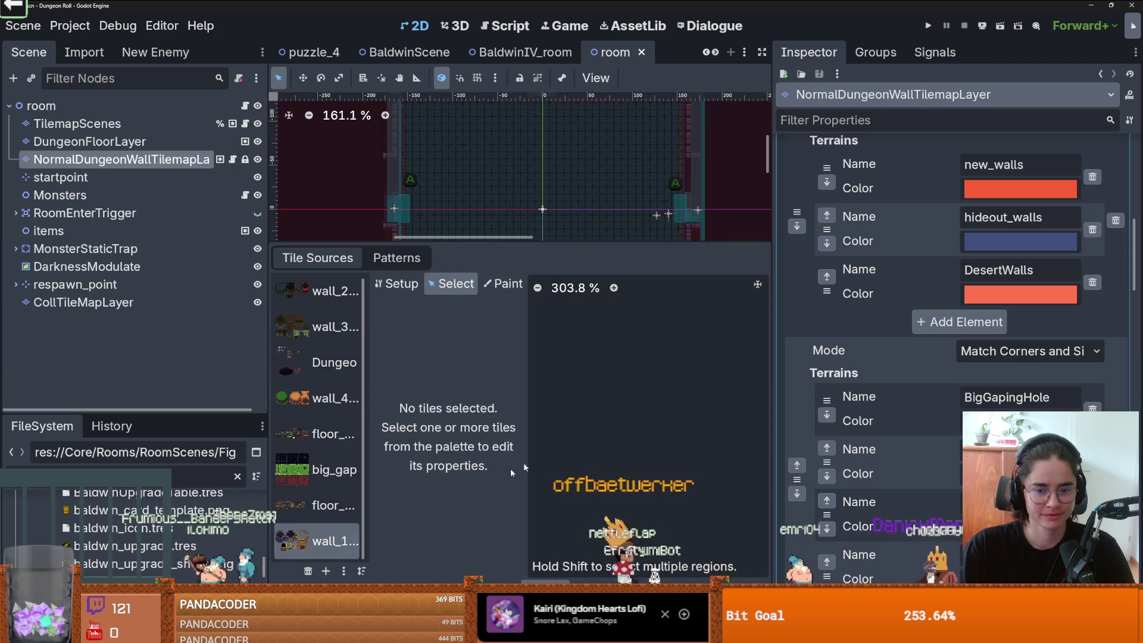
pyautogui.scroll(-6, 598, 377)
pyautogui.scroll(-2, 602, 387)
pyautogui.scroll(4, 665, 410)
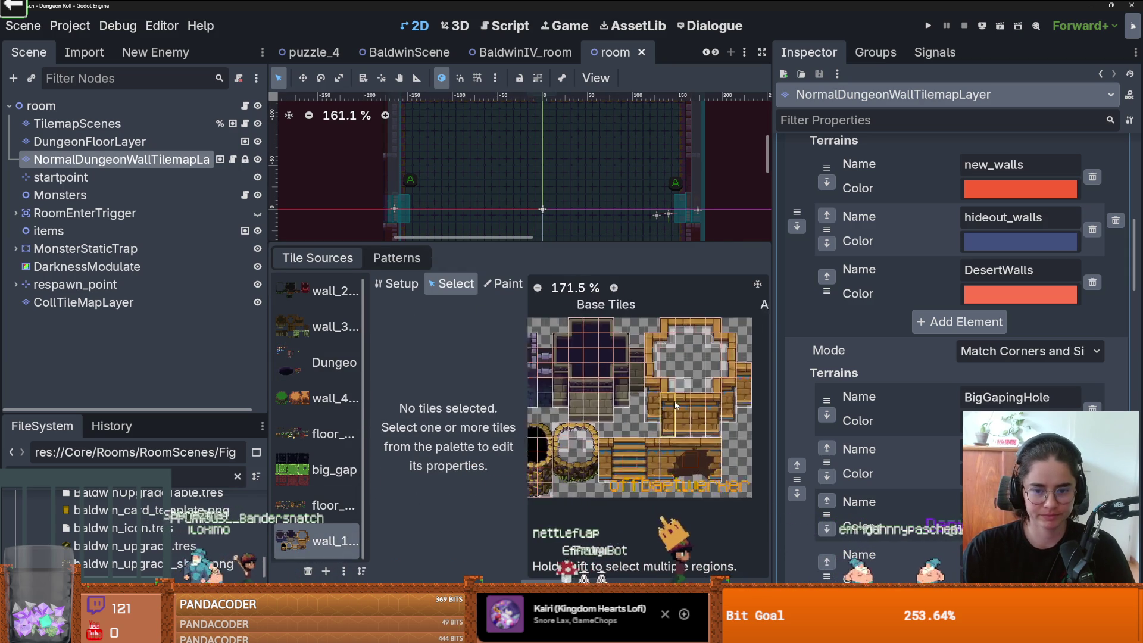
pyautogui.scroll(5, 665, 410)
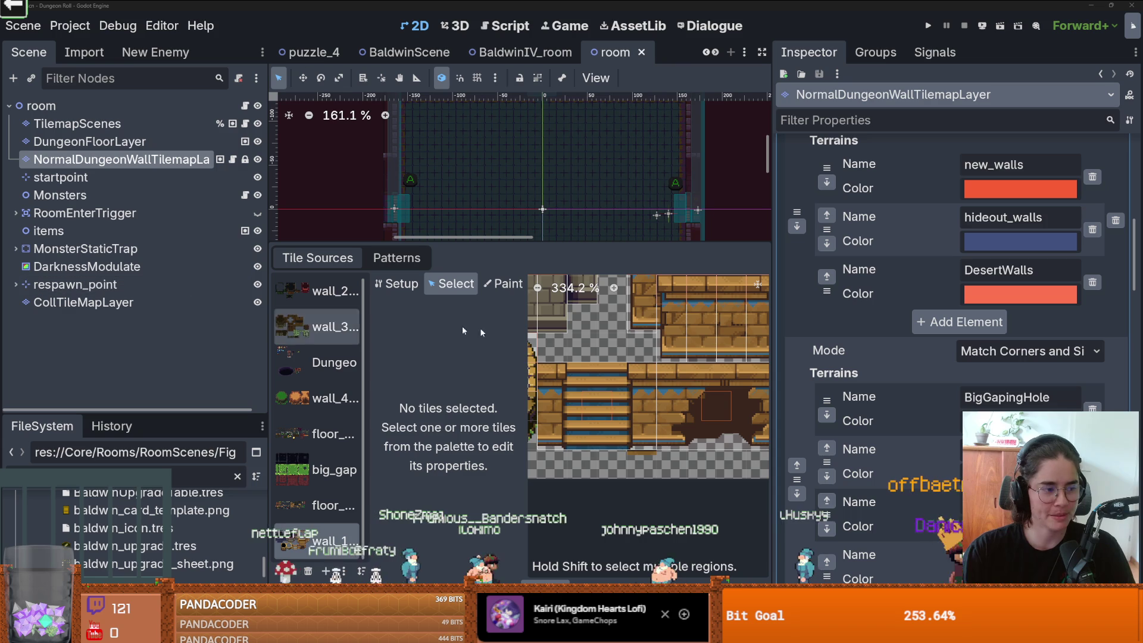
# Step: Paint Z Index -1 onto the stair tiles and save the room scene
pyautogui.click(503, 283)
pyautogui.click(448, 336)
pyautogui.click(441, 422)
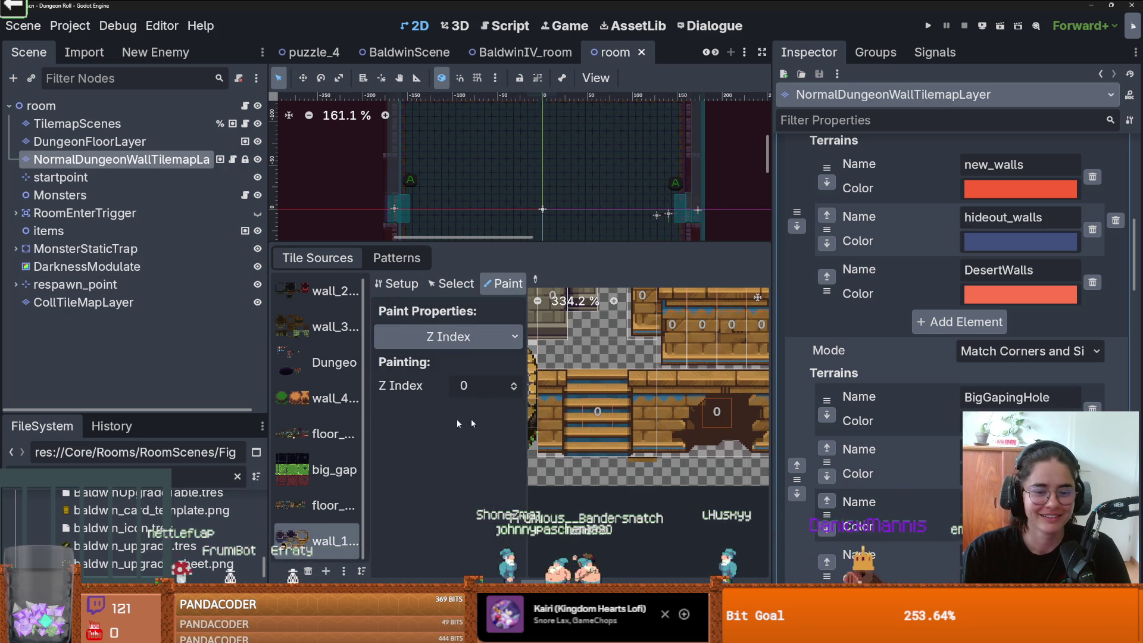
pyautogui.scroll(-1, 500, 391)
pyautogui.hotkey('ctrl', 's')
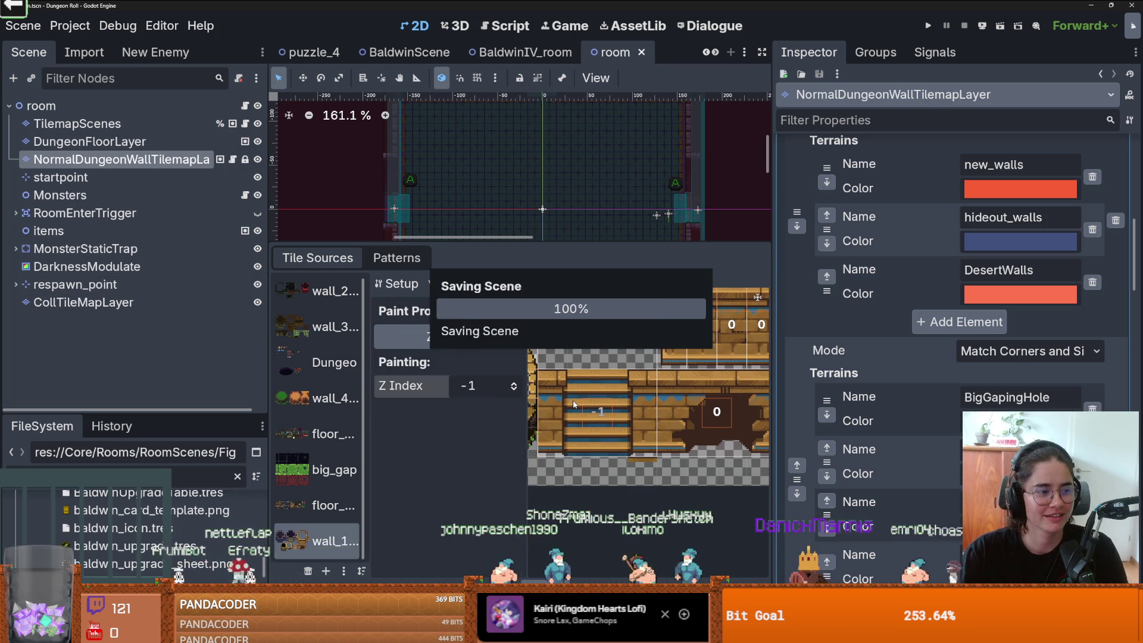
pyautogui.moveTo(594, 257); pyautogui.dragTo(605, 382)
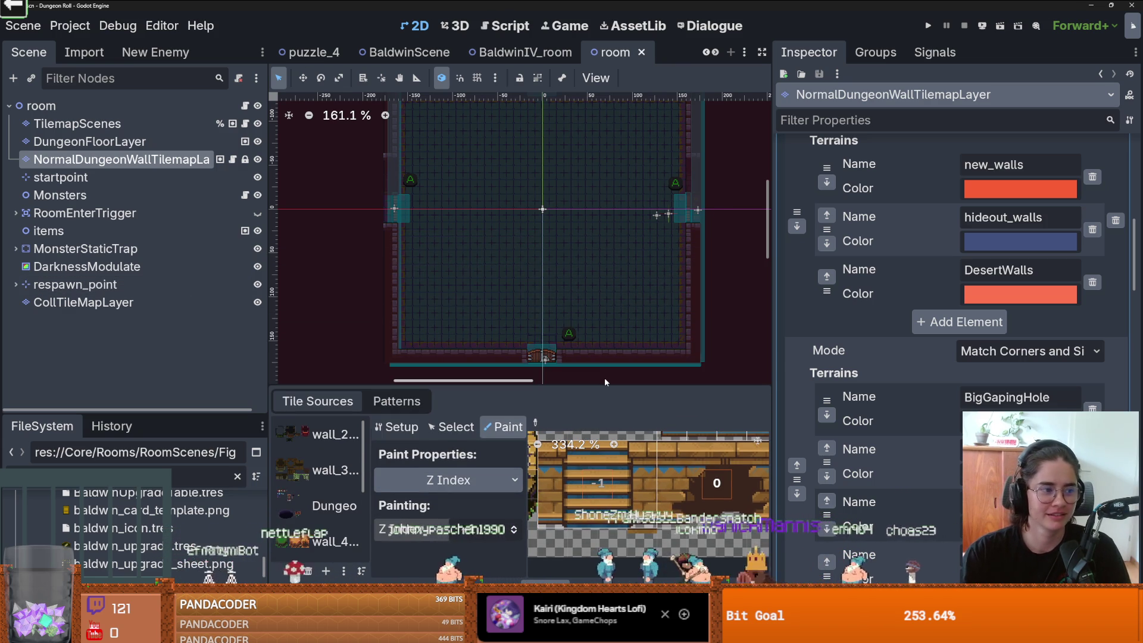